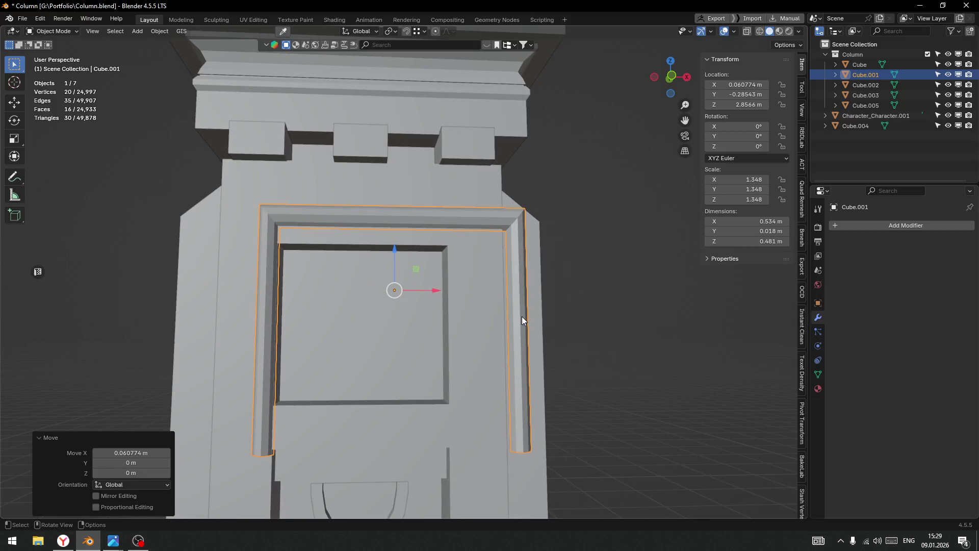
In face mode with X-ray, slide the frame's right vertical strip inward along X.
scroll("down", 3)
left_click_drag(458, 333, 458, 325)
scroll("up", 3)
left_click_drag(509, 305, 425, 321)
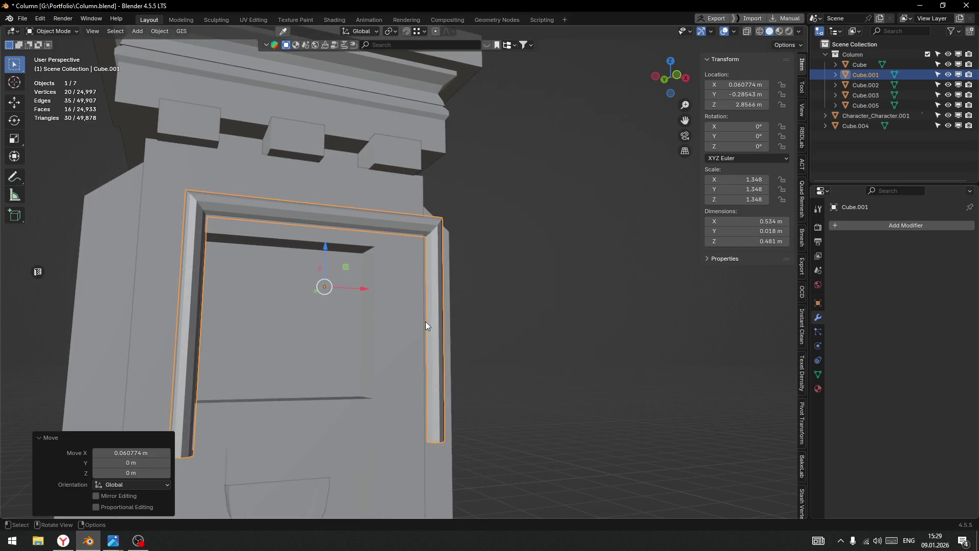
key("Tab")
key("ctrl+Tab")
left_click(529, 313)
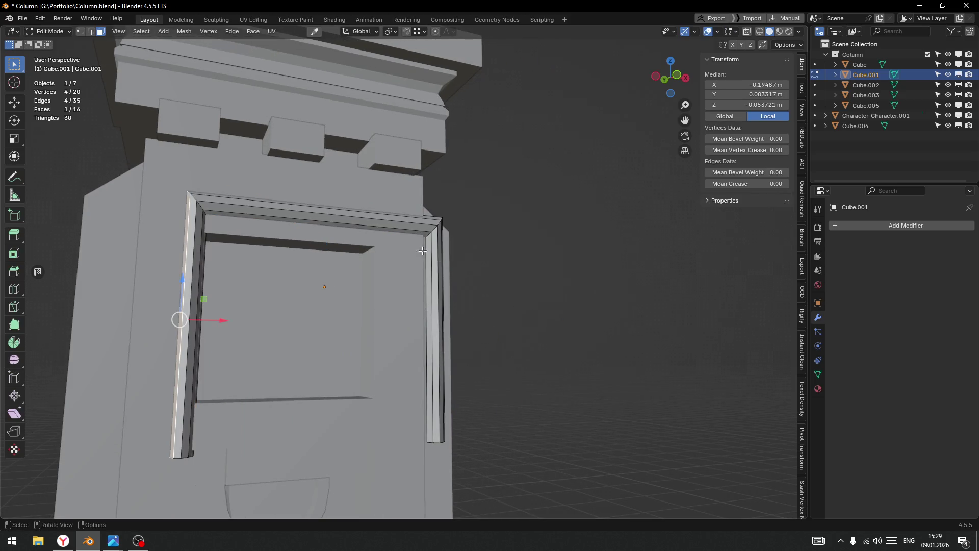
key("shift+z")
left_click(435, 326)
key("g")
key("x")
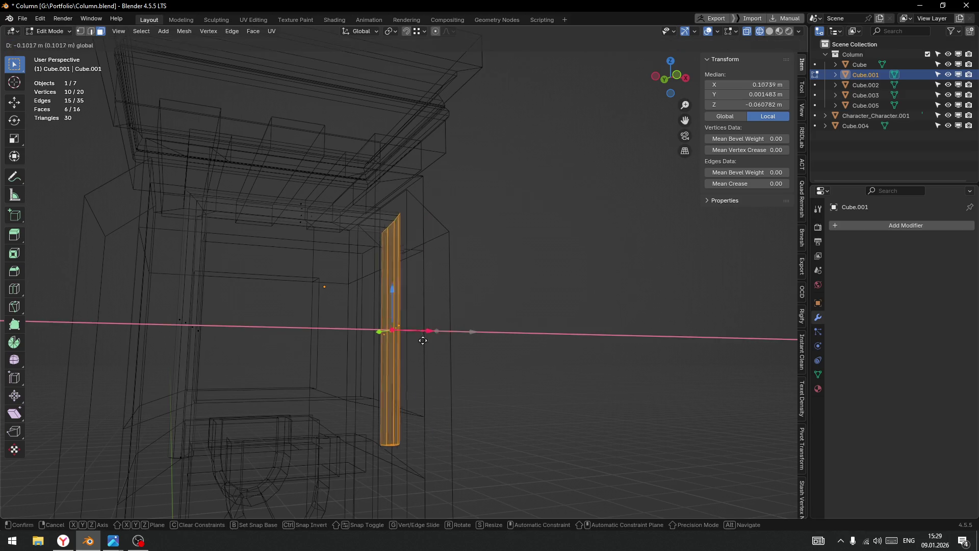
left_click(389, 367)
Fine-tune the right strip's position with another X-axis move in solid shading.
key("shift+z")
key("g")
key("x")
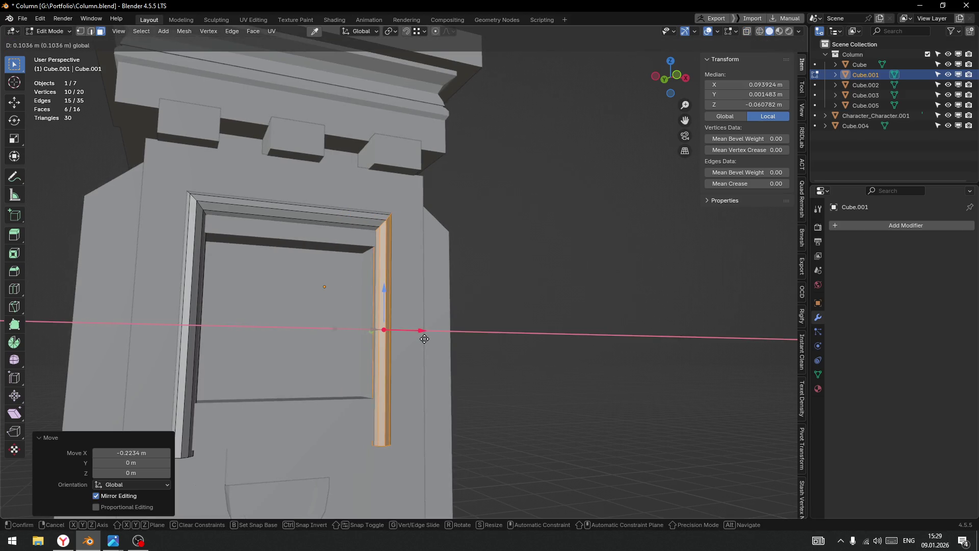
left_click(423, 339)
Lower the frame's top horizontal strip slightly.
scroll("down", 3)
scroll("up", 3)
left_click_drag(238, 203, 268, 297)
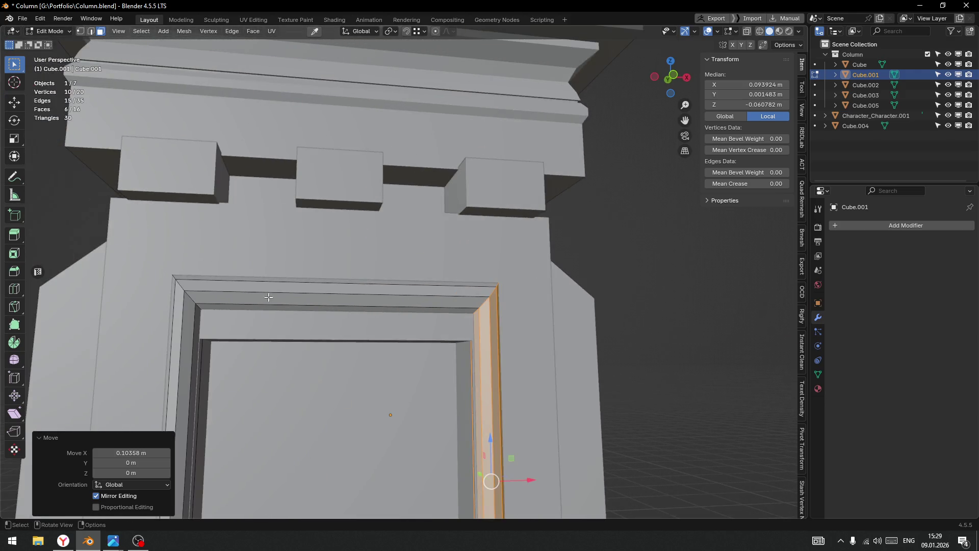
left_click(341, 293)
left_click_drag(346, 255, 352, 288)
Raise the bottom vertices of both frame legs, then return to Object Mode.
scroll("down", 3)
left_click_drag(310, 413, 311, 221)
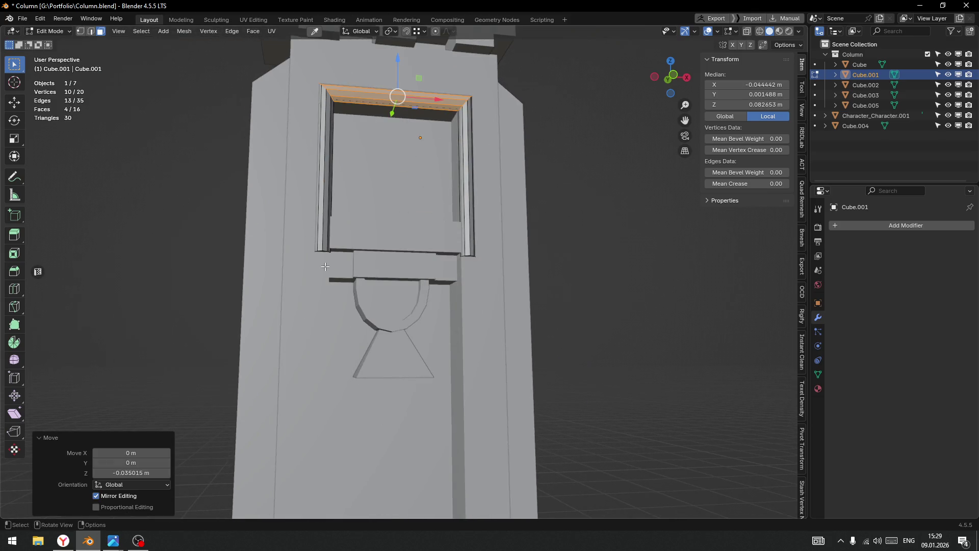
key("ctrl+Tab")
left_click(245, 263)
left_click(322, 245)
key("shift+z")
left_click_drag(286, 225, 333, 259)
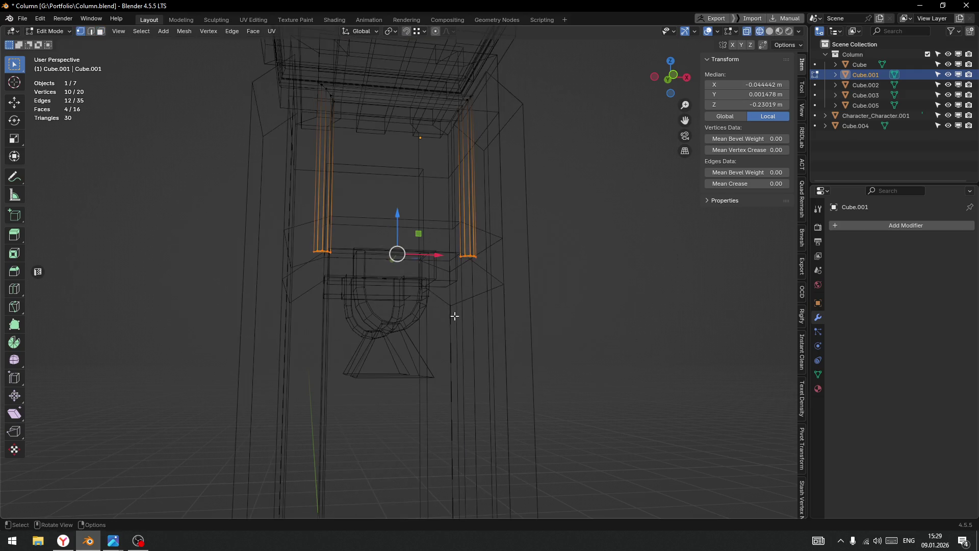
key("shift+z")
left_click_drag(399, 222, 399, 187)
scroll("down", 3)
left_click_drag(433, 255, 530, 283)
key("Tab")
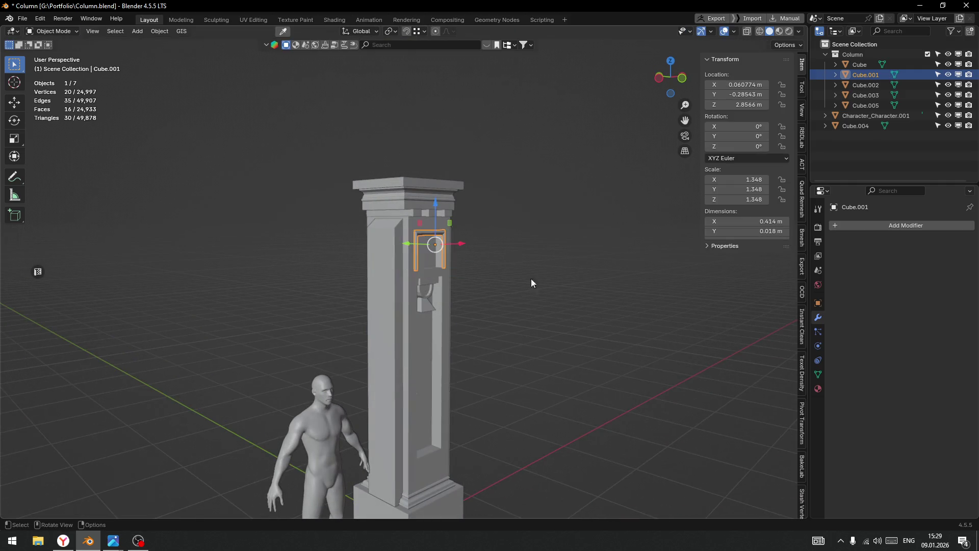
In front wireframe view, box-select the column's ledge band faces and lower them about 0.034 m.
left_click(531, 283)
scroll("down", 3)
left_click_drag(533, 329, 479, 307)
scroll("up", 3)
left_click_drag(410, 290, 444, 283)
scroll("up", 3)
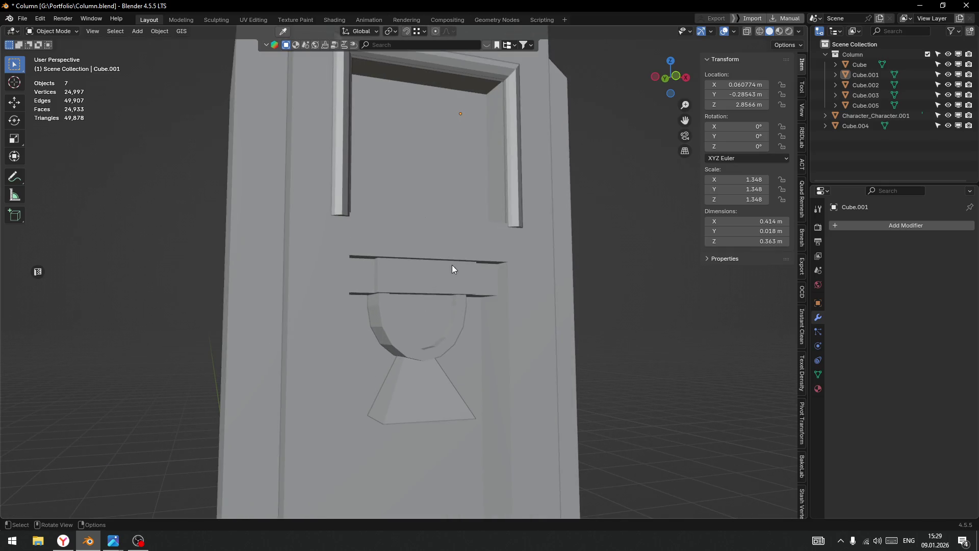
left_click(434, 253)
key("ctrl+Tab")
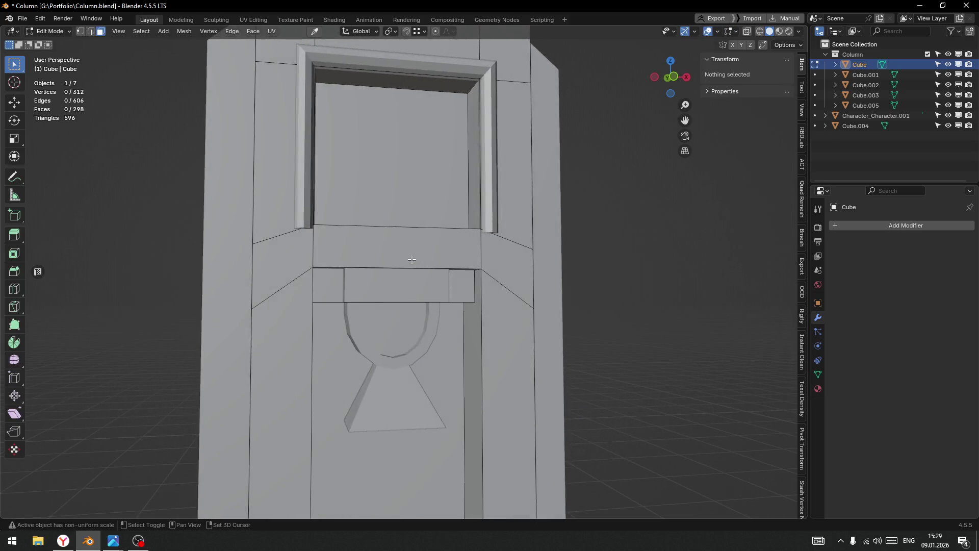
key("shift+z")
key("KP_1")
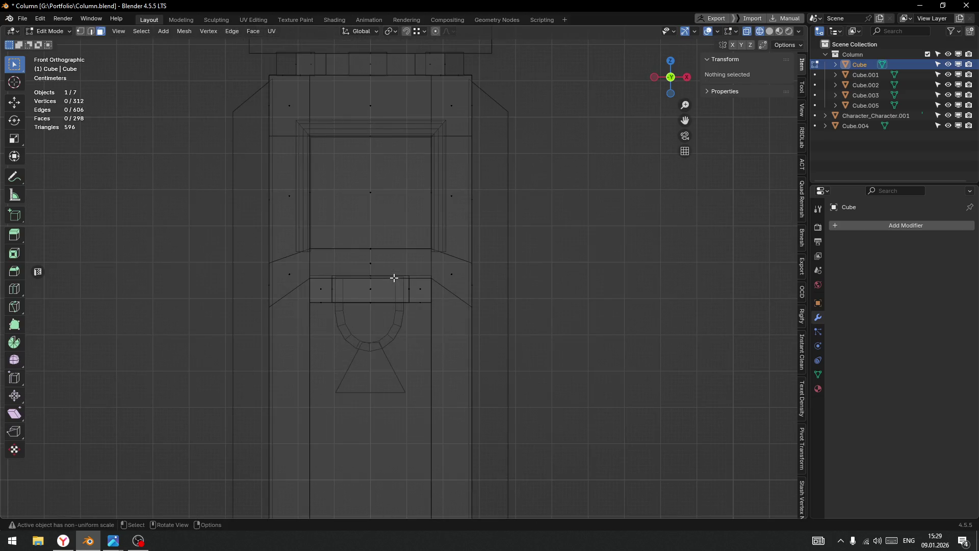
left_click_drag(255, 224, 560, 361)
left_click_drag(365, 243, 383, 261)
Lower the door frame's leg-bottom vertices about 0.035 m to meet the ledge.
key("ctrl+Tab")
left_click(342, 262)
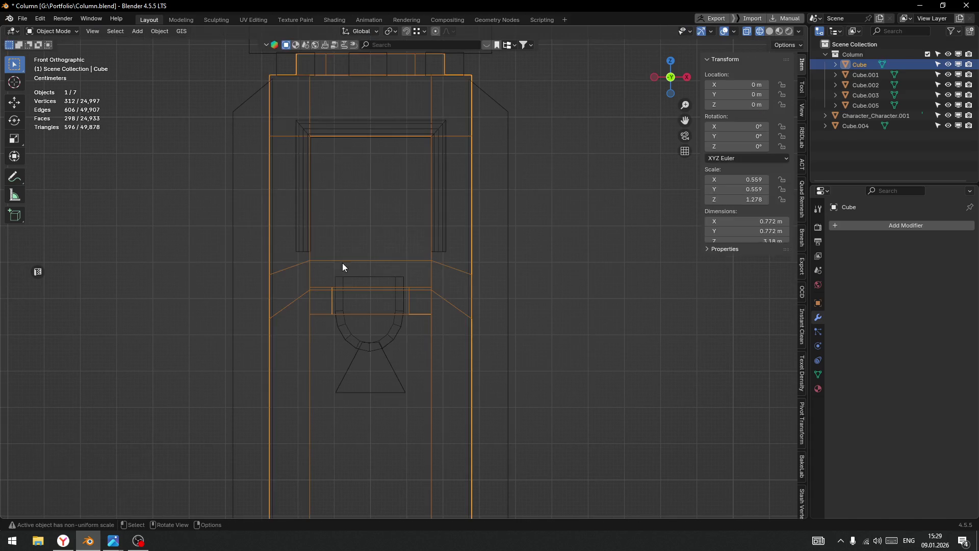
left_click(304, 224)
key("ctrl+Tab")
left_click(376, 223)
key("shift+z")
left_click_drag(262, 225, 558, 286)
key("shift+z")
left_click_drag(374, 216, 378, 232)
Return to Object Mode in solid shading and close in on the column base.
key("ctrl+Tab")
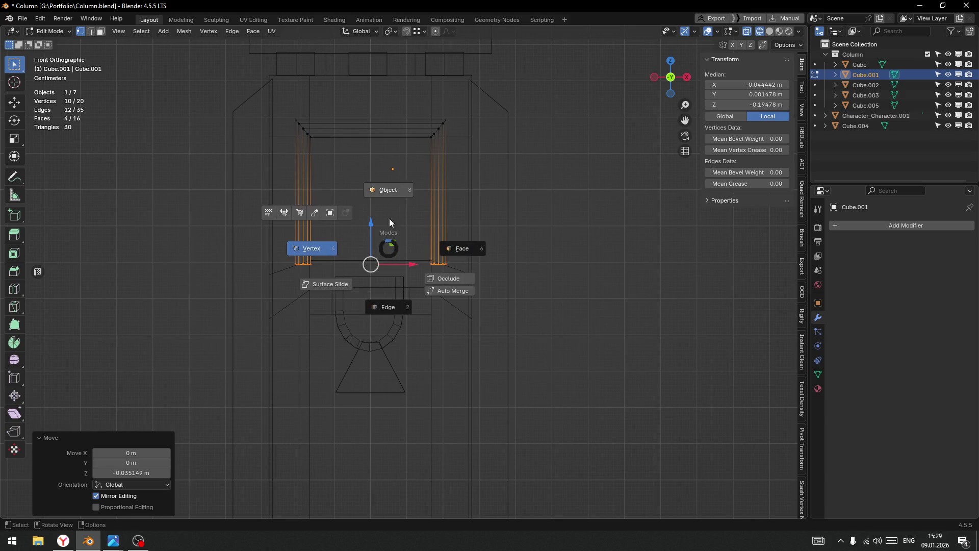
left_click(312, 246)
key("shift+z")
scroll("down", 3)
left_click_drag(503, 323, 495, 231)
scroll("up", 3)
left_click_drag(534, 352, 469, 306)
scroll("up", 3)
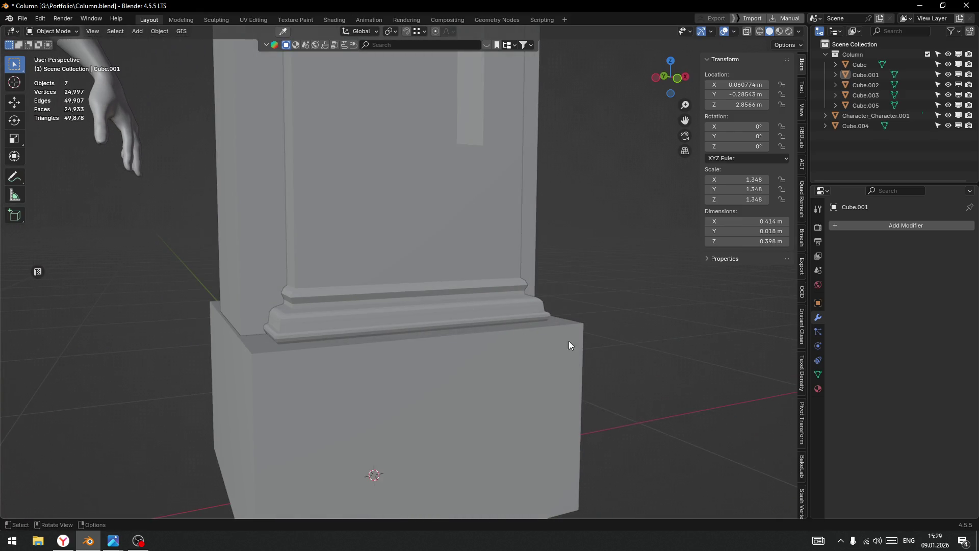
Orbit to show the figure and whole column, then aim at the niche ornament.
key("alt+Tab")
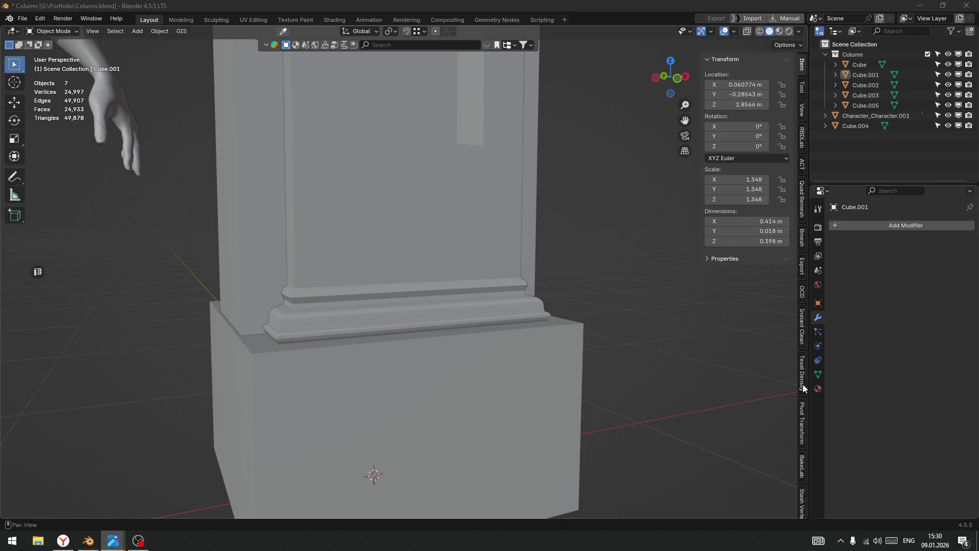
scroll("down", 3)
left_click_drag(507, 277, 528, 309)
scroll("up", 3)
key("grave")
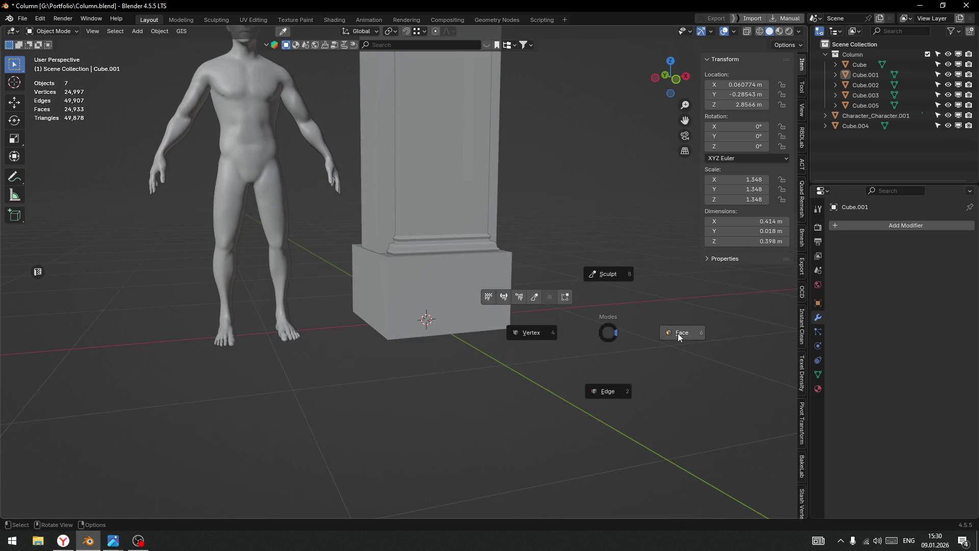
scroll("down", 3)
scroll("down", 3)
scroll("up", 3)
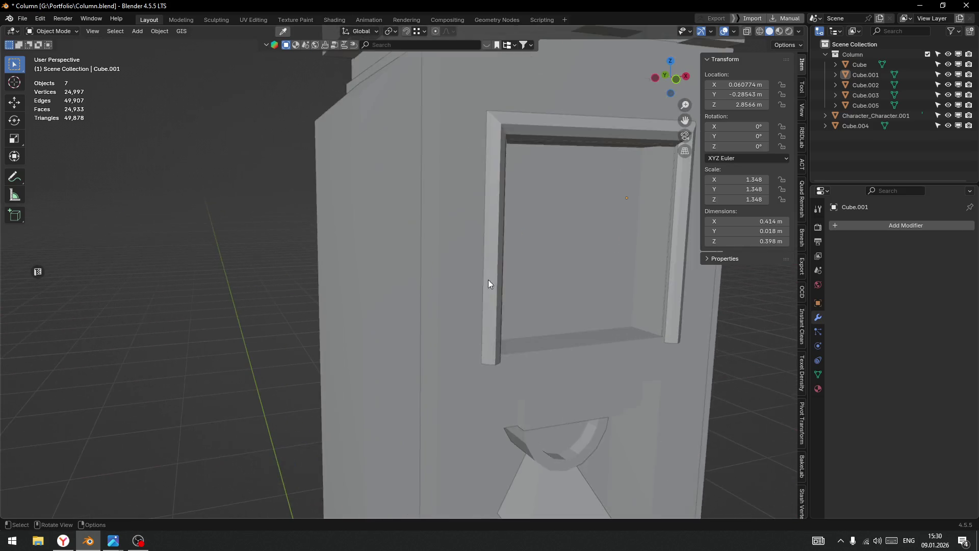
left_click_drag(489, 284, 515, 256)
Duplicate the ledge's front face and drop the copy about 1 m down near the base.
left_click(494, 145)
key("ctrl+Tab")
left_click(607, 140)
scroll("down", 3)
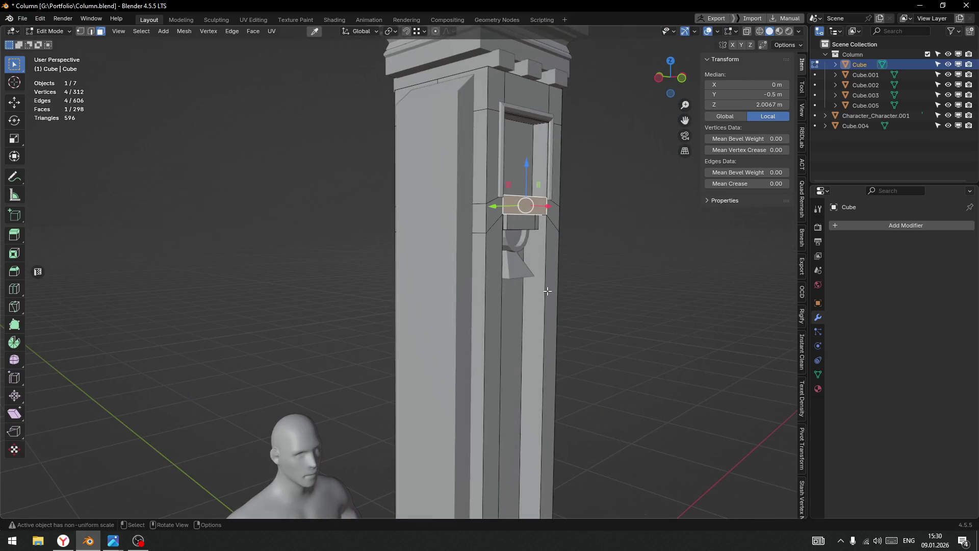
key("shift+d")
key("z")
left_click(585, 472)
scroll("down", 3)
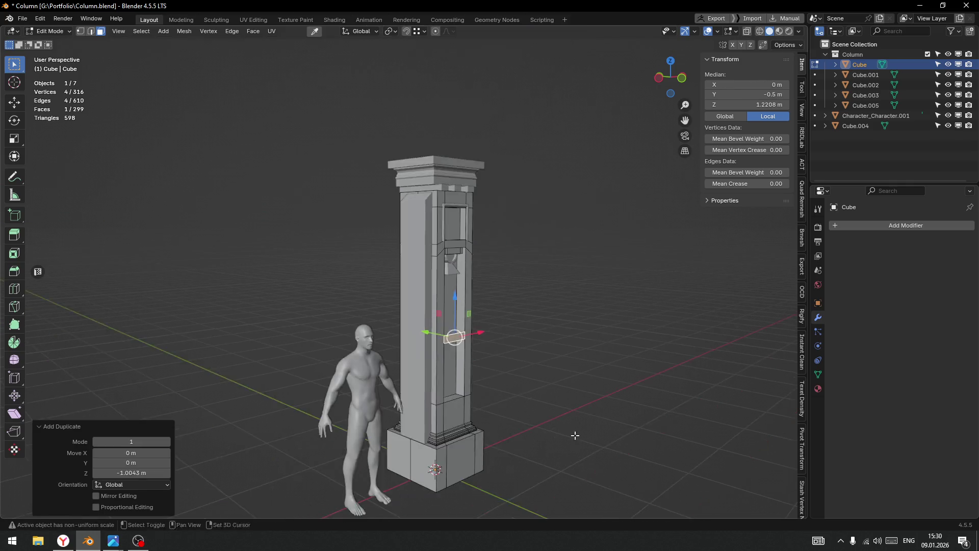
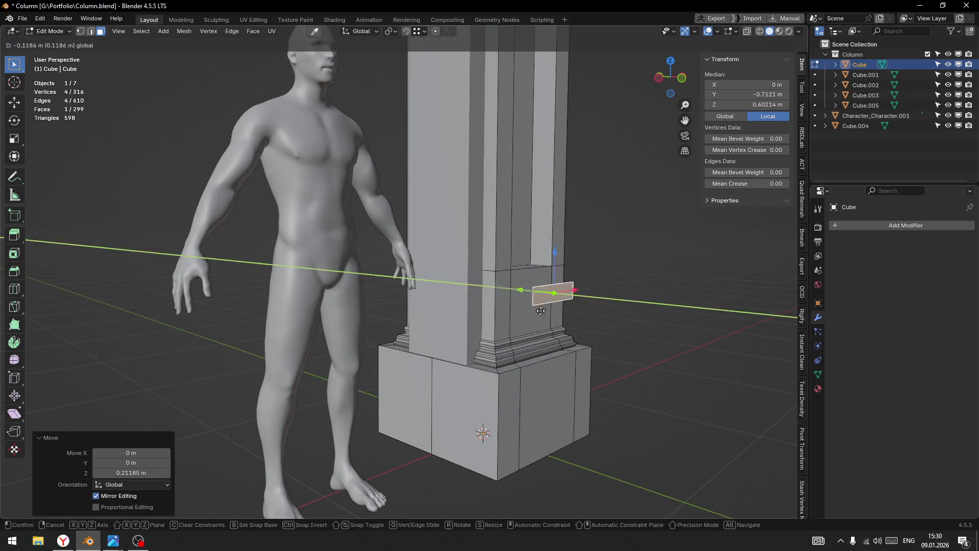
Push a face out from the column and widen it along X.
left_click(540, 310)
key("KP_Decimal")
key("ctrl+Tab")
left_click(613, 206)
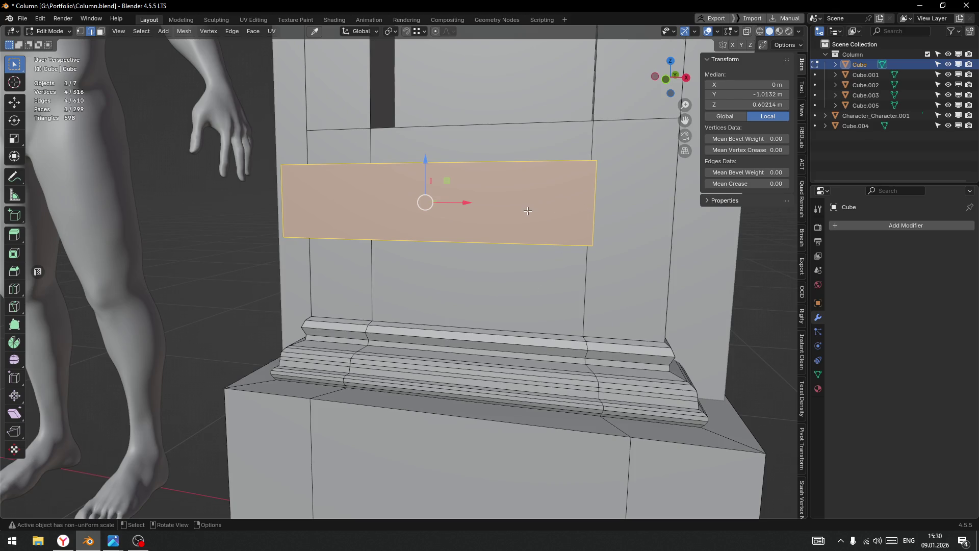
key("s")
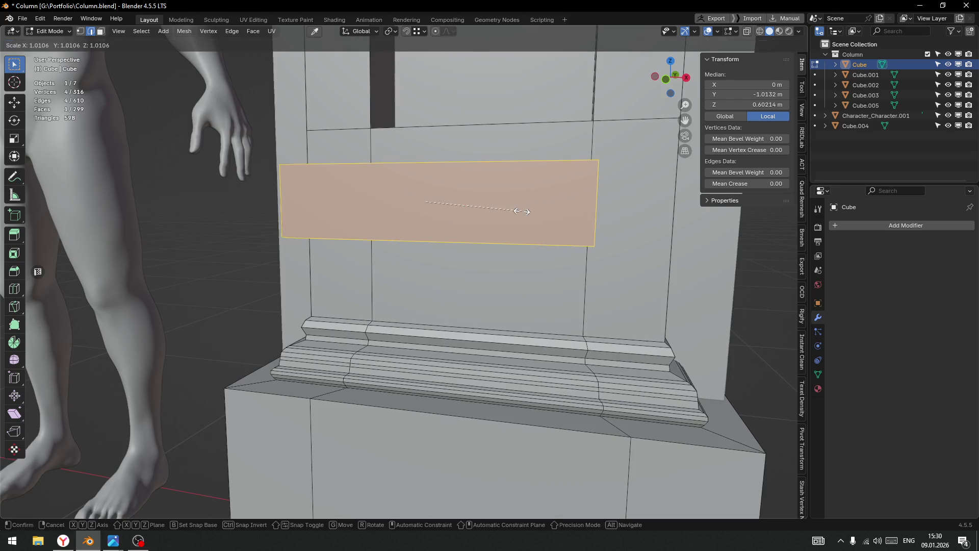
key("x")
left_click(560, 210)
scroll("down", 3)
left_click_drag(560, 210, 524, 246)
Add a centred edge loop across the plane and push its middle edge back to tilt it.
key("ctrl+r")
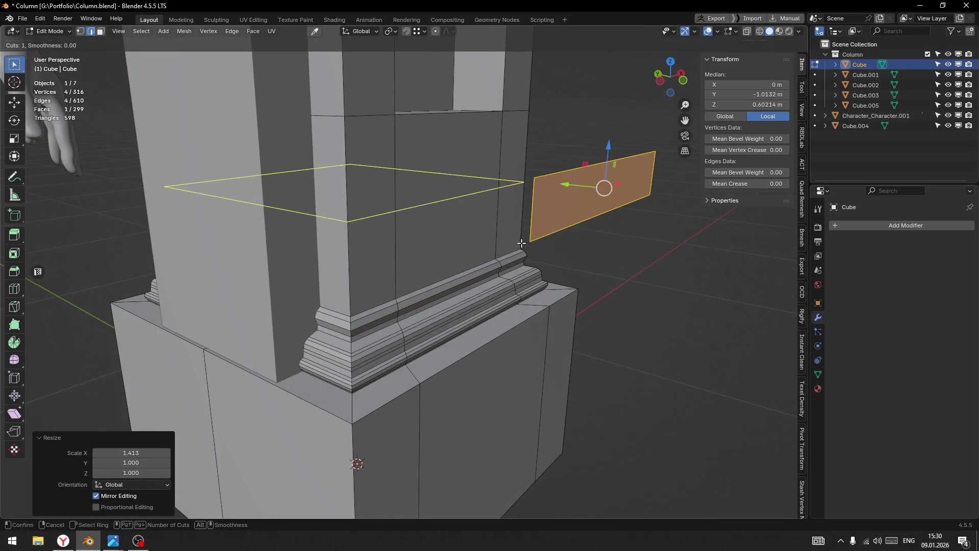
left_click(541, 216)
right_click(542, 216)
left_click_drag(564, 183, 588, 196)
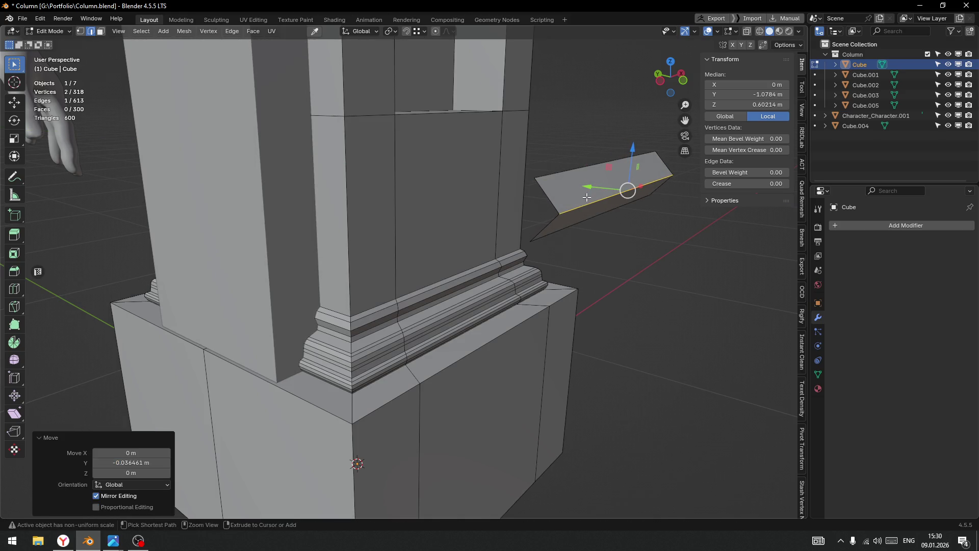
Bevel the tilted edge to form the thin sloped strip.
key("ctrl+b")
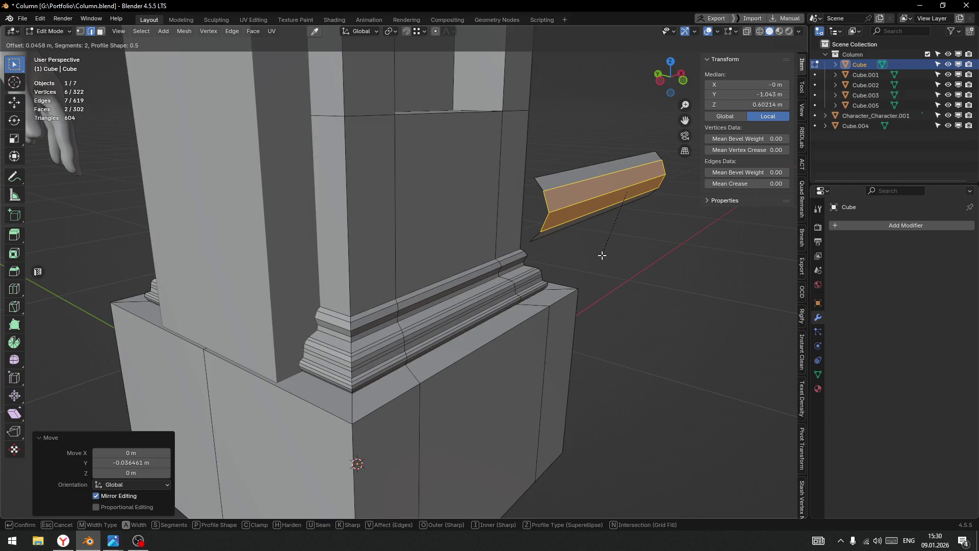
scroll("down", 3)
scroll("down", 3)
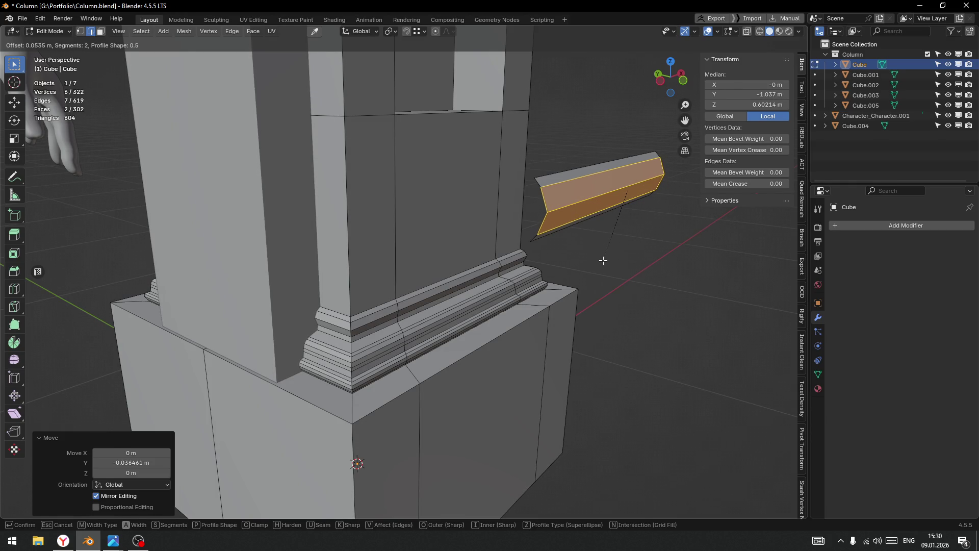
left_click(586, 247)
scroll("down", 3)
Close the strip's first open end with a face between its two end edges.
key("ctrl+Tab")
left_click(546, 240)
scroll("up", 3)
left_click_drag(546, 240, 350, 215)
key("ctrl+Tab")
left_click(426, 199)
scroll("up", 3)
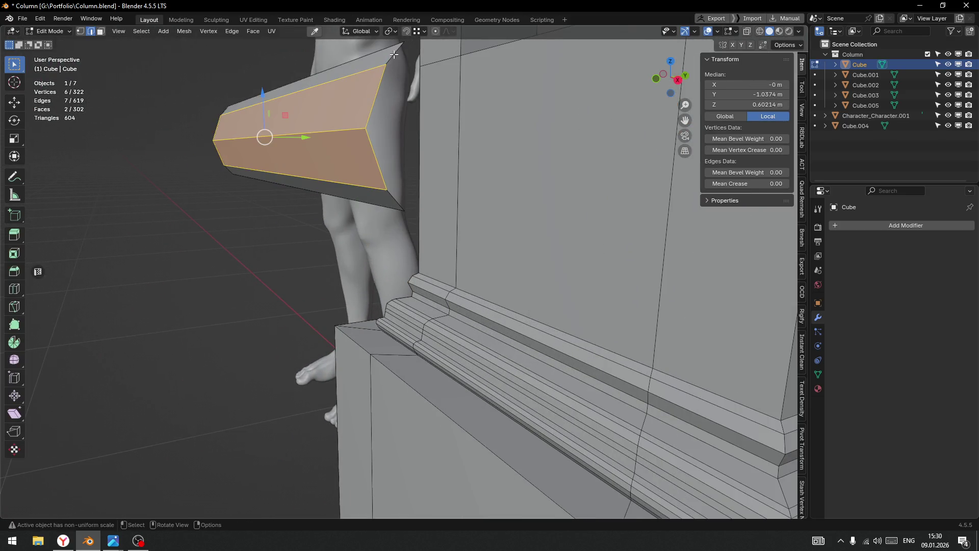
left_click(394, 54)
left_click(396, 200)
key("f")
Fill faces across the strip's other open end and its last remaining gap.
left_click_drag(400, 239, 447, 240)
scroll("up", 3)
left_click(422, 203)
left_click(433, 338)
left_click(413, 304)
left_click(428, 328)
key("f")
left_click_drag(426, 333, 599, 249)
left_click(411, 205)
key("f")
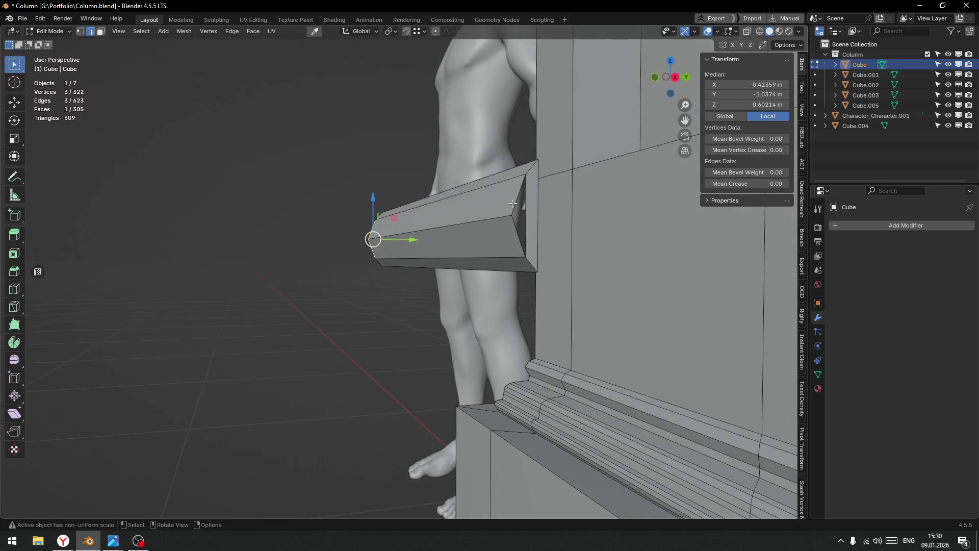
scroll("down", 3)
left_click_drag(508, 217, 464, 220)
In Object Mode, set the Cube's origin to its surface centre of mass.
key("ctrl+Tab")
left_click(384, 278)
left_click_drag(384, 277, 481, 273)
left_click_drag(409, 263, 440, 266)
key("ctrl+alt+shift+c")
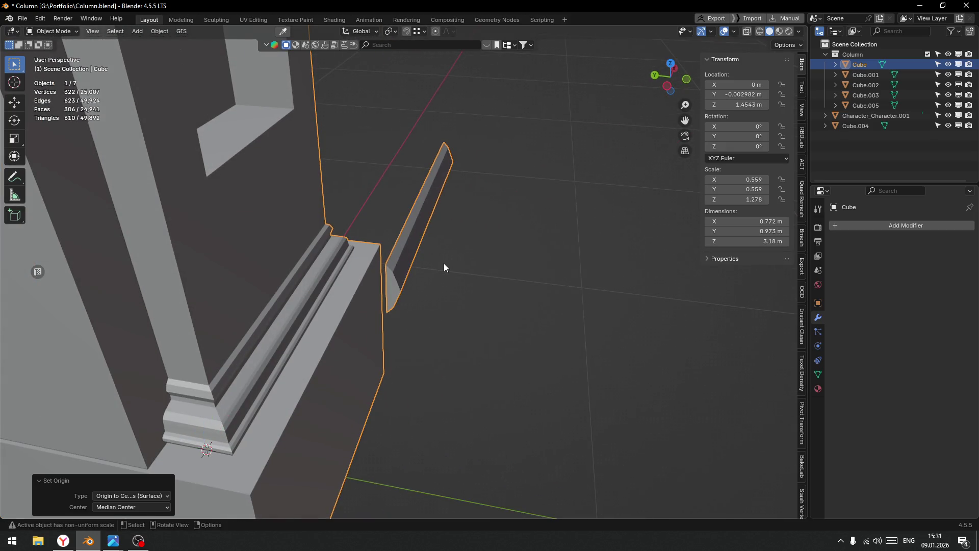
Select the whole linked strip and separate it into its own object.
scroll("down", 3)
scroll("up", 3)
key("ctrl+Tab")
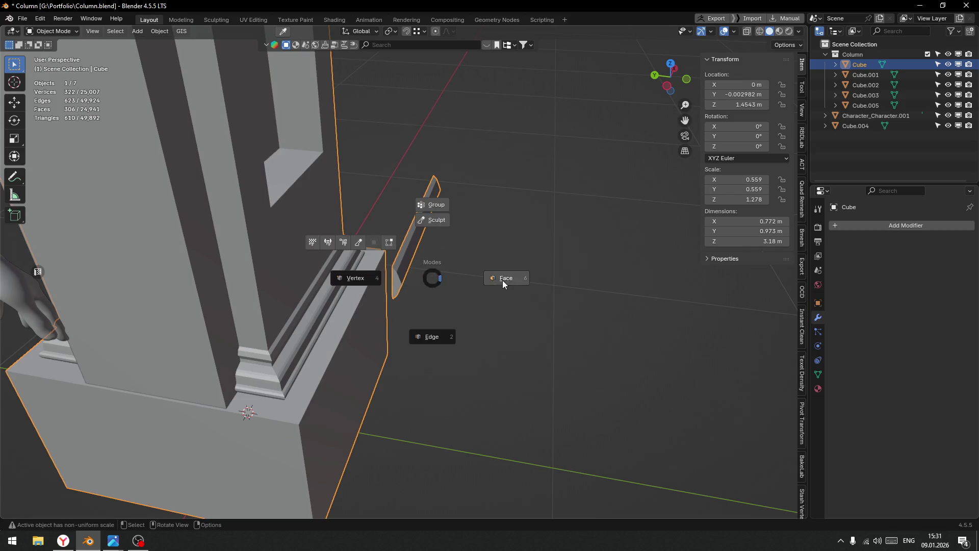
left_click(501, 280)
left_click(413, 262)
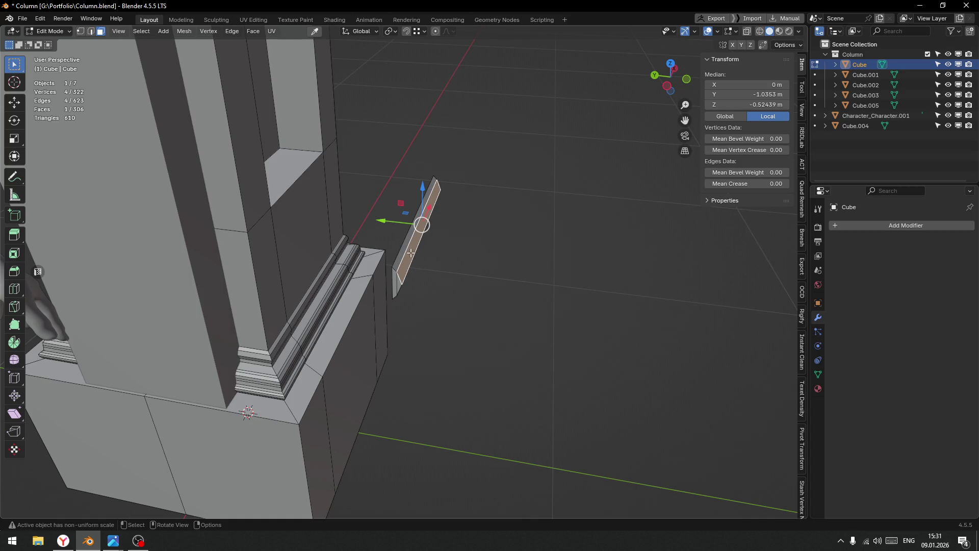
key("l")
key("p")
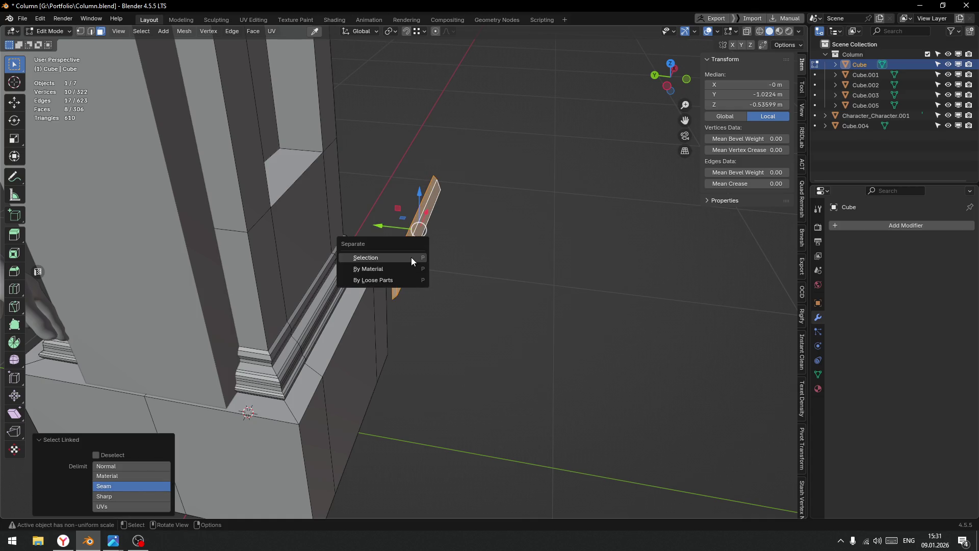
left_click(411, 257)
Select the new Cube.006 in Object Mode and set its origin to its surface centre.
key("ctrl+Tab")
left_click(422, 239)
left_click(427, 240)
left_click_drag(429, 244, 379, 226)
key("ctrl+shift+alt+c")
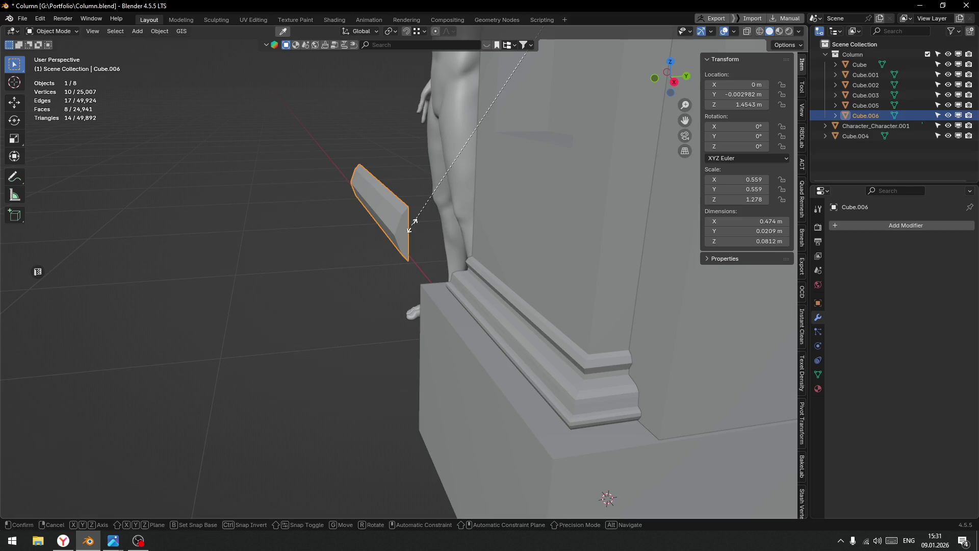
left_click(411, 225)
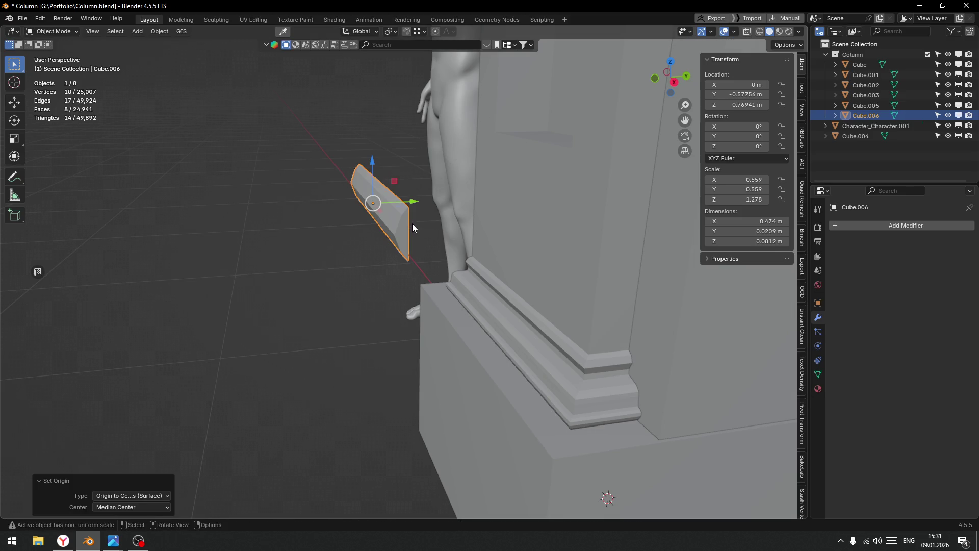
Stretch Cube.006 by 2.310 along the Y axis.
key("s")
key("x")
key("y")
left_click(440, 243)
left_click_drag(440, 243, 357, 240)
Move Cube.006 0.27399 m along Y onto the column's front face.
key("Tab")
key("Escape")
key("g")
key("y")
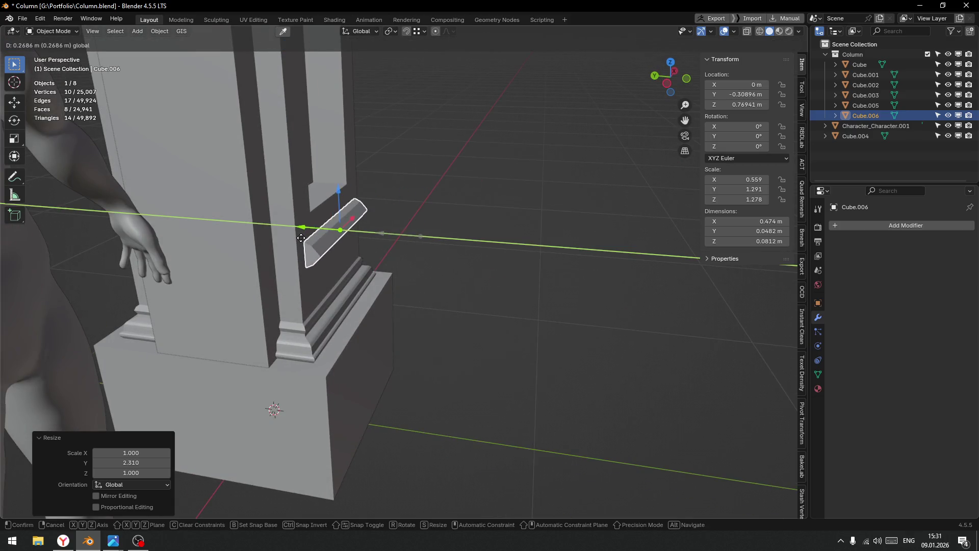
left_click(298, 237)
left_click_drag(384, 263, 353, 307)
left_click(412, 254)
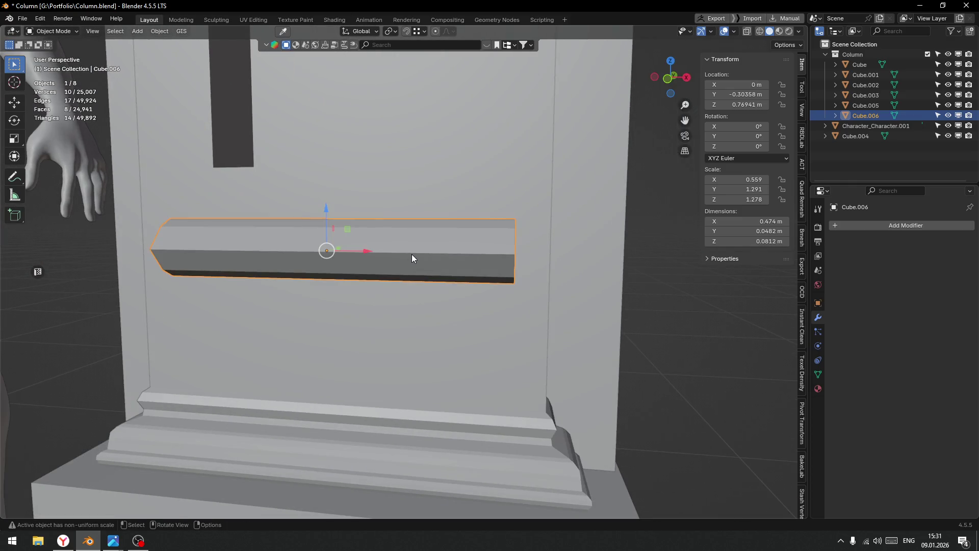
Bevel the ledge's long top front edge with a narrow single segment.
key("Tab")
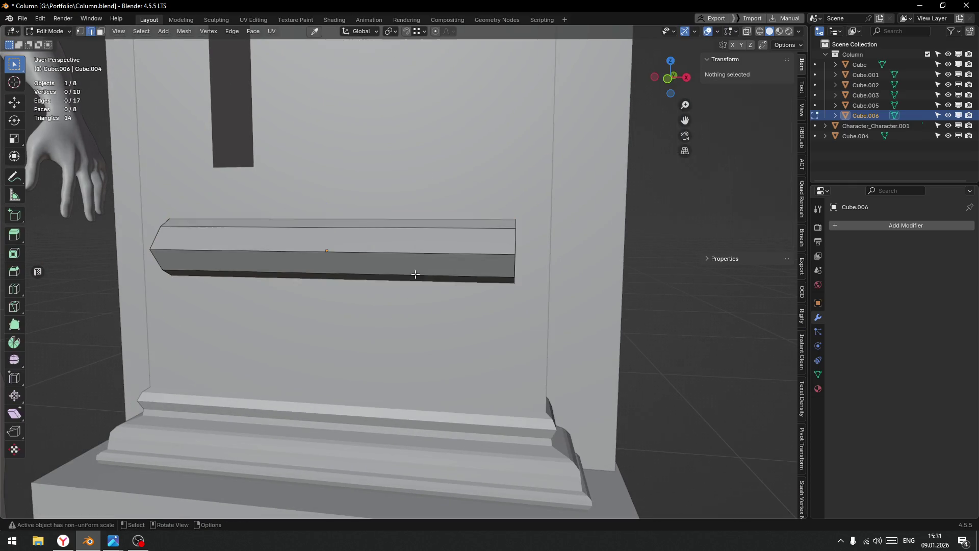
left_click(421, 261)
key("ctrl+b")
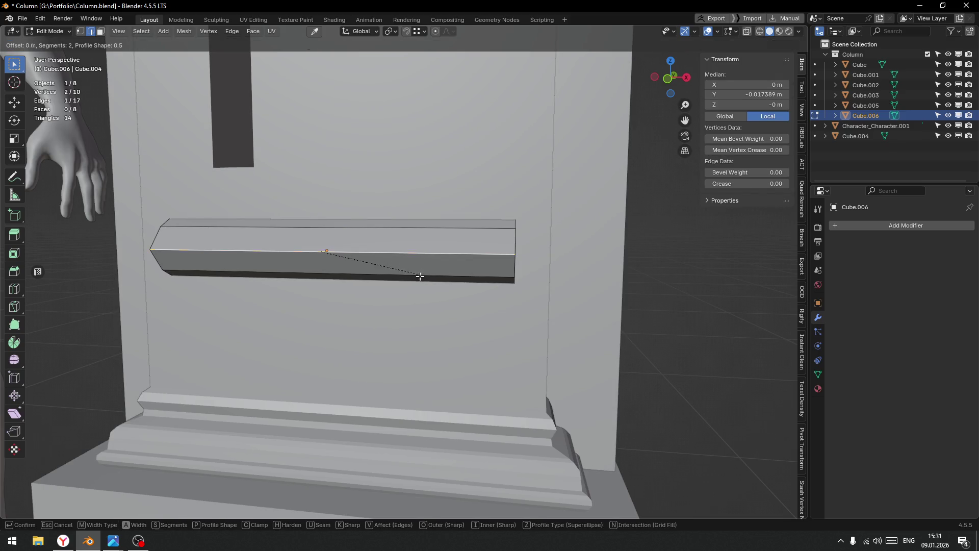
scroll("down", 3)
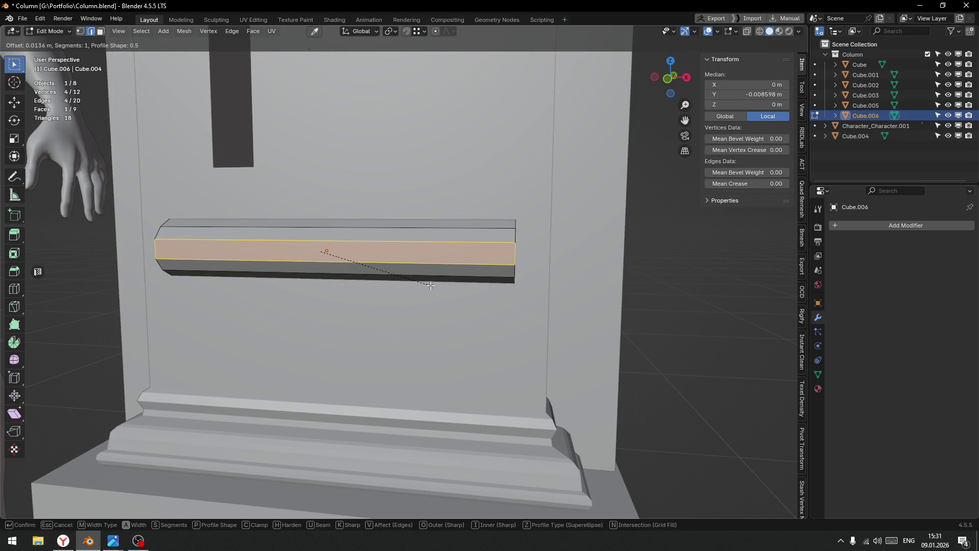
left_click(430, 285)
scroll("down", 3)
key("ctrl+Tab")
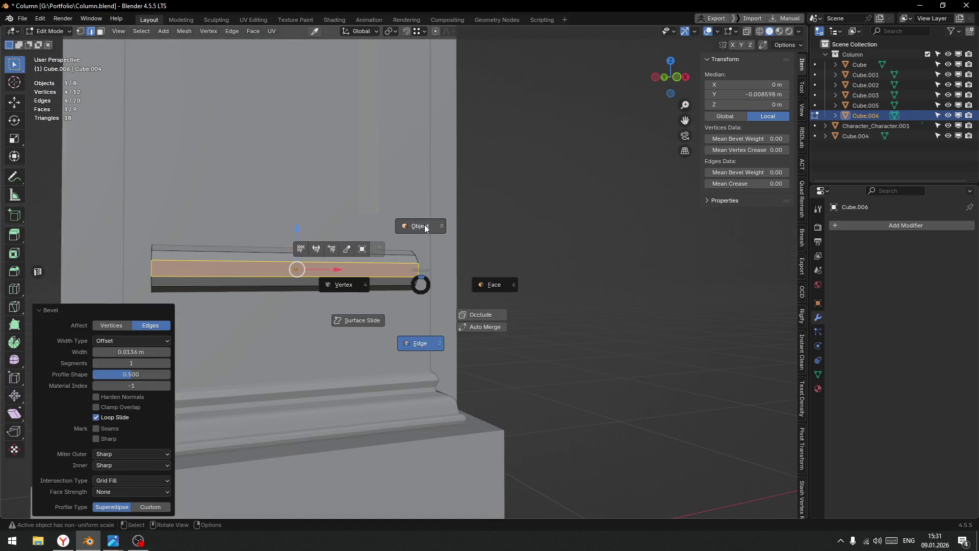
left_click(371, 304)
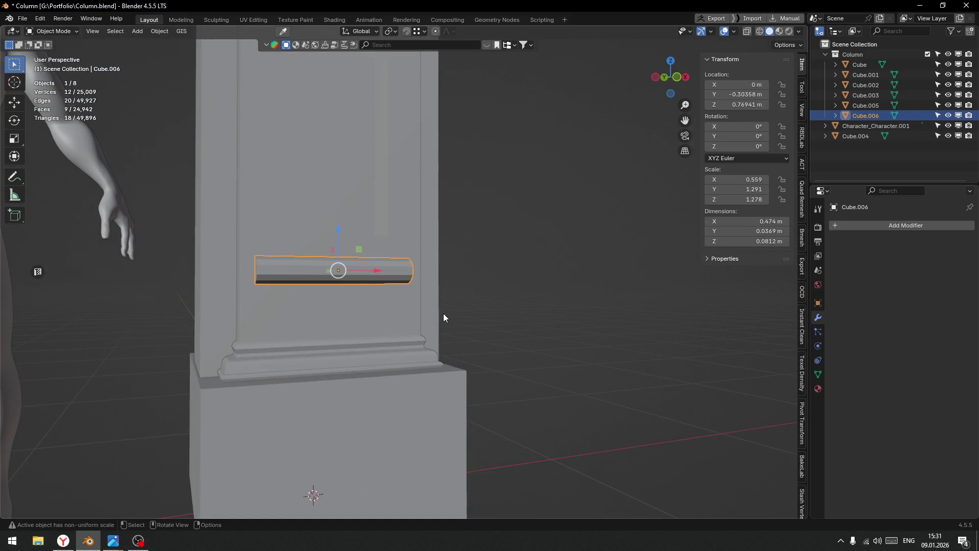
Widen the ledge along X.
scroll("up", 3)
left_click_drag(285, 261, 359, 178)
left_click_drag(390, 203, 391, 203)
left_click_drag(391, 203, 349, 218)
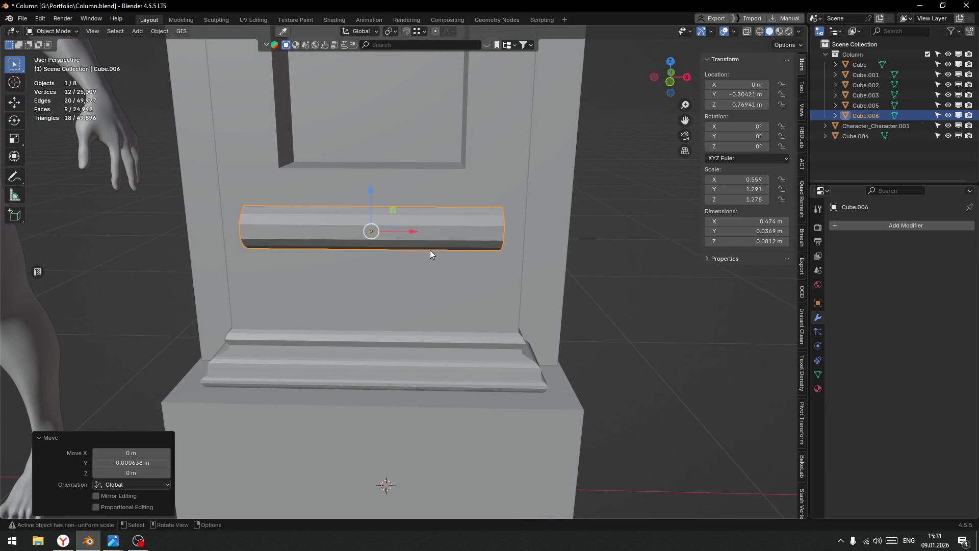
key("s")
key("x")
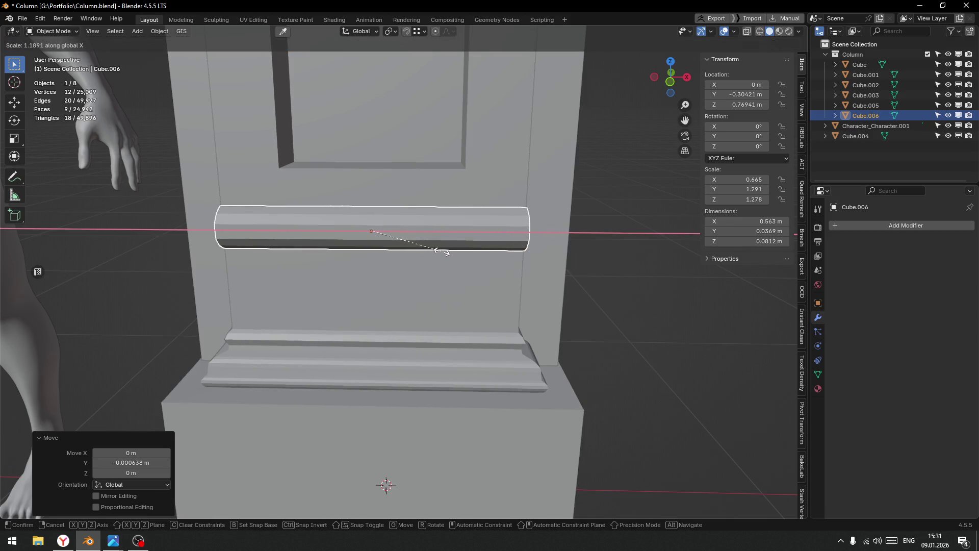
left_click(439, 252)
scroll("down", 3)
left_click_drag(397, 277, 379, 212)
Lower the ledge slightly on the column to Z 0.73128 m.
left_click(396, 252)
left_click_drag(400, 211, 401, 221)
scroll("down", 3)
left_click_drag(491, 244, 402, 278)
scroll("up", 3)
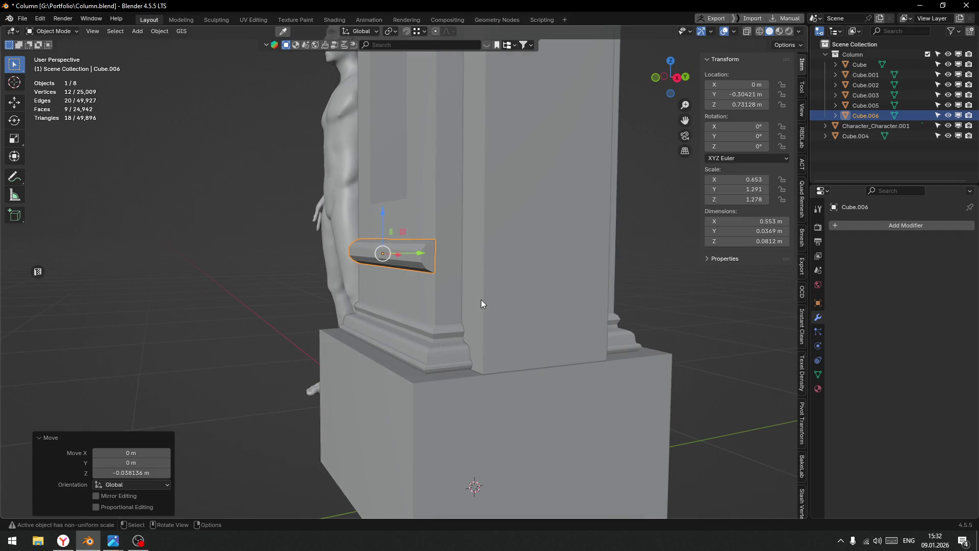
Scale the ledge taller along Z, ending at 0.553 × 0.0369 × 0.101 m.
key("s")
key("z")
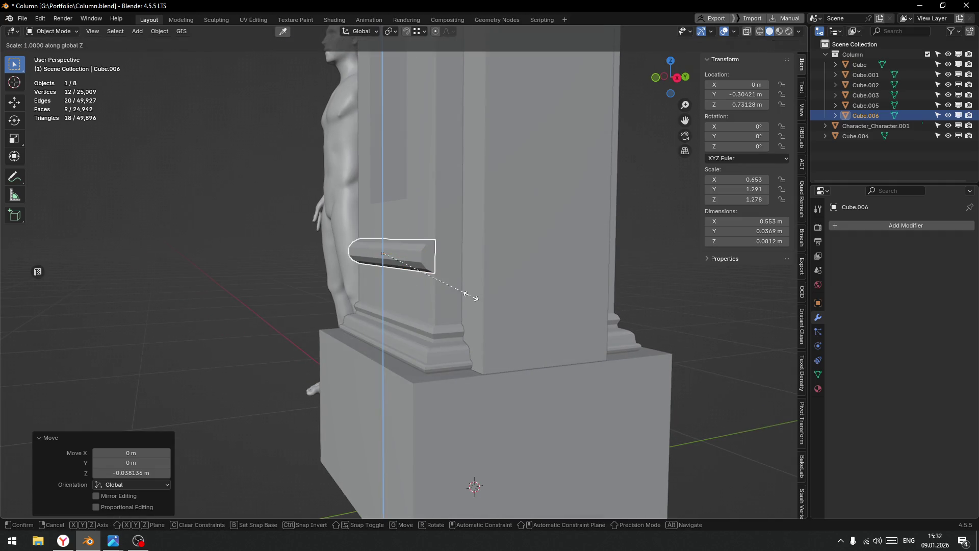
left_click(500, 291)
scroll("down", 3)
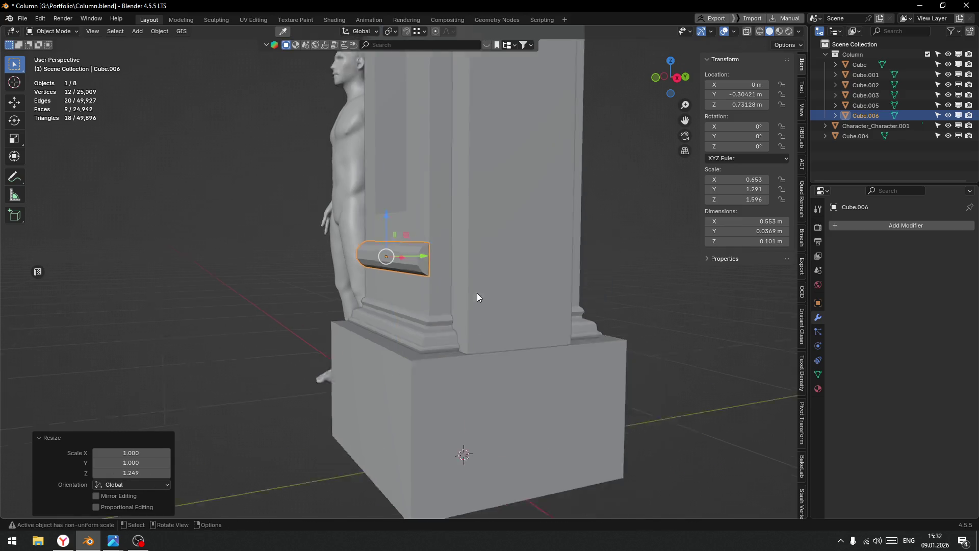
left_click_drag(540, 298, 520, 292)
scroll("up", 3)
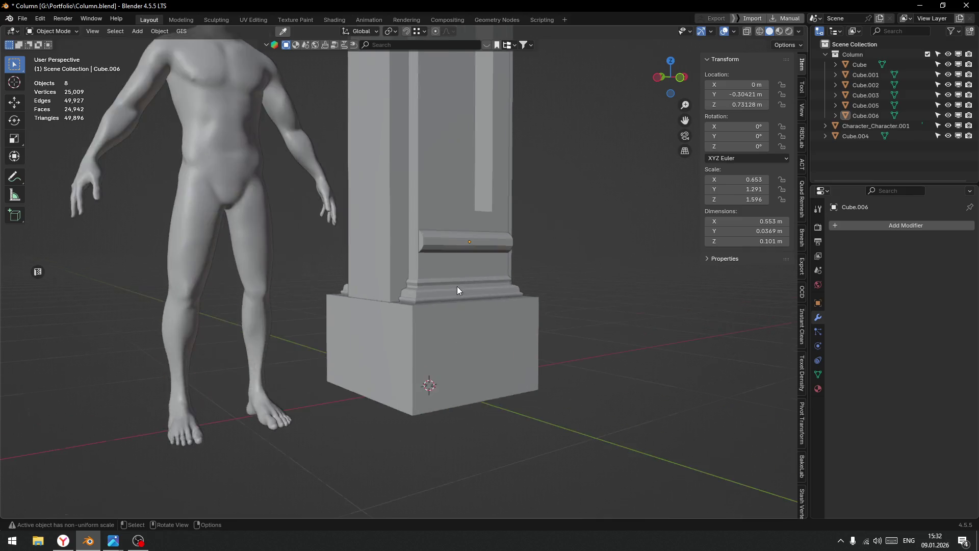
Edge Split the column mesh along the moulding's top edge loop.
left_click(452, 282)
key("Tab")
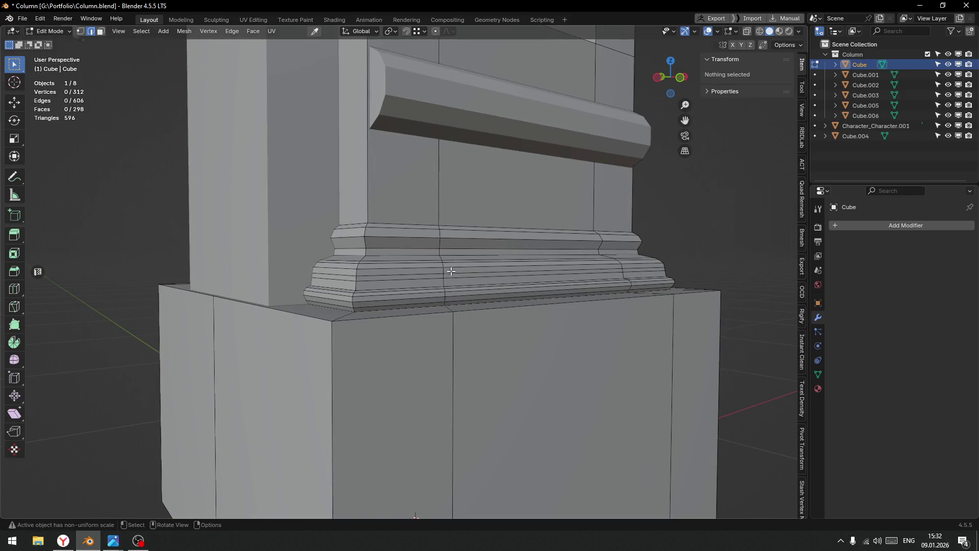
left_click_drag(393, 259, 458, 253)
scroll("up", 3)
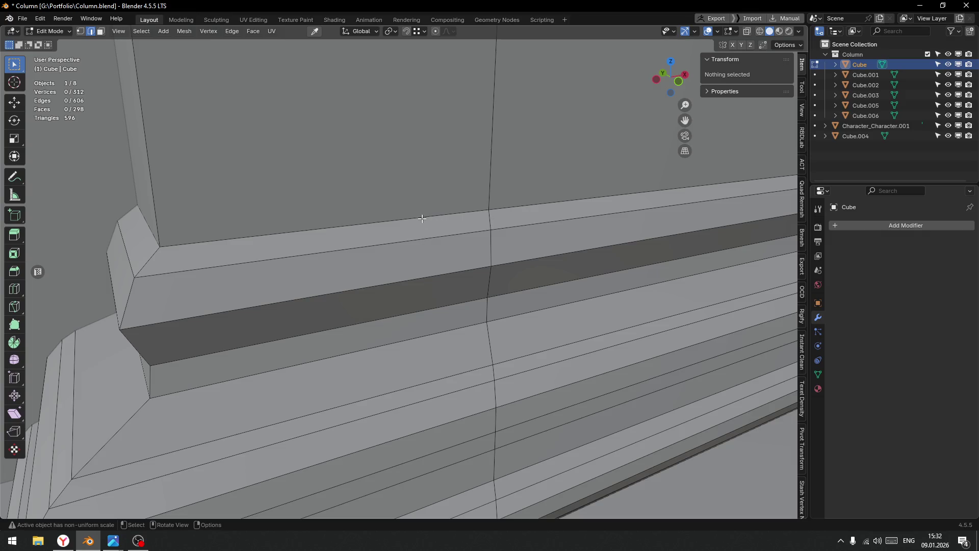
left_click(422, 218)
right_click(419, 218)
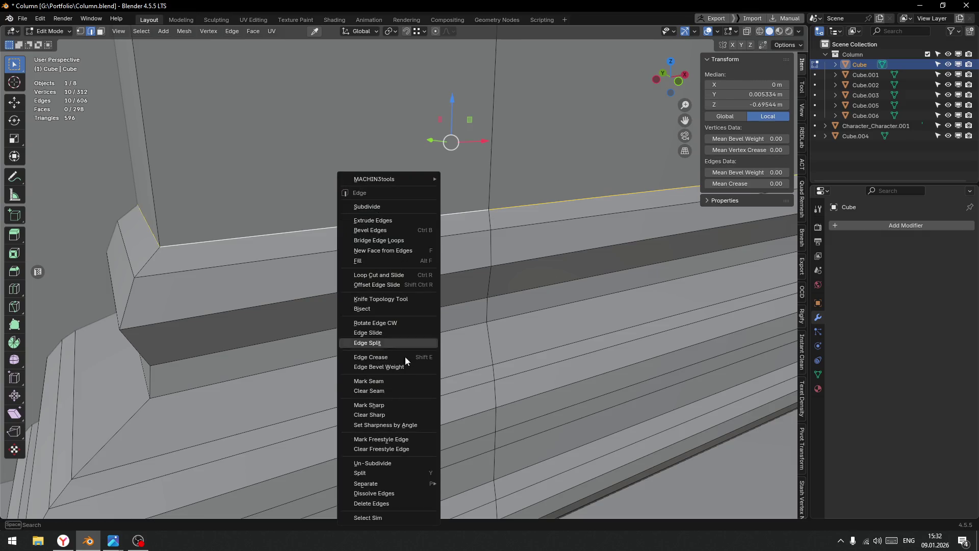
left_click(388, 340)
right_click(452, 337)
left_click(451, 337)
Try deleting the connected moulding faces, then undo the deletion.
left_click(506, 315)
left_click(403, 315)
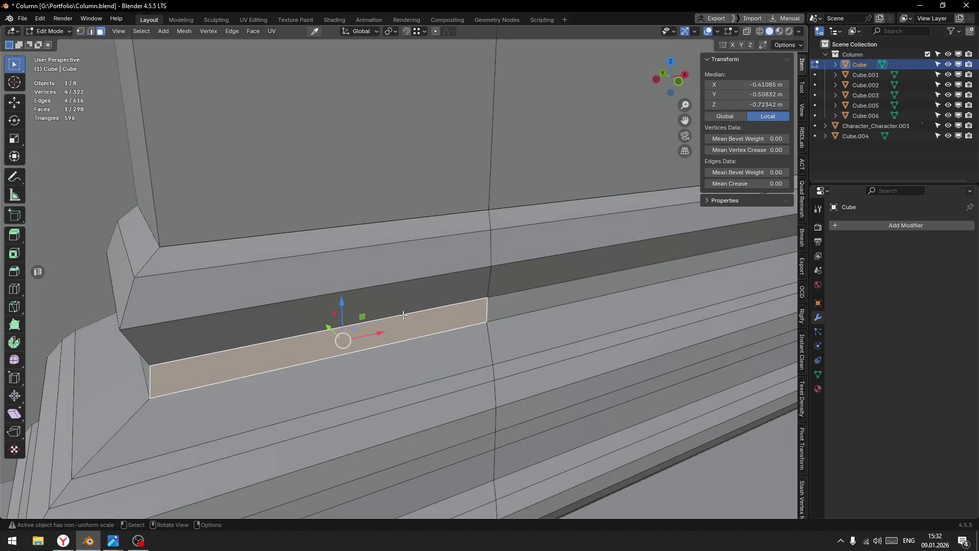
key("ctrl+l")
scroll("down", 3)
key("x")
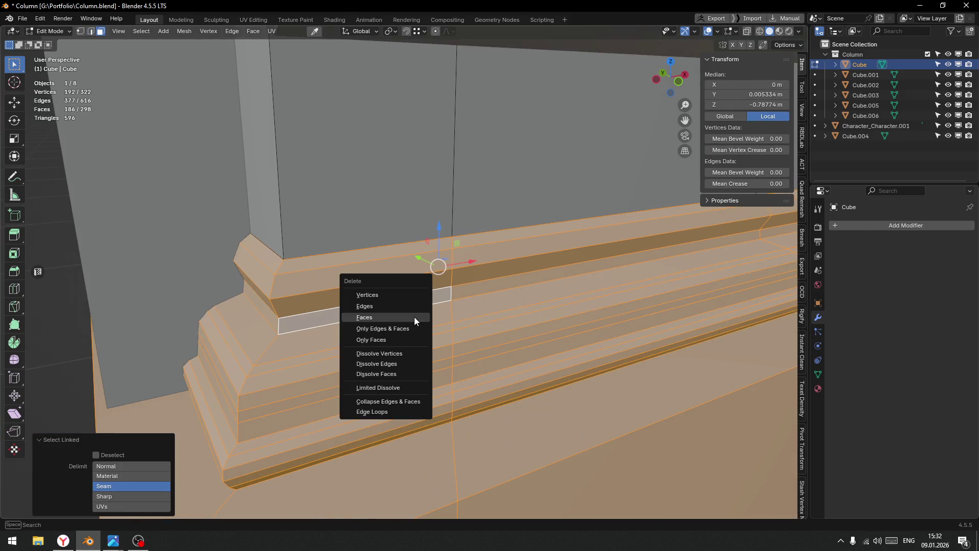
left_click(374, 321)
scroll("down", 3)
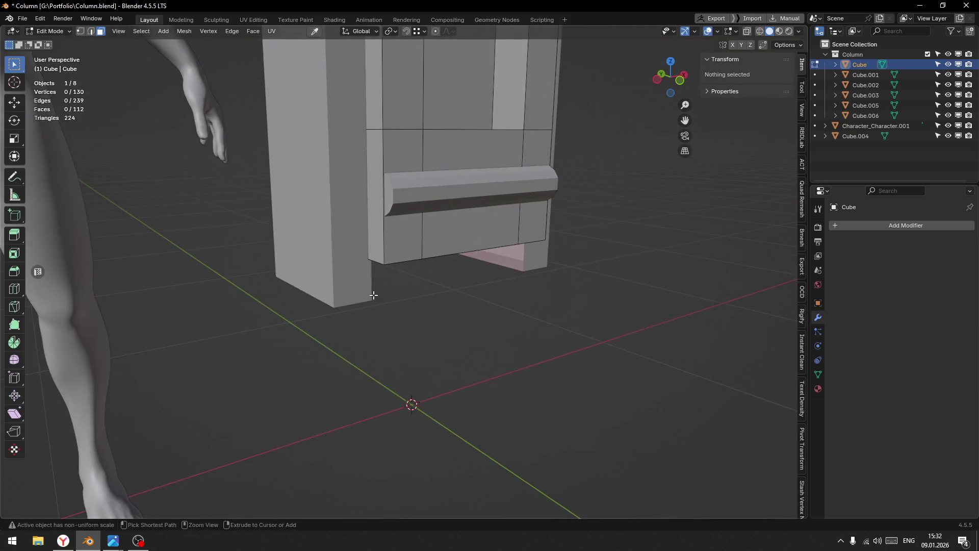
key("ctrl+z")
Edge Split the moulding off along its bottom edge loop.
left_click_drag(419, 317, 461, 393)
scroll("up", 3)
left_click_drag(445, 343, 510, 371)
left_click(523, 370)
key("Tab")
left_click(500, 365)
left_click(498, 364)
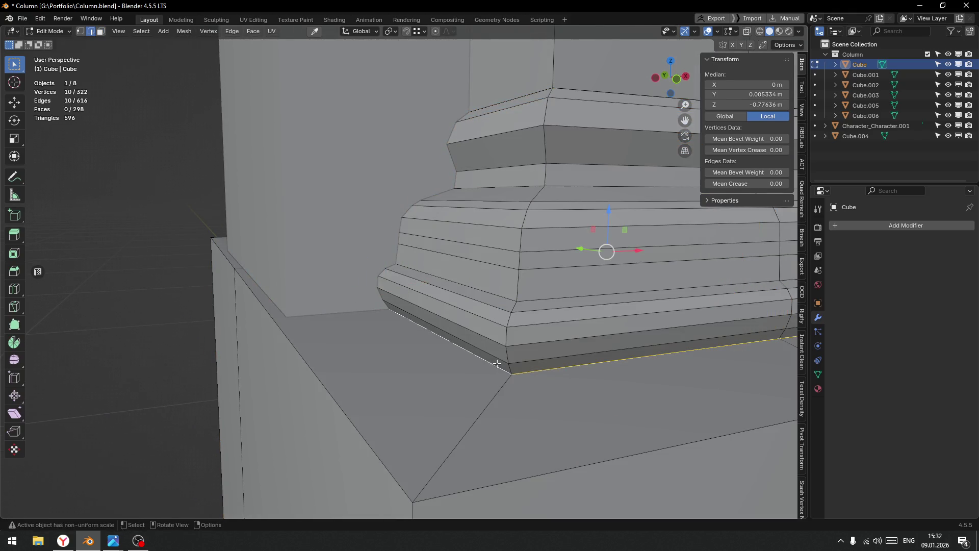
right_click(504, 377)
left_click(472, 342)
Select all linked moulding faces with L and delete them as Faces.
key("Tab")
left_click(567, 351)
left_click(557, 301)
key("l")
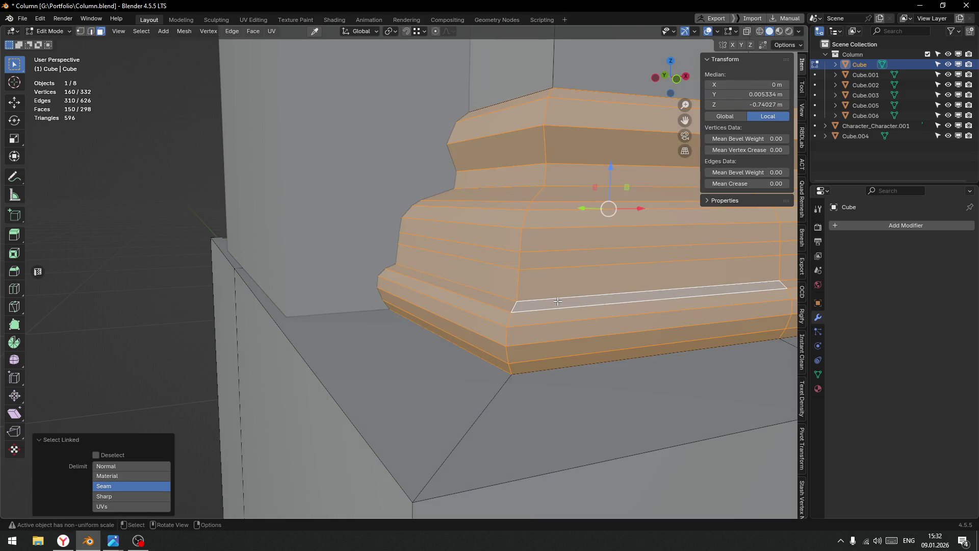
key("x")
left_click(518, 304)
Inspect the open gap at the column base and return to edge selection.
left_click_drag(517, 304, 535, 228)
scroll("down", 3)
left_click_drag(596, 245, 594, 236)
scroll("up", 3)
key("Tab")
left_click(517, 233)
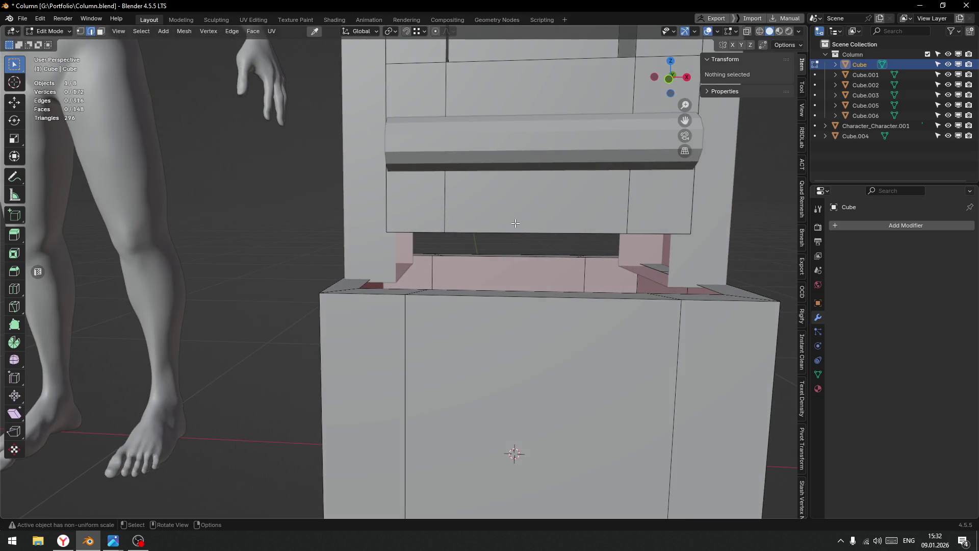
Lower the shaft's bottom edge loop about 0.107 m along Z onto the base block.
left_click(519, 233)
key("g")
key("z")
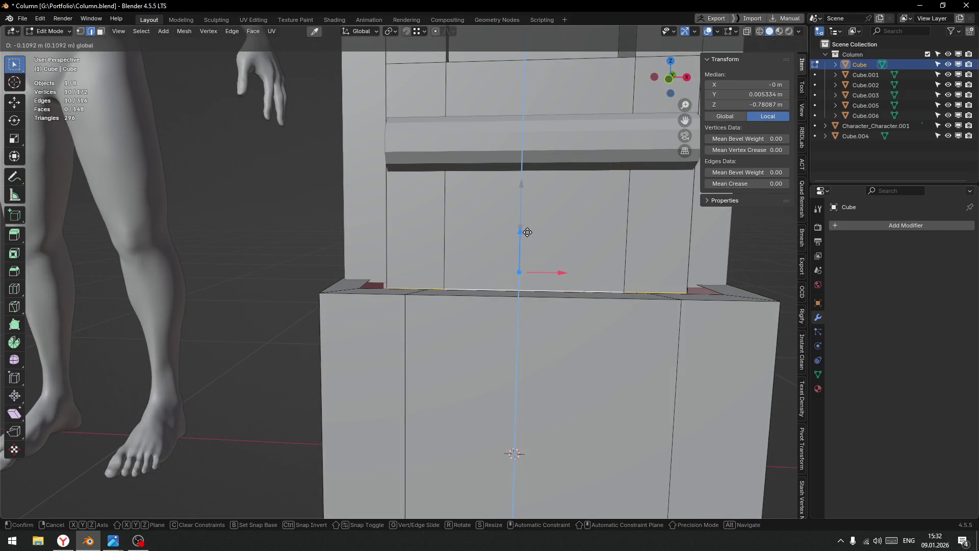
left_click(522, 230)
left_click_drag(344, 248, 428, 336)
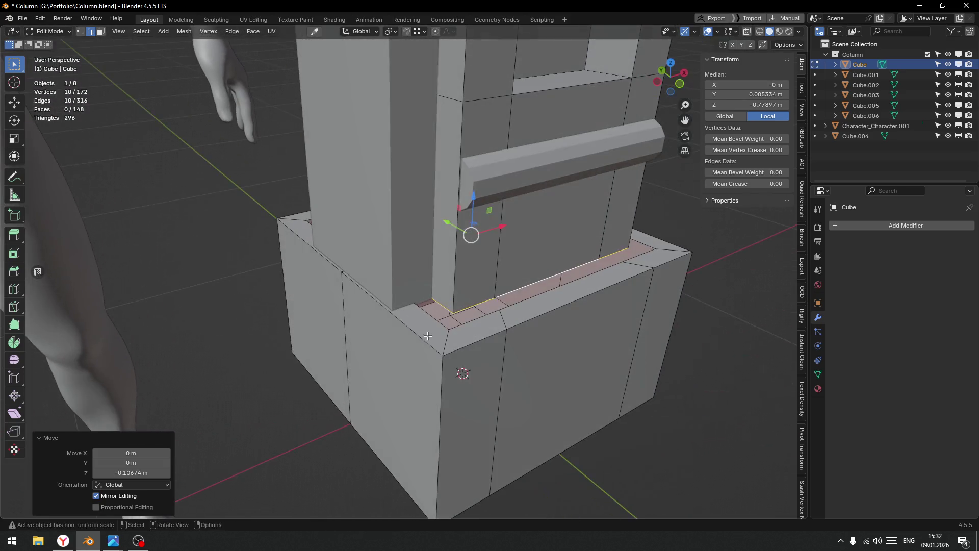
Delete the face ring on the base top and fill the open border loop with one face.
key("Tab")
left_click(485, 383)
key("Tab")
left_click(500, 319)
left_click(500, 319)
key("x")
left_click(500, 321)
key("Tab")
left_click(523, 377)
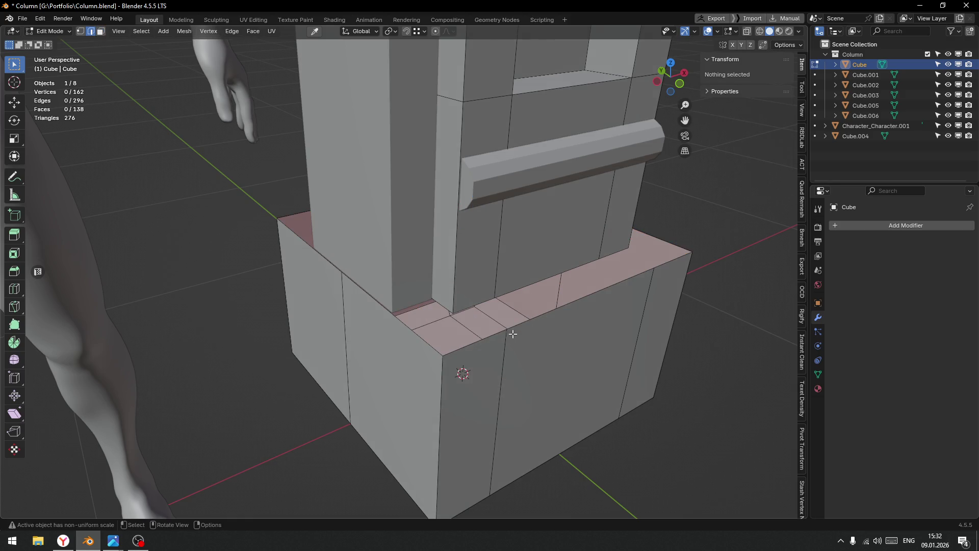
left_click(516, 327)
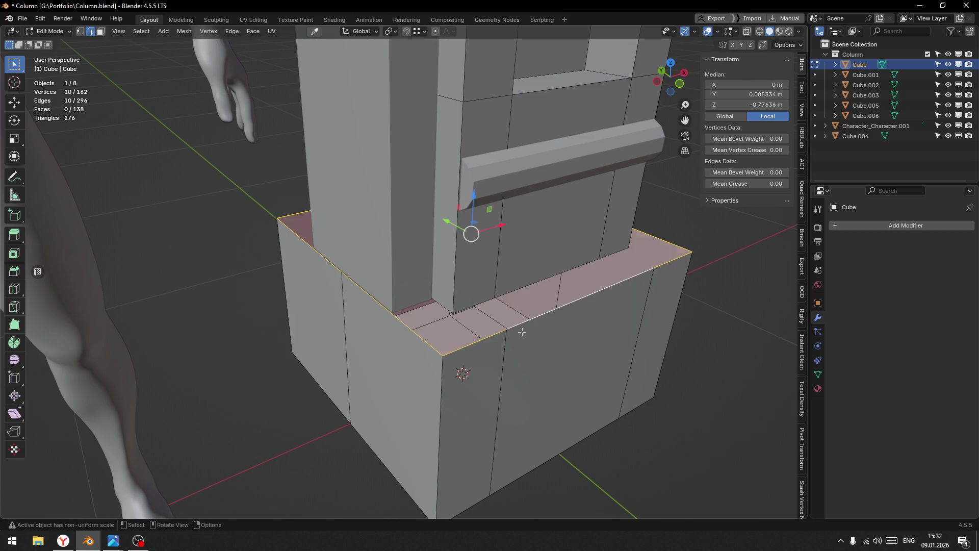
key("f")
Select three vertical edge loops on the sides of the base.
key("Tab")
left_click(501, 384)
left_click(637, 334)
left_click(351, 337)
left_click_drag(351, 337, 444, 295)
Dissolve the extra edge loops around the base with Ctrl+X.
right_click(443, 293)
key("Escape")
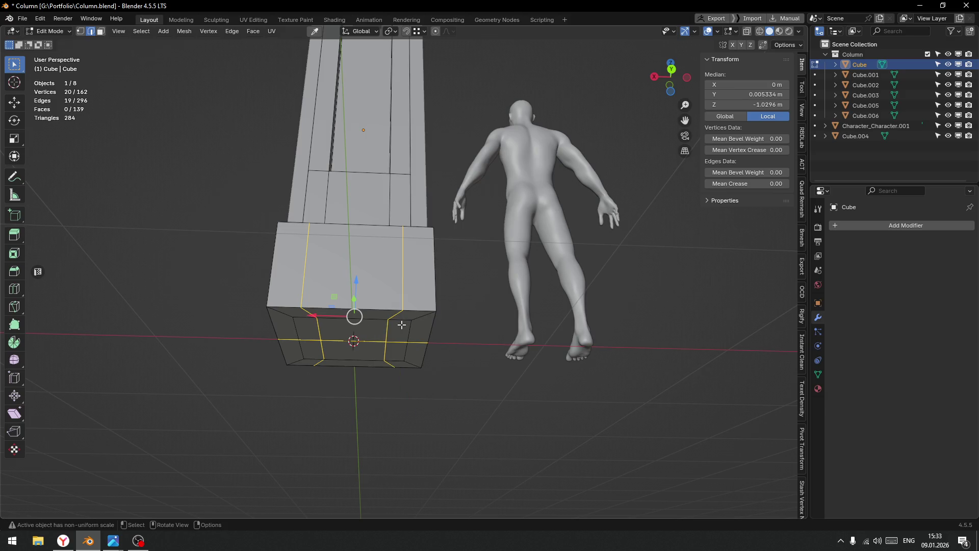
left_click(402, 325)
left_click_drag(422, 325, 434, 312)
left_click(398, 339)
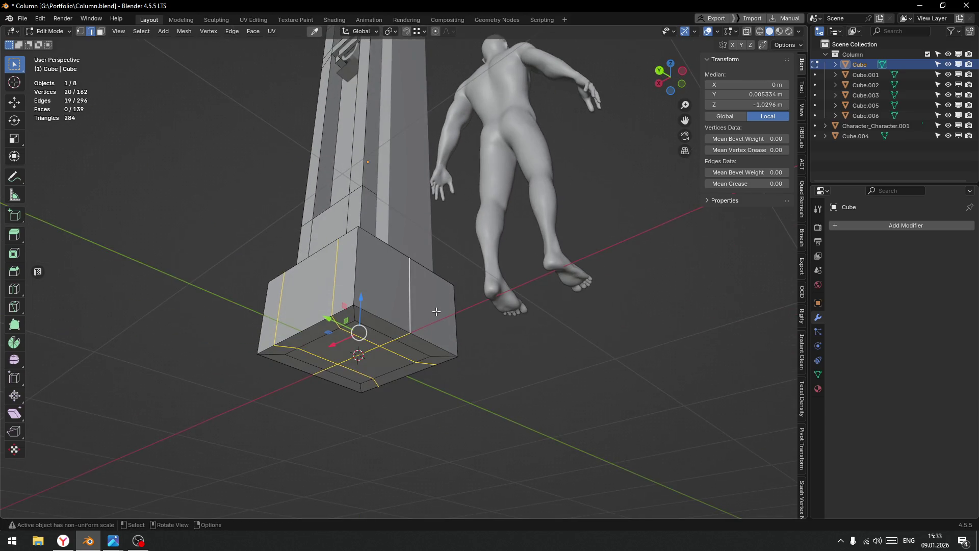
key("ctrl+x")
Delete the base's five bottom faces, leaving 118 vertices, and return to Object Mode.
key("Tab")
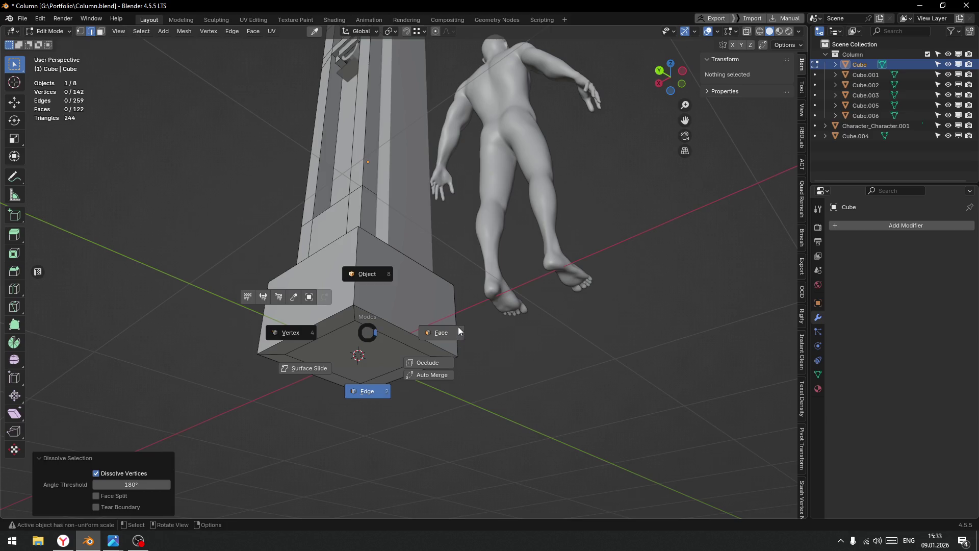
left_click(458, 331)
left_click(367, 353)
left_click(334, 326)
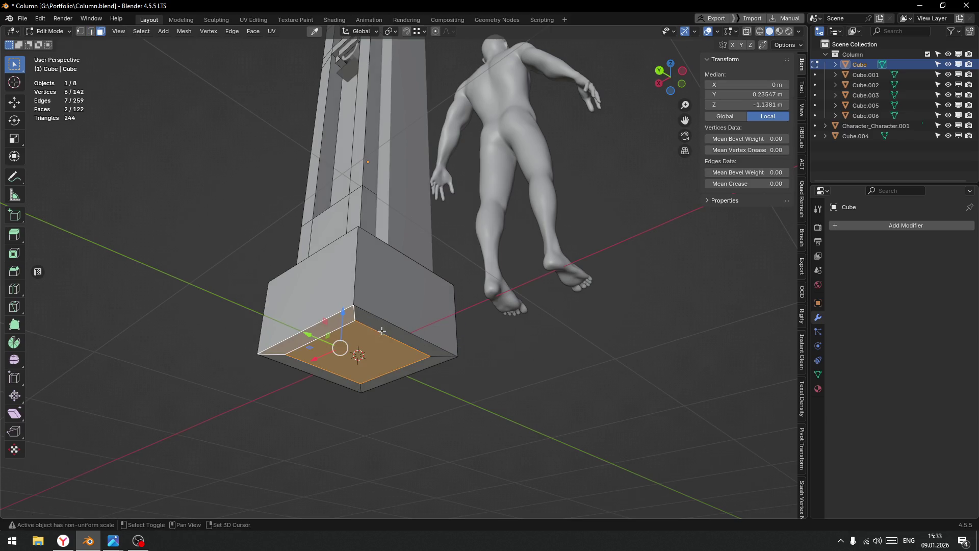
left_click(382, 330)
left_click(436, 362)
left_click(351, 382)
key("x")
left_click(332, 375)
left_click_drag(332, 374, 397, 315)
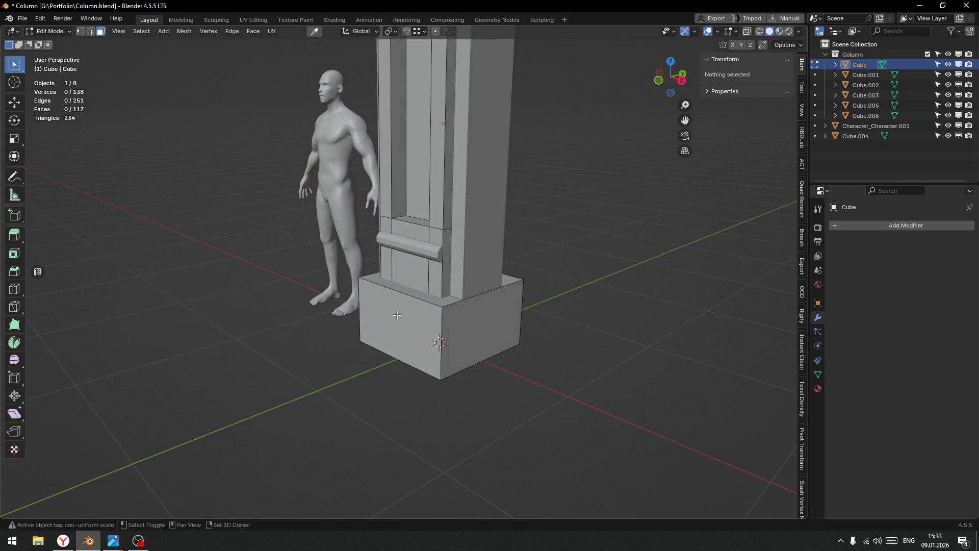
key("Tab")
left_click(327, 323)
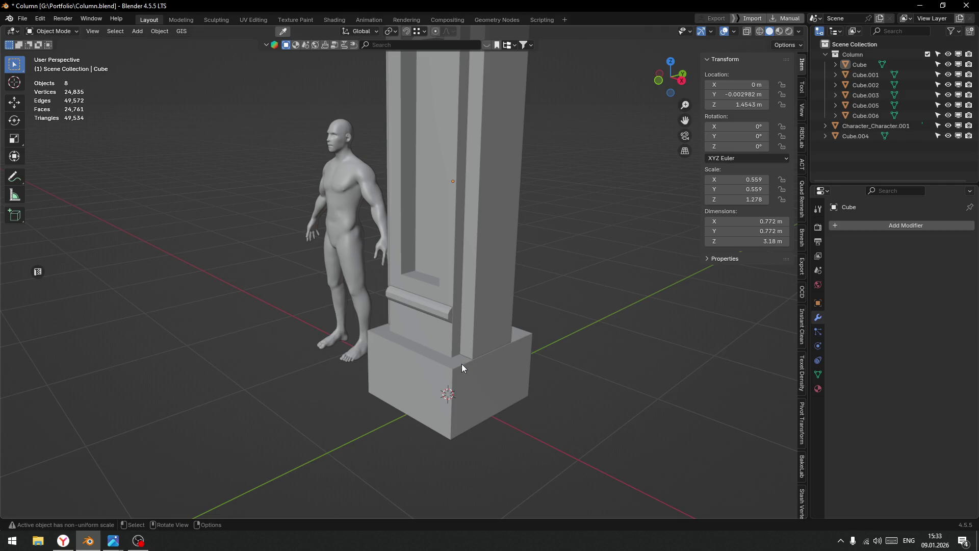
Scale Cube.006 along X to 0.765, making the ledge 0.423 m wide.
key("alt+Tab")
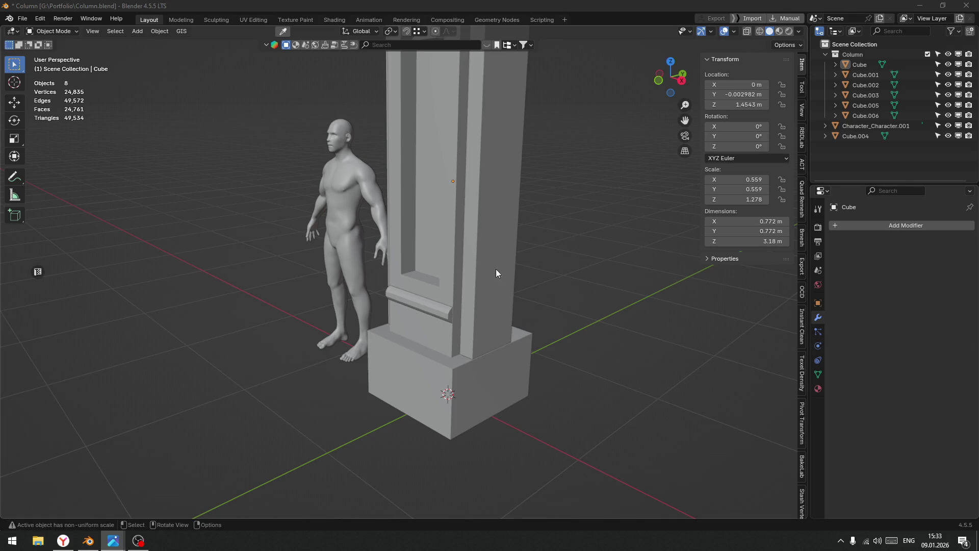
scroll("up", 3)
left_click(464, 347)
key("s")
key("x")
left_click(492, 354)
left_click_drag(528, 365, 471, 355)
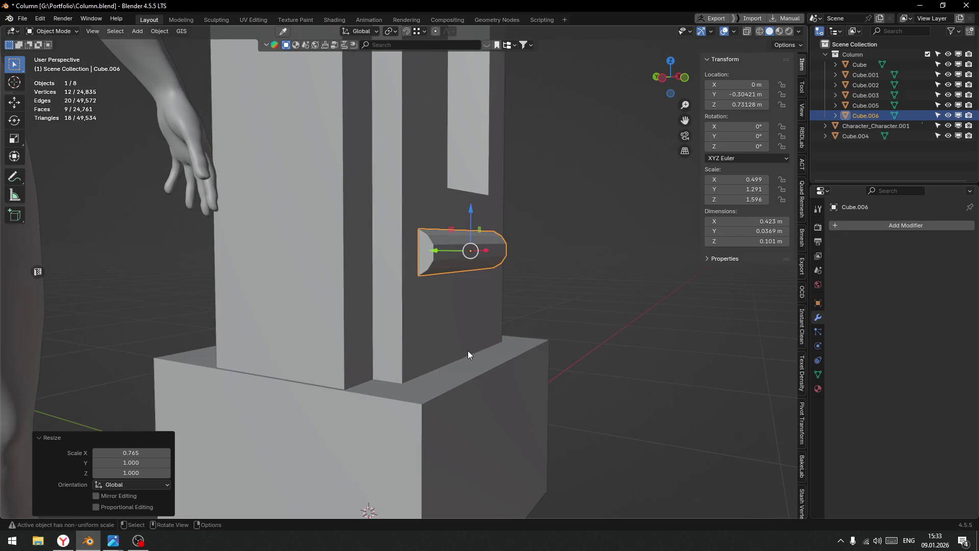
Add a horizontal loop cut across the column's lower shaft in Edit Mode.
left_click(426, 336)
key("Tab")
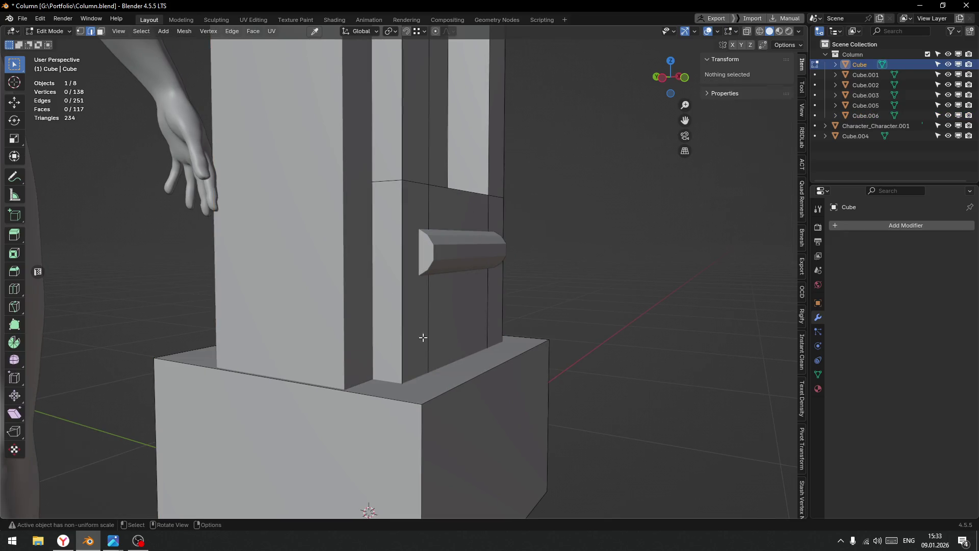
key("ctrl+r")
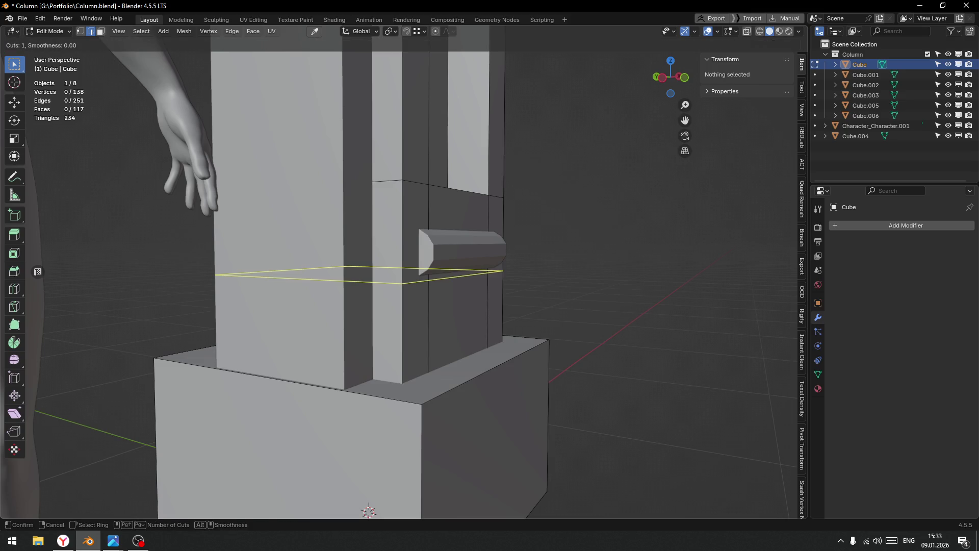
left_click(402, 280)
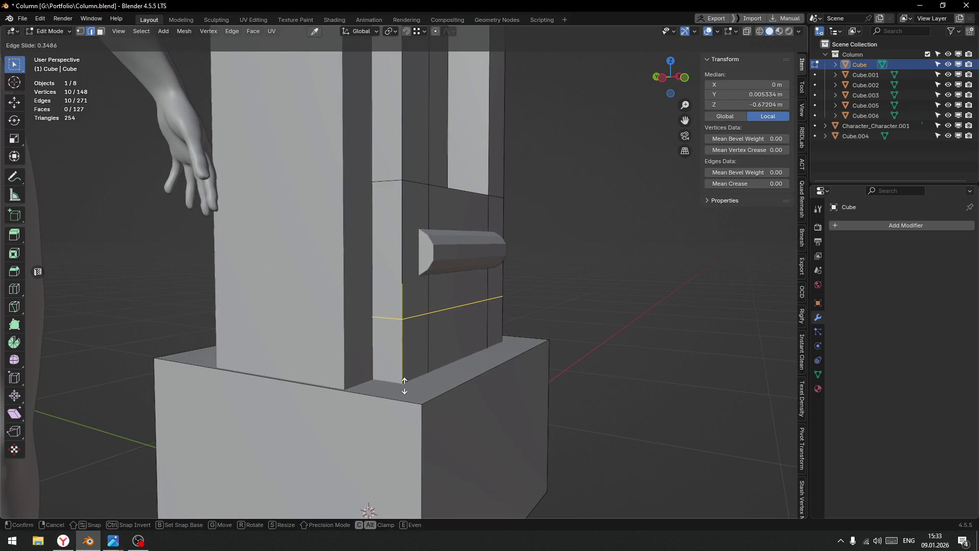
left_click(403, 386)
left_click_drag(403, 386, 384, 328)
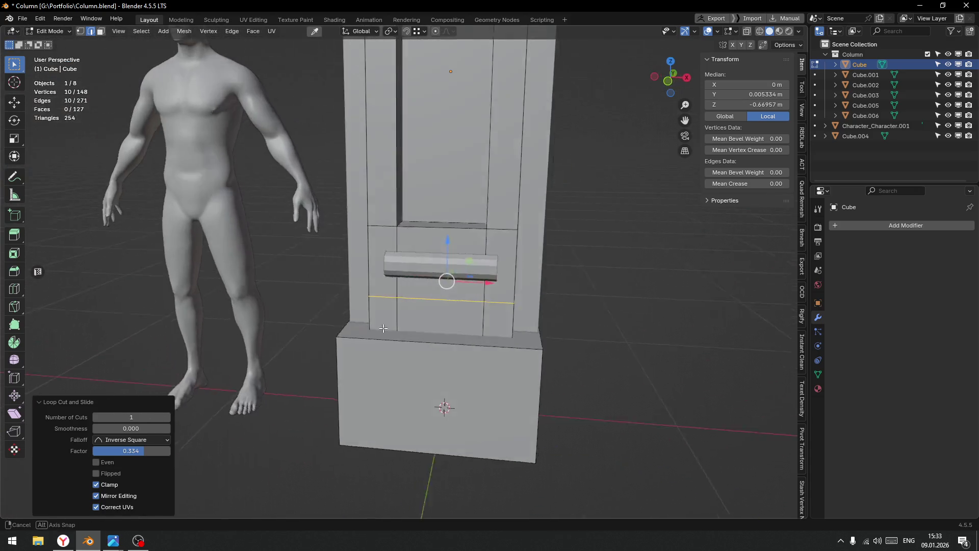
scroll("up", 3)
Lower the recess's small bottom face about 0.084 m along Z.
key("a")
left_click(448, 382)
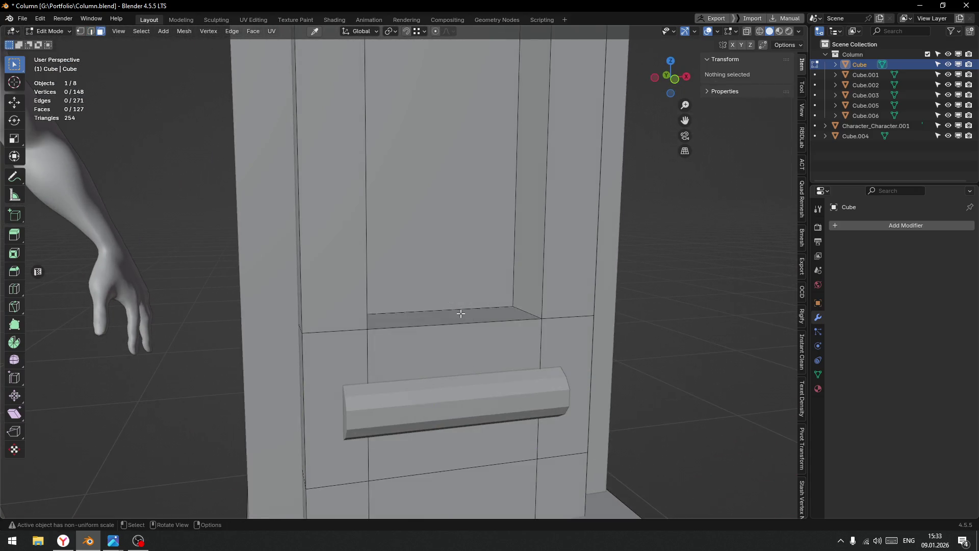
left_click(461, 313)
key("g")
key("z")
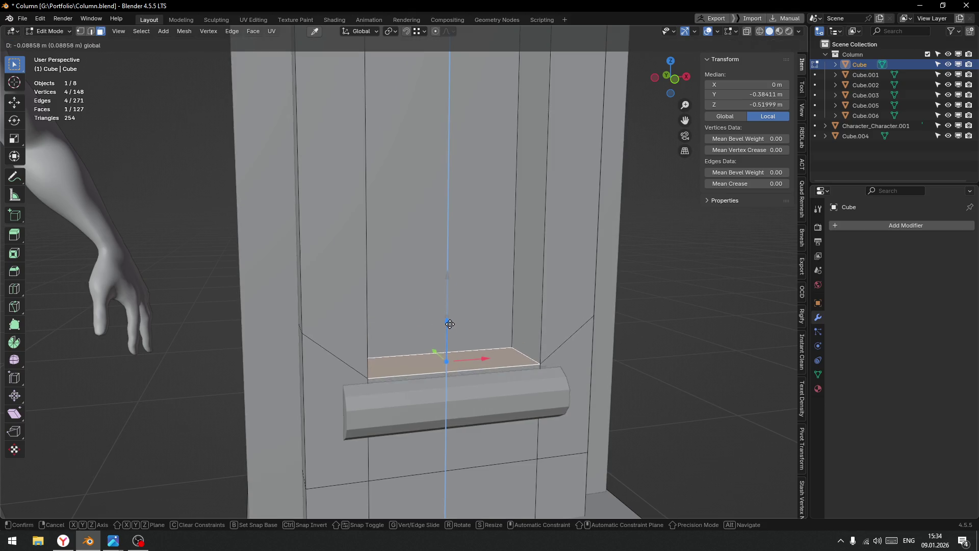
left_click(450, 325)
left_click_drag(466, 371, 471, 304)
Select the edges around the lowered recess floor in see-through view.
key("Tab")
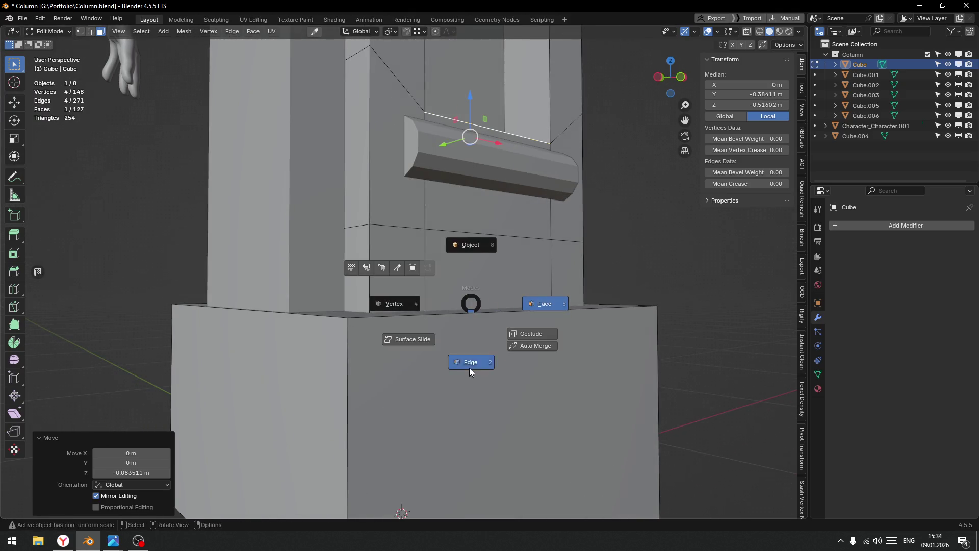
left_click(469, 368)
scroll("down", 3)
key("alt+z")
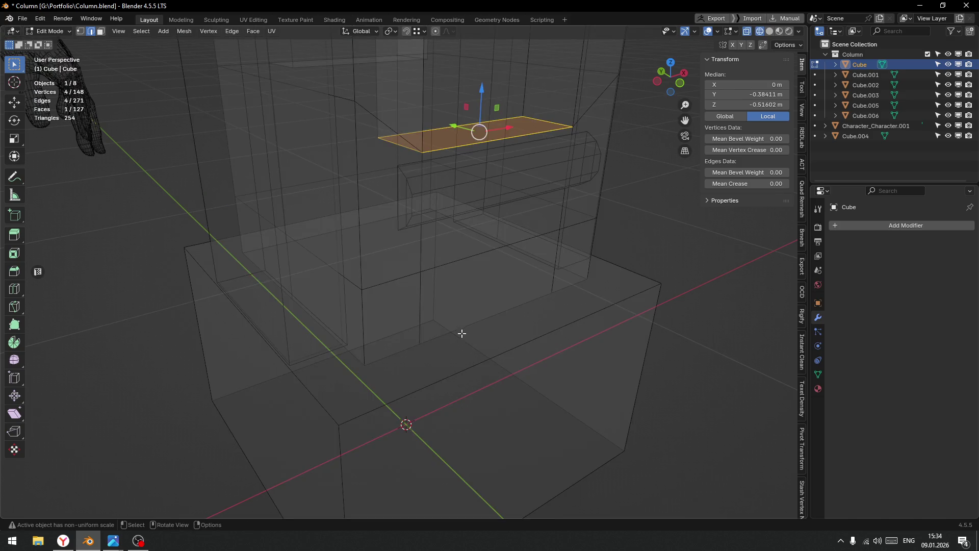
left_click(459, 336)
left_click_drag(451, 352, 415, 334)
left_click(428, 240)
left_click(355, 338)
left_click(571, 331)
left_click(510, 237)
left_click(353, 243)
left_click_drag(403, 306, 529, 343)
Widen the selected edges 1.349 times along Y and return to Object Mode.
key("s")
key("y")
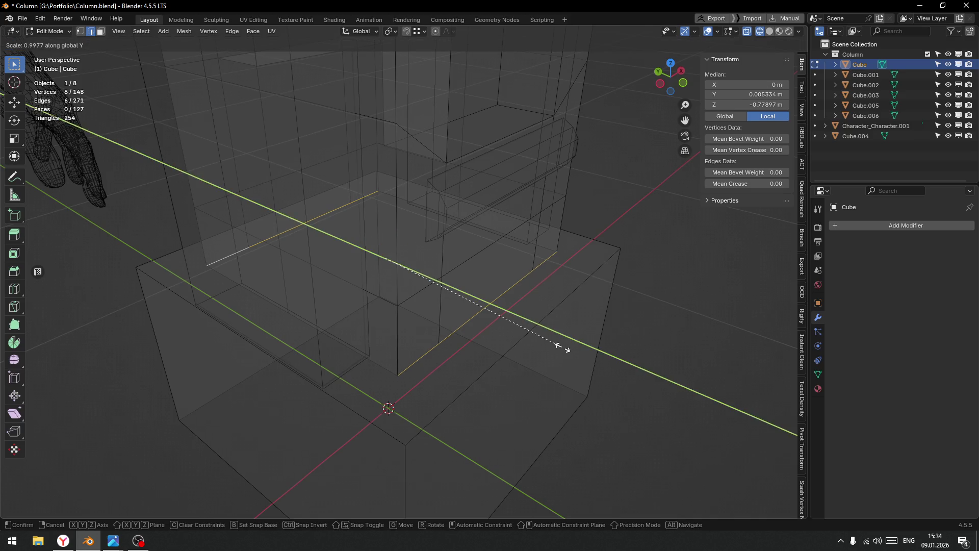
left_click(628, 372)
left_click_drag(560, 355, 374, 356)
key("z")
key("Tab")
scroll("up", 3)
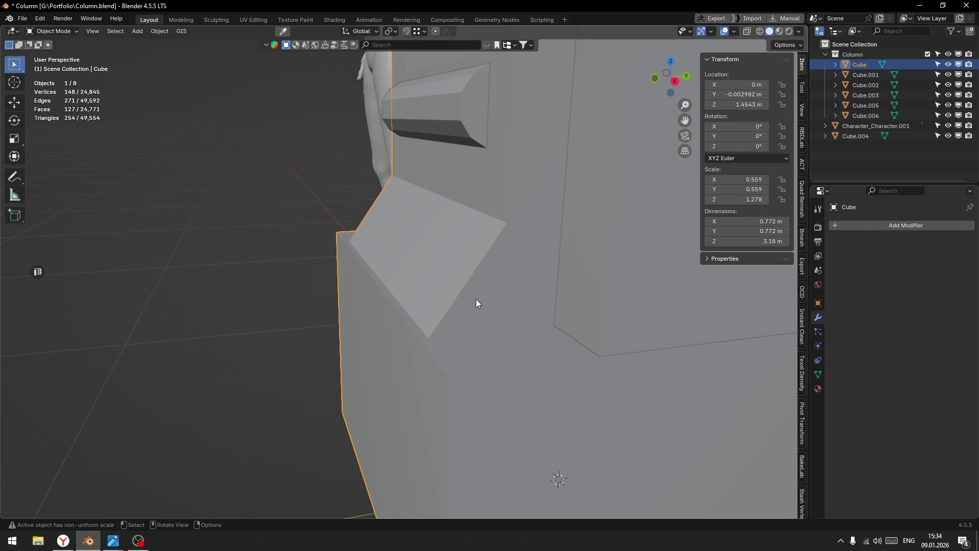
Merge the two stray vertices on the step edge into their left and right corners.
left_click_drag(464, 295, 459, 292)
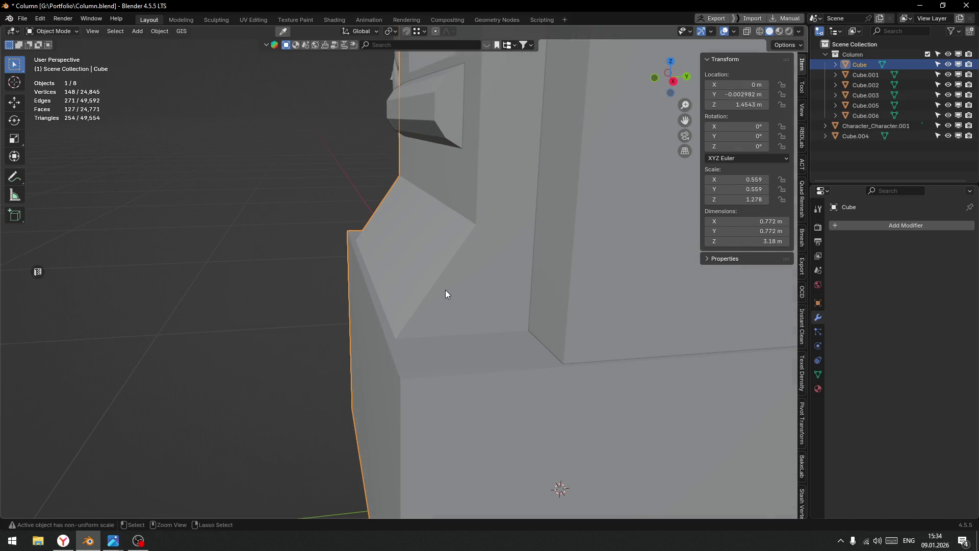
key("ctrl+Tab")
left_click(443, 284)
left_click(442, 286)
left_click_drag(436, 282, 449, 315)
key("1")
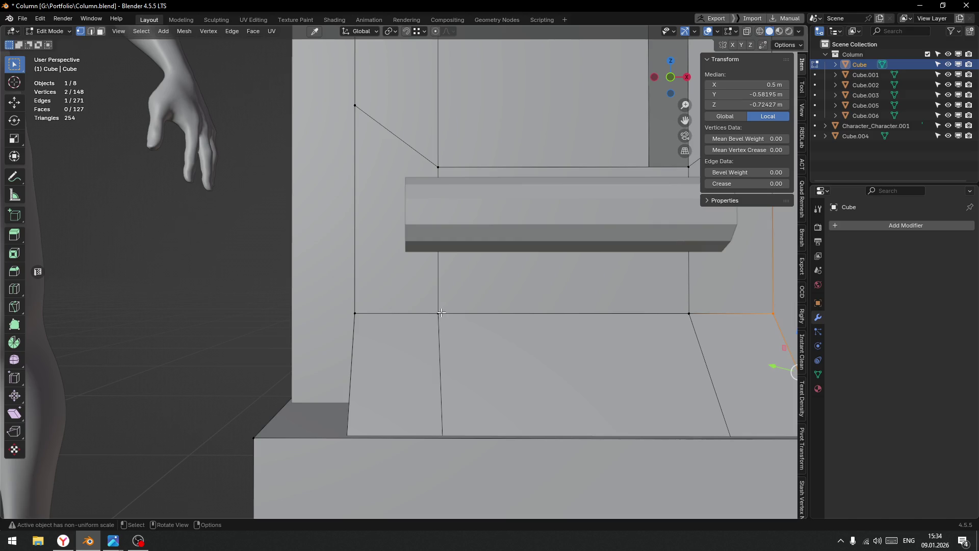
left_click(438, 313)
left_click(355, 313)
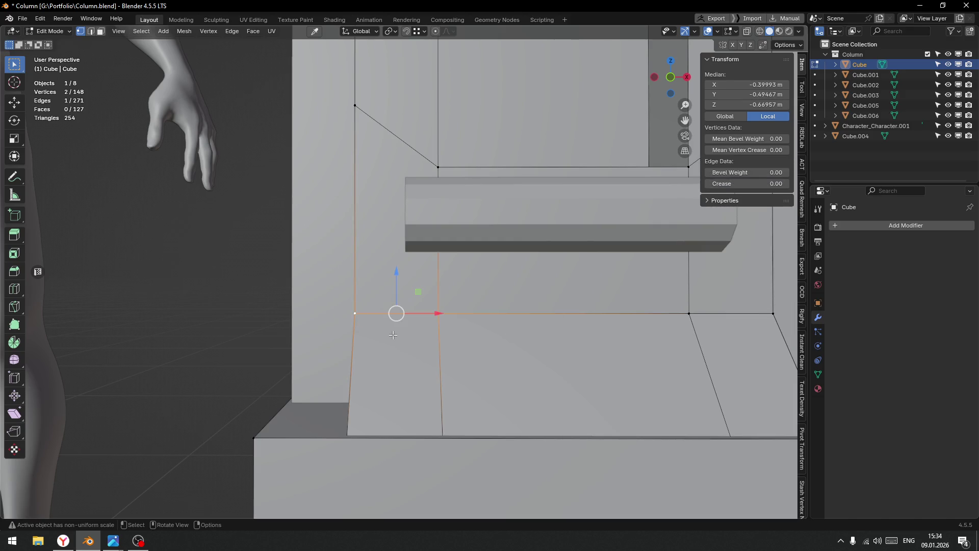
key("1")
left_click(689, 313)
left_click(772, 313)
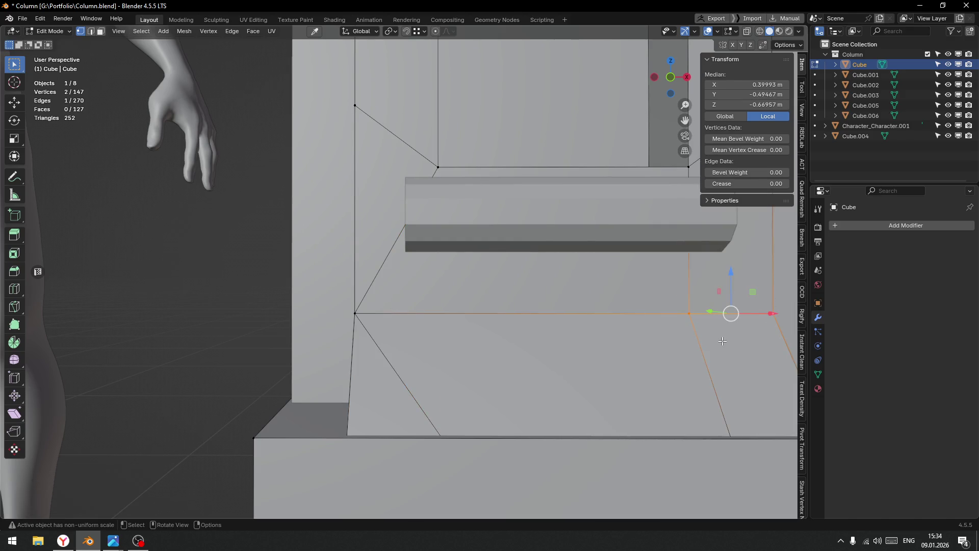
key("1")
Dissolve the two diagonal edges on the slope and return to Object Mode.
key("Tab")
left_click(421, 451)
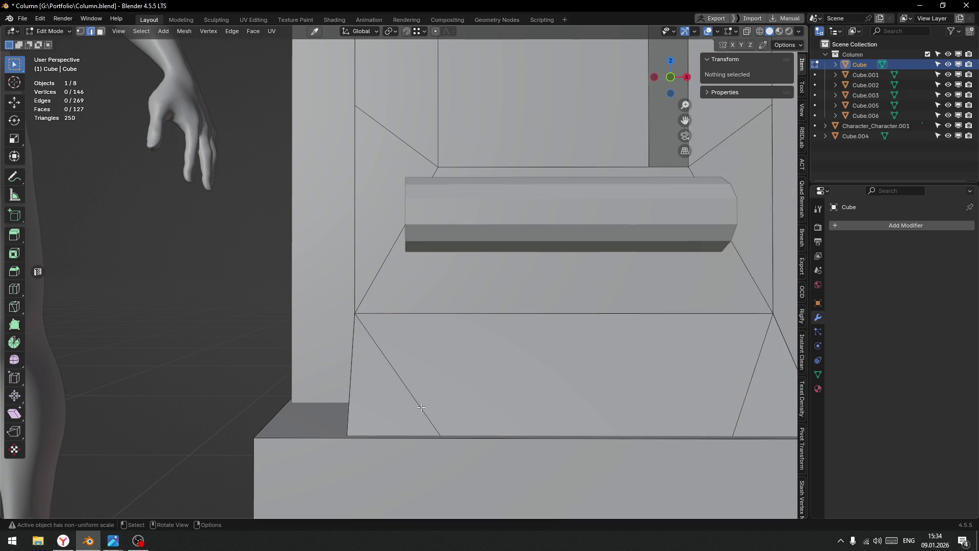
left_click(406, 387)
left_click(733, 398)
key("ctrl+x")
left_click_drag(725, 406, 547, 352)
key("Tab")
left_click(577, 312)
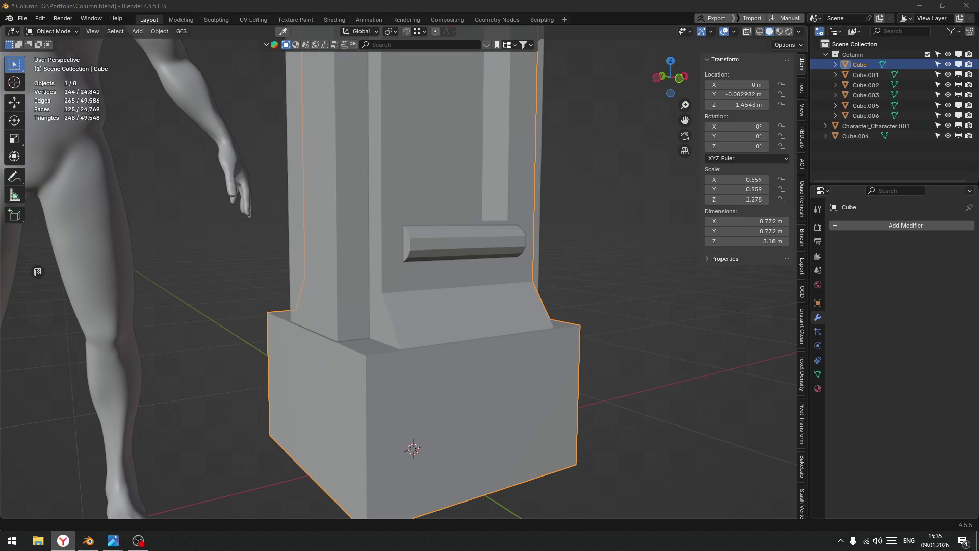
Enter Edit Mode on the column and add a loop cut across the sloped band.
key("alt+Tab")
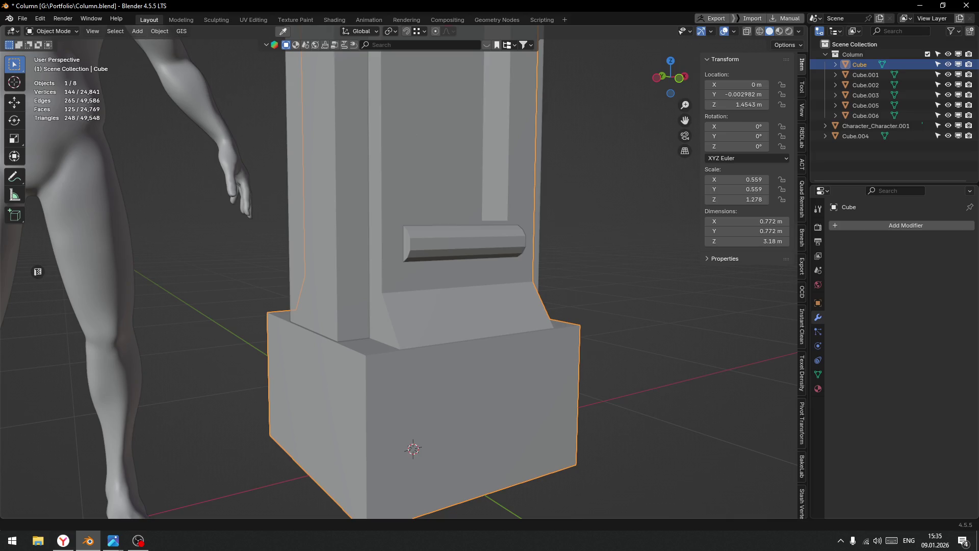
scroll("down", 3)
left_click_drag(408, 301, 381, 290)
key("ctrl+Tab")
left_click(398, 295)
key("ctrl+r")
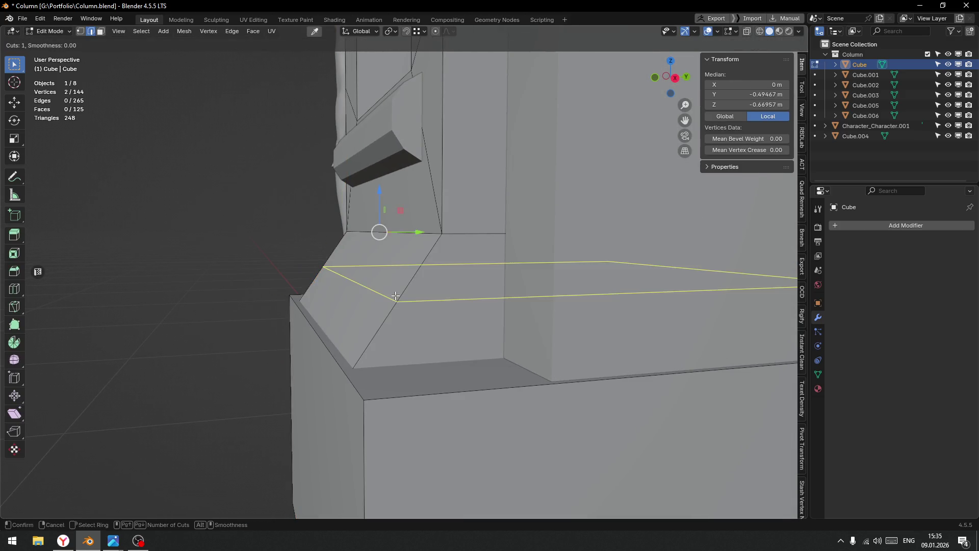
left_click(398, 297)
left_click(398, 297)
left_click_drag(398, 296, 483, 300)
left_click(407, 284)
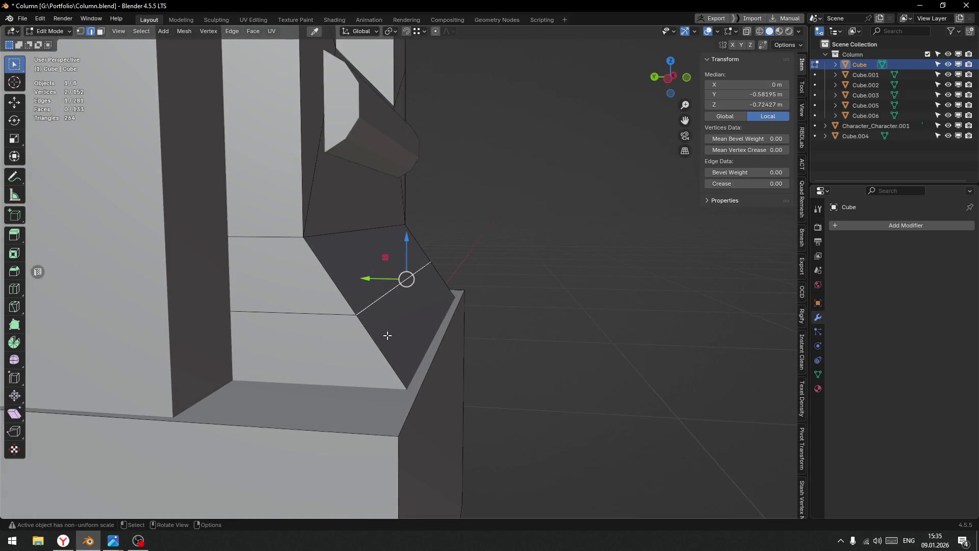
Add a second loop cut and slide it to a new height on the slope.
key("ctrl+r")
left_click(375, 342)
left_click(376, 341)
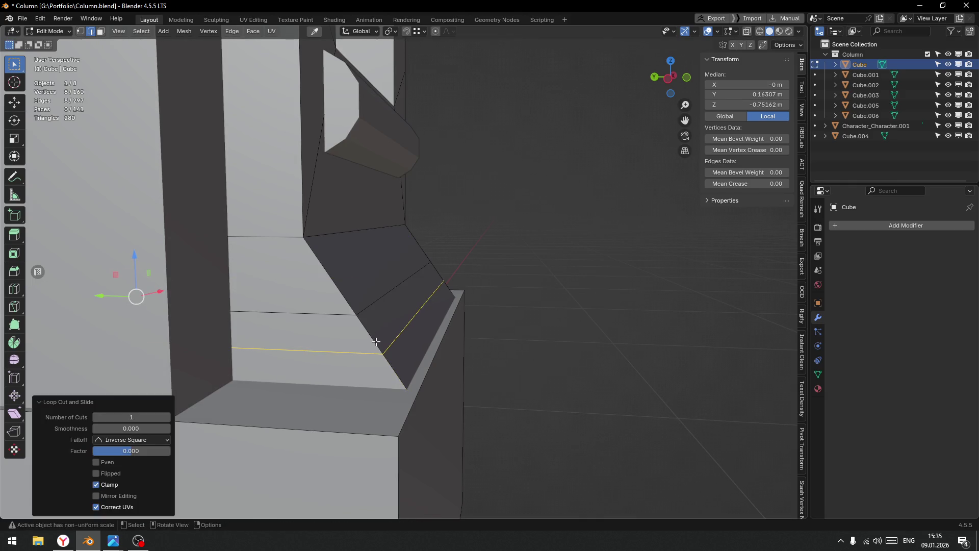
left_click_drag(361, 311, 396, 301)
left_click(398, 305)
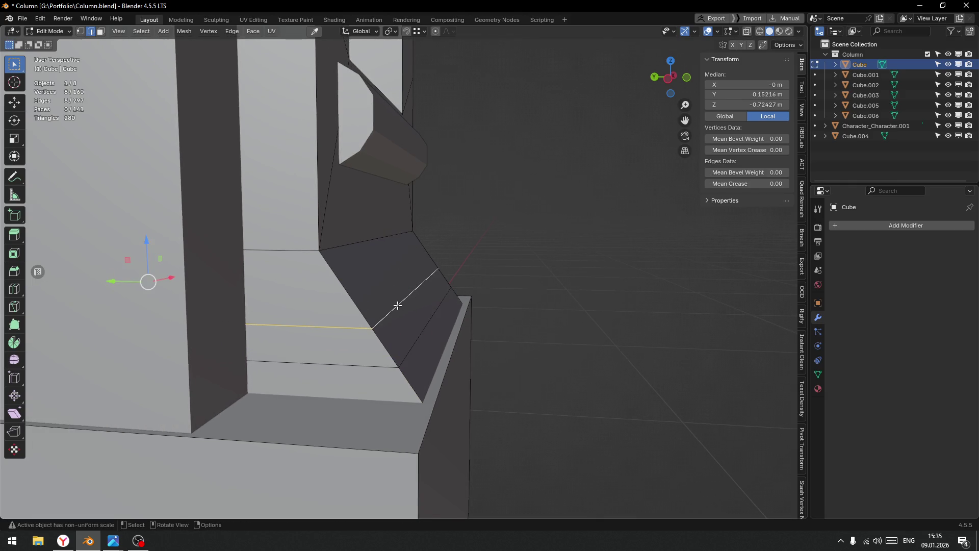
key("g")
key("g")
left_click(426, 317)
key("ctrl+z")
key("g")
key("g")
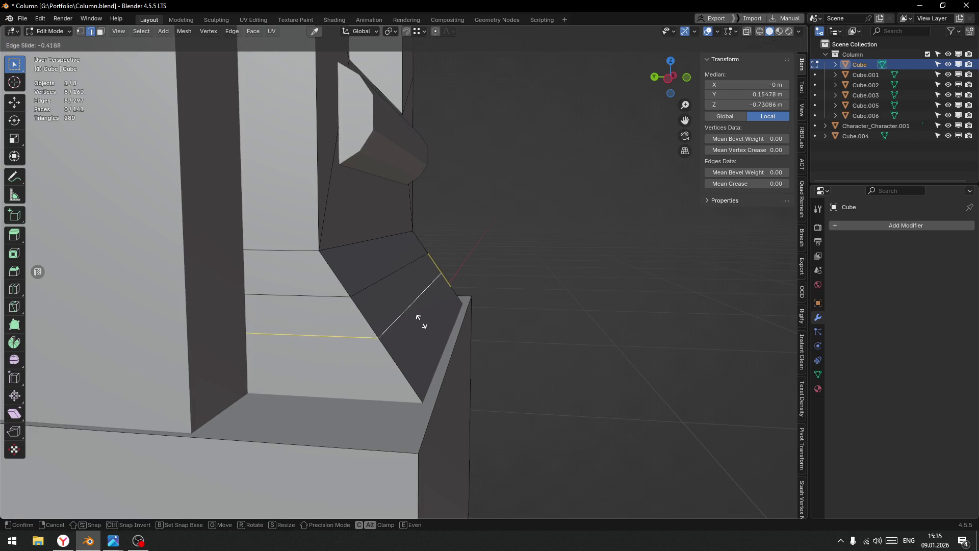
left_click(419, 321)
Add a centred loop cut and nudge its diagonal edge 0.002564 m in Y and 0.006991 m in Z.
left_click_drag(404, 322, 409, 306)
left_click(402, 295)
key("shift+s")
key("ctrl+t")
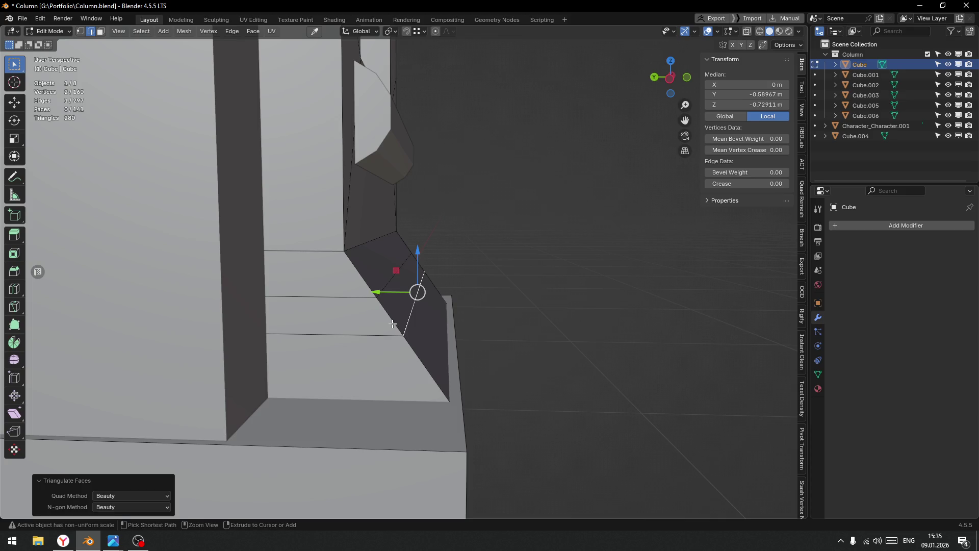
key("ctrl+z")
key("ctrl+r")
left_click(393, 322)
right_click(393, 321)
left_click(404, 297)
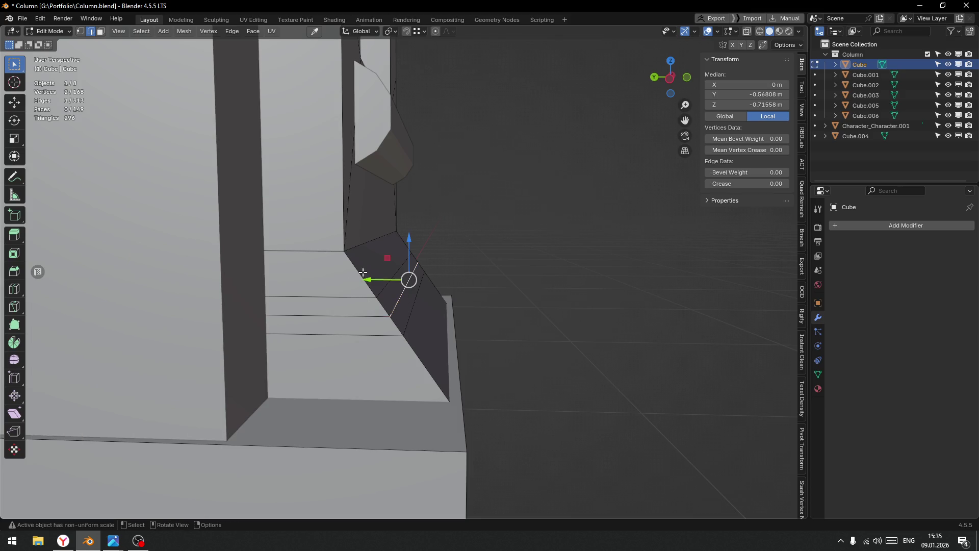
scroll("up", 3)
left_click_drag(394, 272, 308, 320)
left_click_drag(292, 333, 318, 308)
key("KP_1")
In Right Ortho view, slide the horizontal edge below the step down along the sloped band.
key("KP_3")
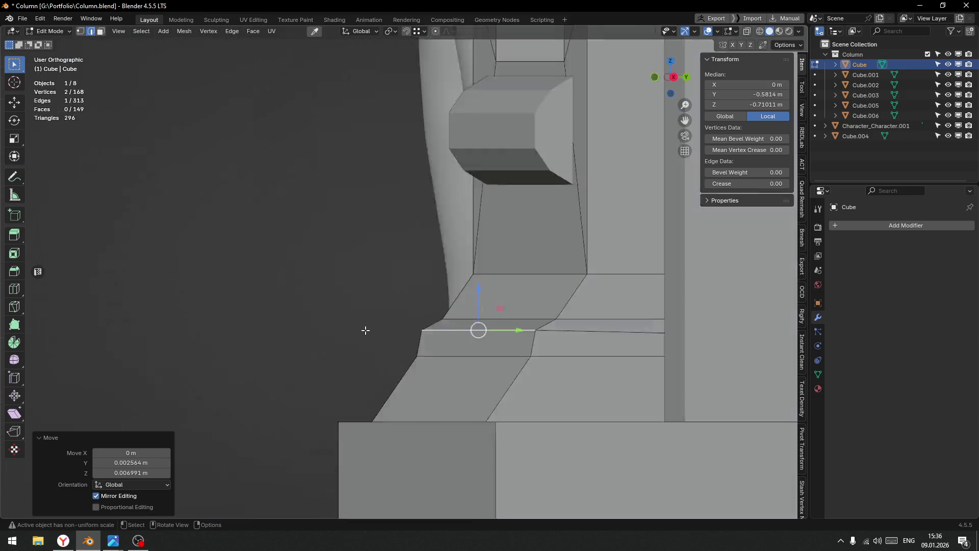
left_click_drag(475, 323, 489, 337)
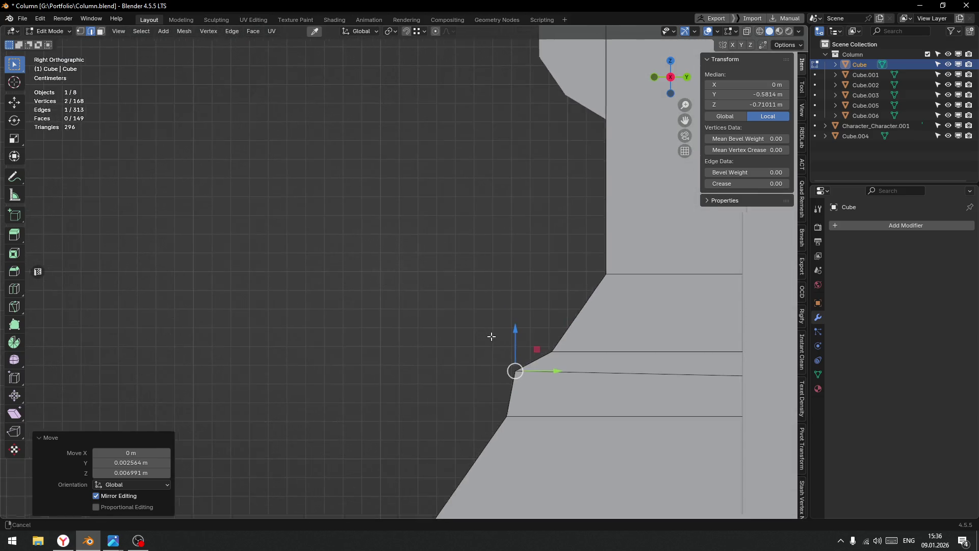
scroll("up", 3)
left_click_drag(440, 280, 429, 280)
key("Tab")
left_click(419, 379)
left_click(422, 346)
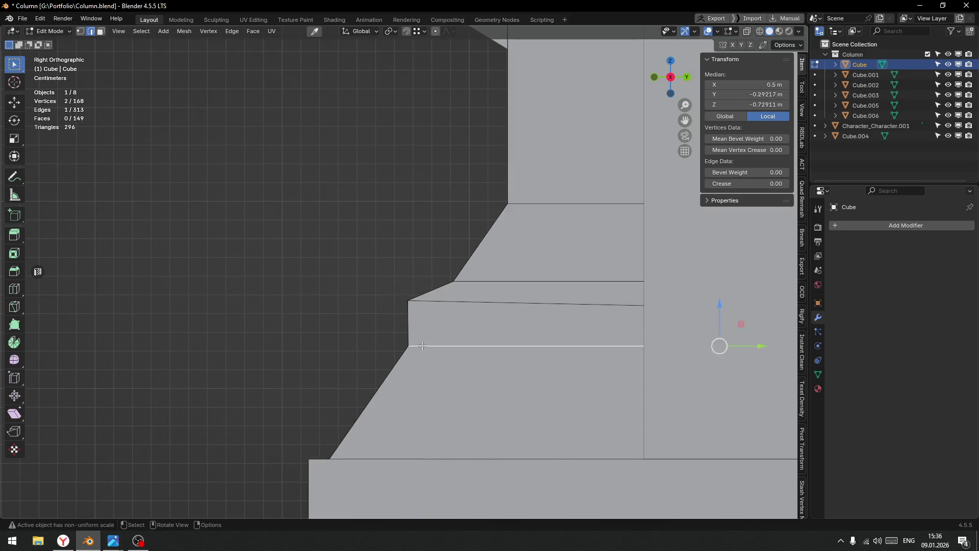
key("g")
key("g")
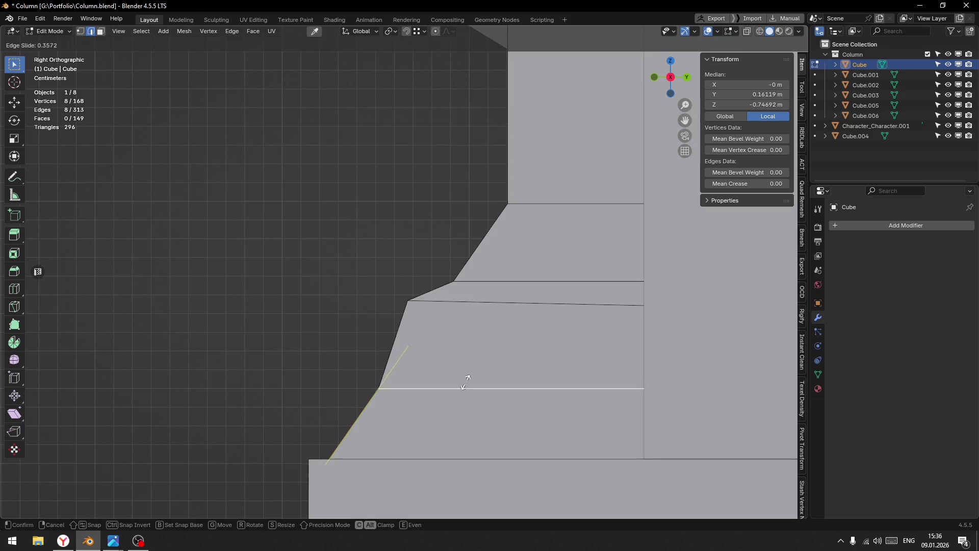
left_click(469, 373)
Add an edge loop near the band's top and push one edge −0.011564 m inward in Y.
left_click_drag(391, 368, 450, 300)
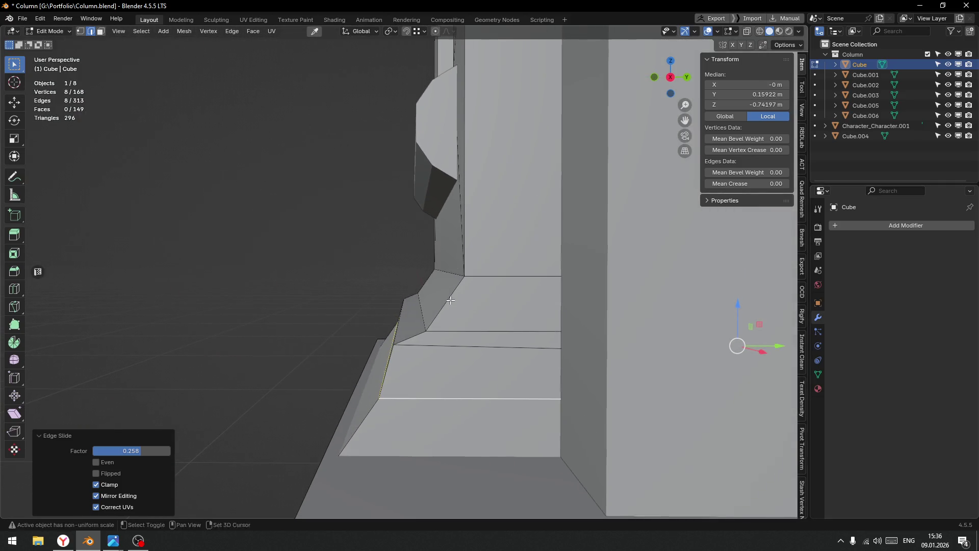
scroll("up", 3)
key("ctrl+r")
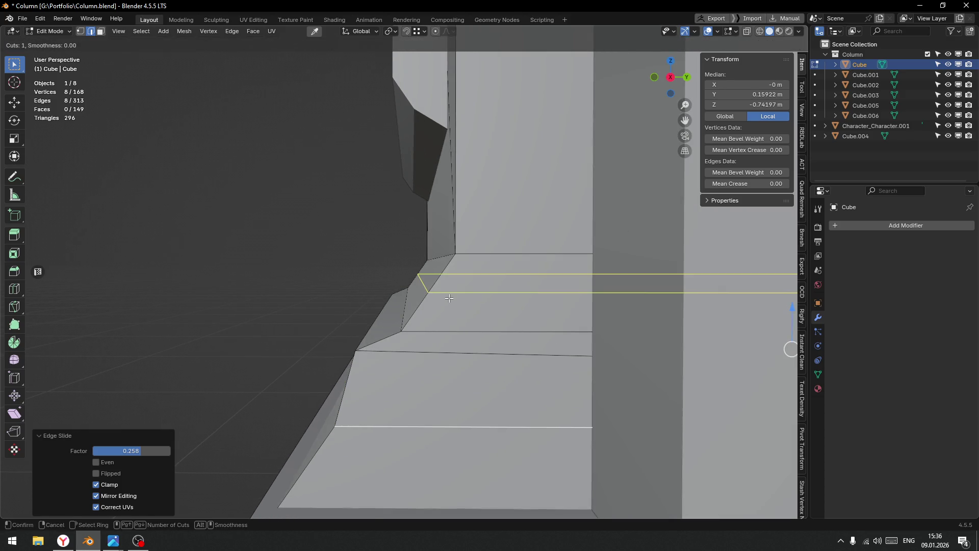
left_click(448, 302)
right_click(443, 293)
left_click(430, 280)
left_click_drag(458, 279, 444, 283)
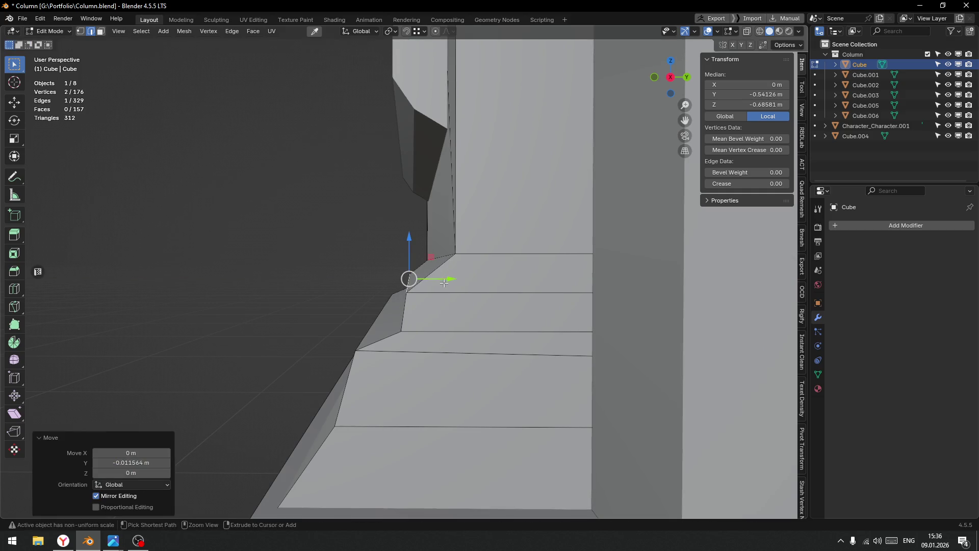
key("ctrl+b")
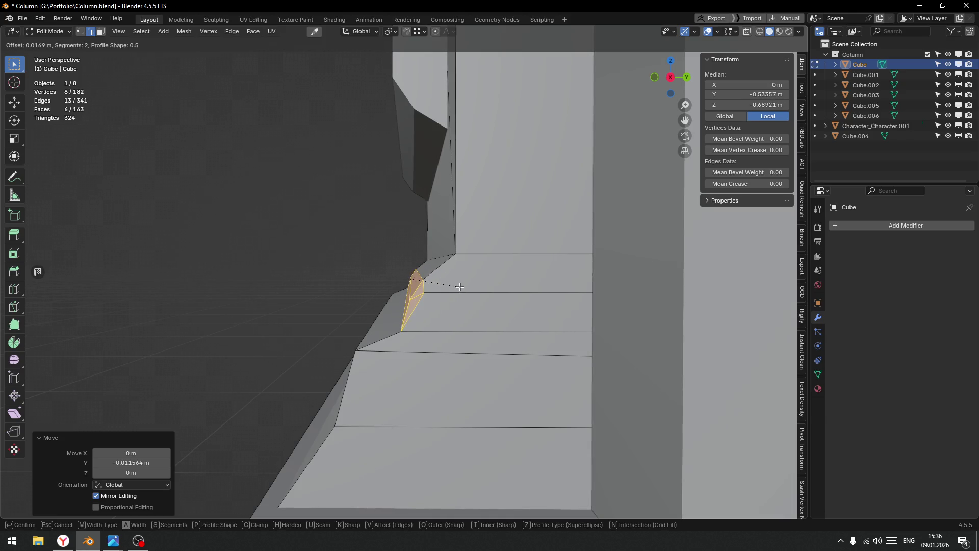
Cancel the bevel and add a new edge loop across the lower slope of the base moulding.
key("Escape")
left_click_drag(426, 289, 480, 310)
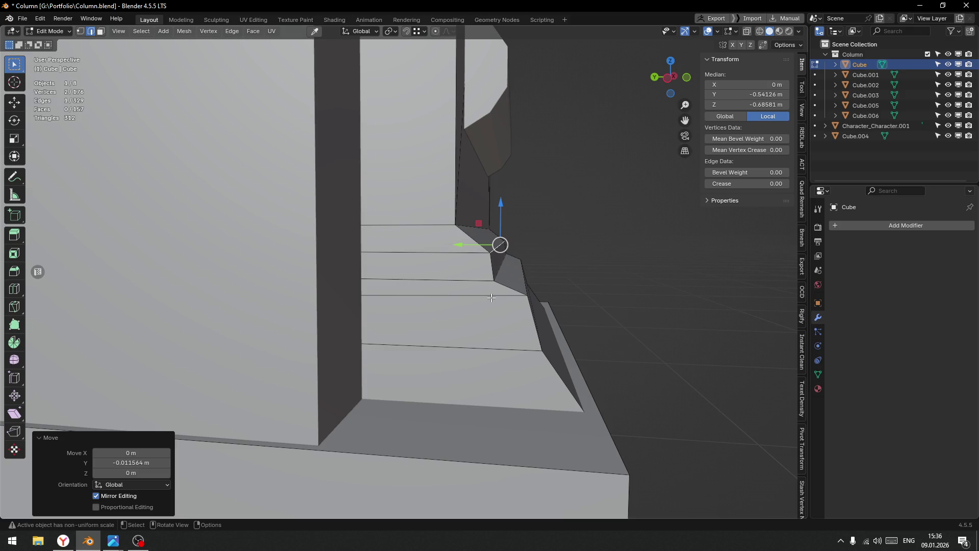
left_click_drag(465, 292, 405, 312)
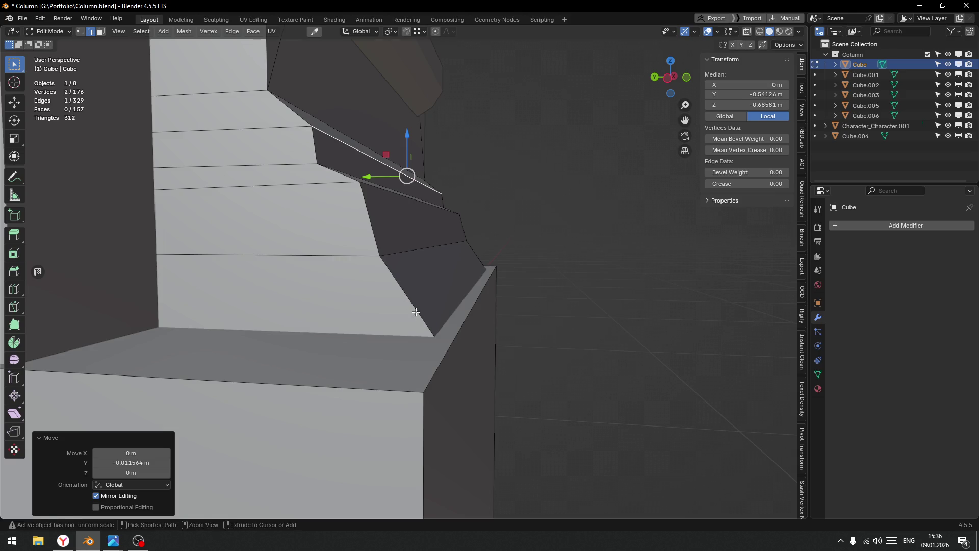
key("ctrl+r")
left_click(405, 290)
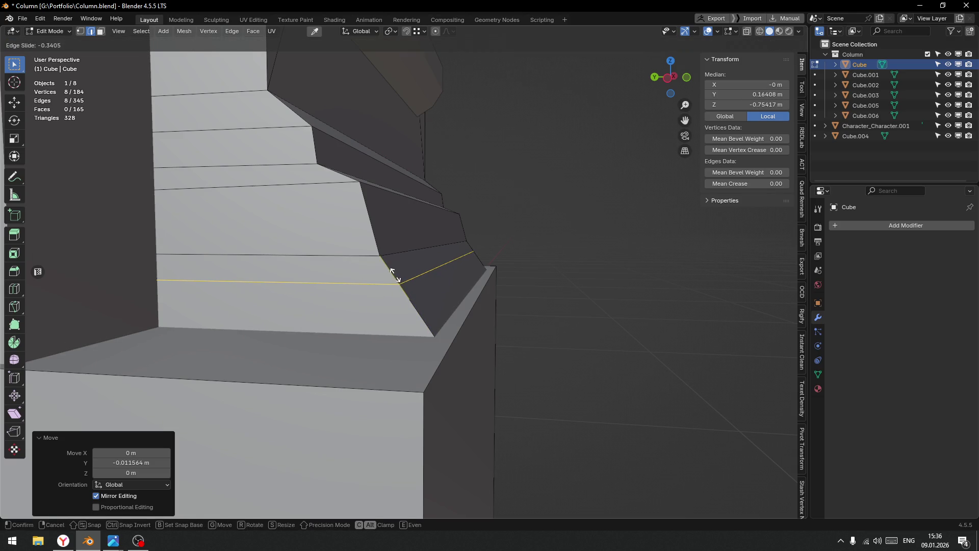
left_click(443, 284)
Align two edges of the new loop to the minimum Y position in X-ray view.
key("Tab")
left_click(441, 341)
left_click(436, 289)
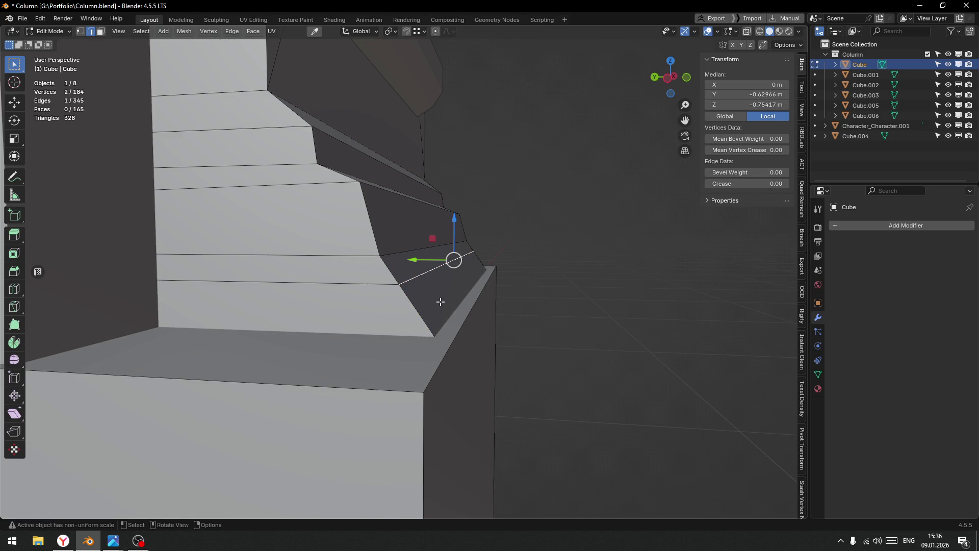
key("alt+z")
left_click(461, 329)
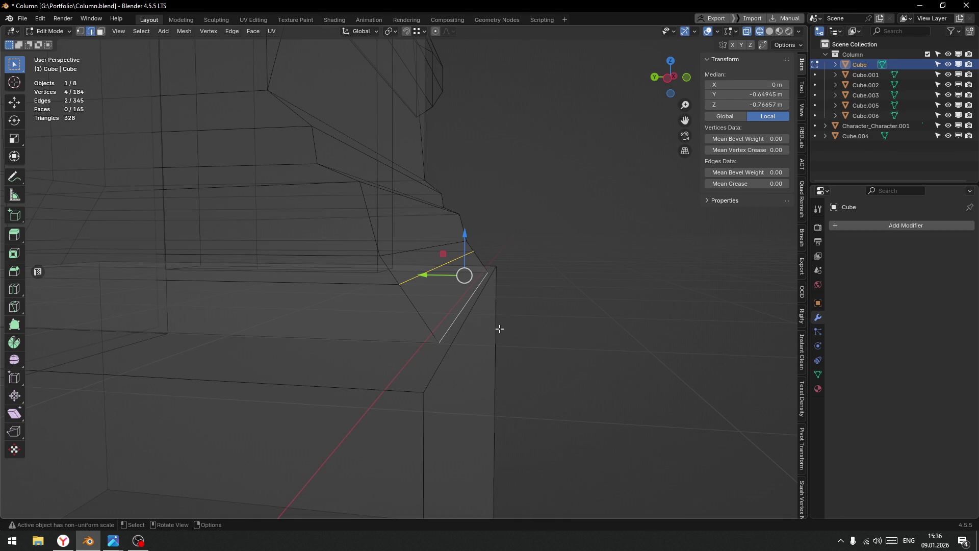
key("alt+a")
left_click(578, 334)
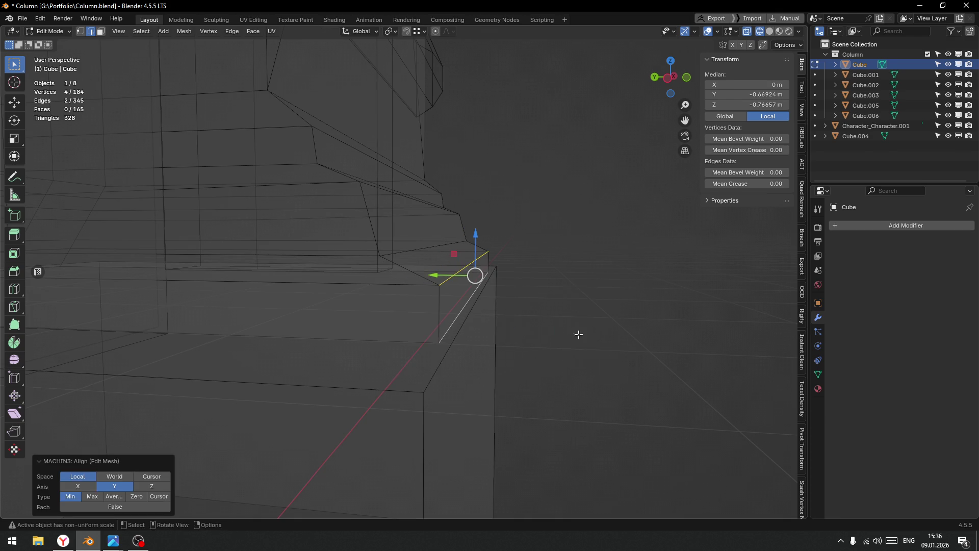
Add a centred edge loop on the moulding step.
key("Tab")
left_click(538, 286)
left_click_drag(470, 294, 442, 309)
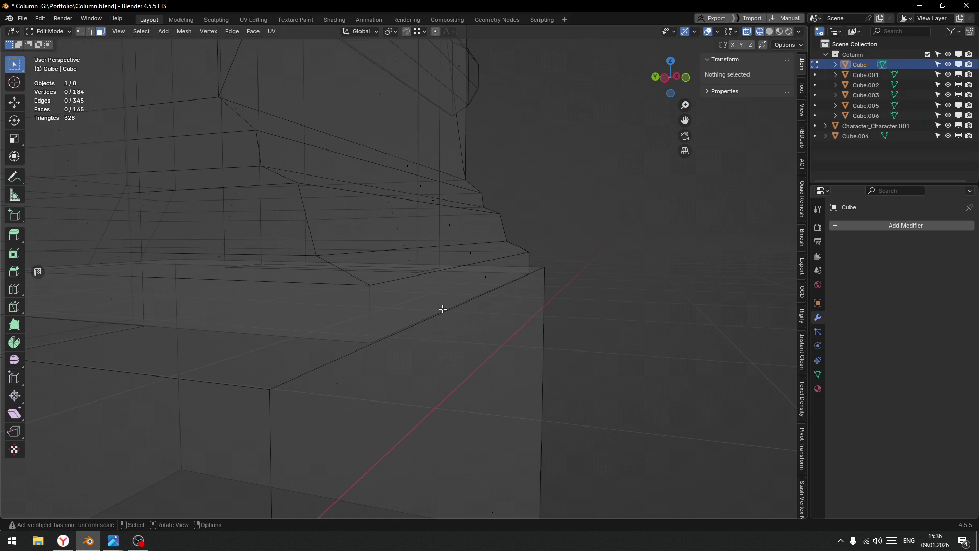
key("Tab")
left_click(379, 319)
key("ctrl+r")
left_click(375, 320)
right_click(375, 321)
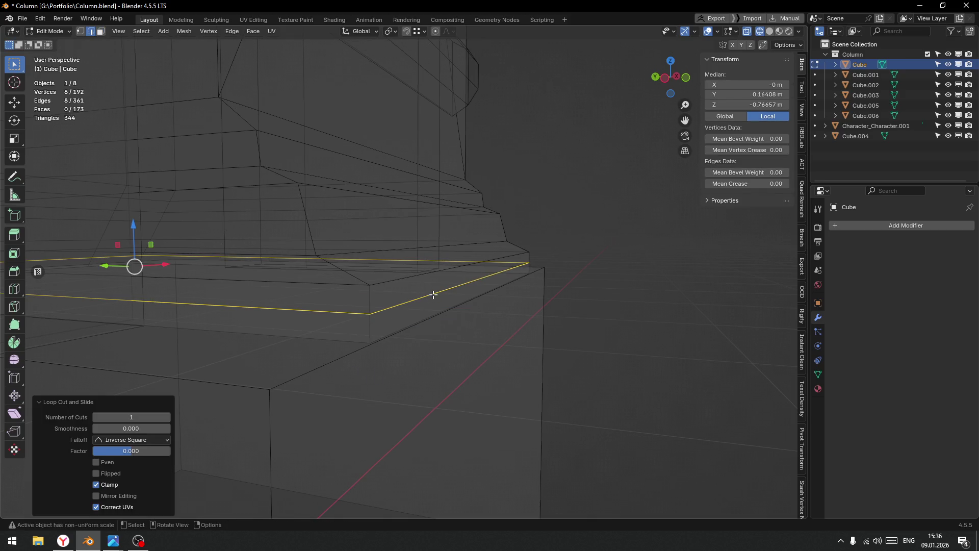
Move the step corner edges along Y to form the extra moulding tier.
left_click(433, 294)
key("g")
key("y")
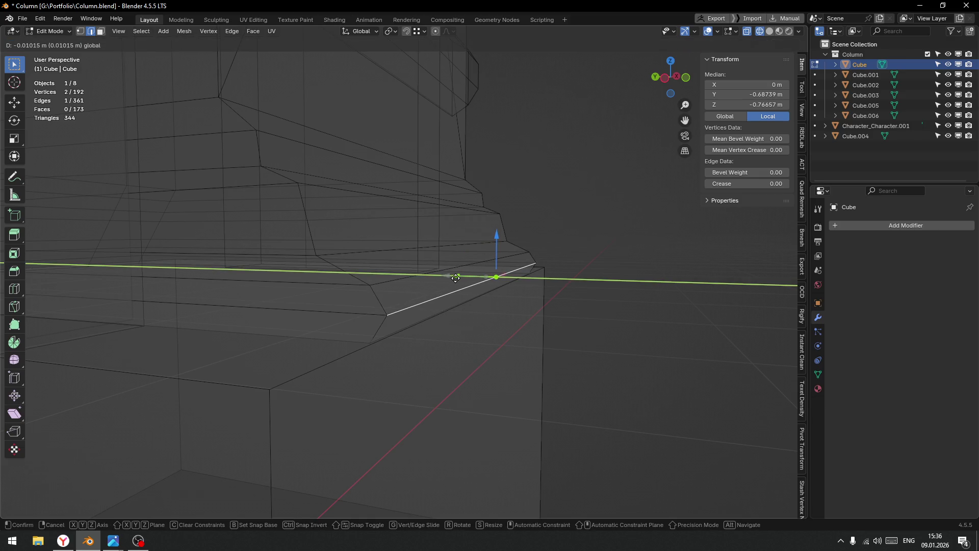
left_click(456, 277)
left_click_drag(445, 282, 393, 319)
key("shift+z")
scroll("down", 3)
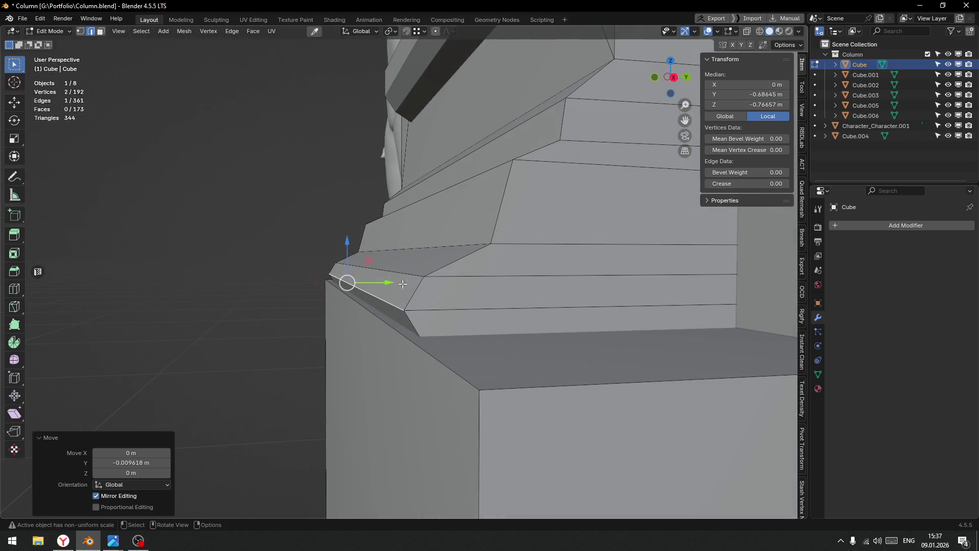
left_click(406, 273)
left_click(397, 314)
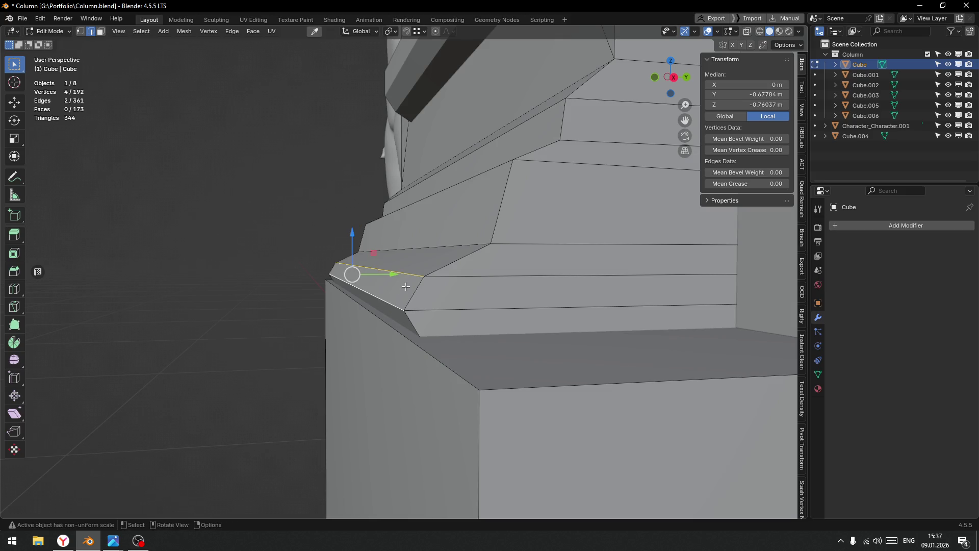
key("shift+z")
left_click(403, 329)
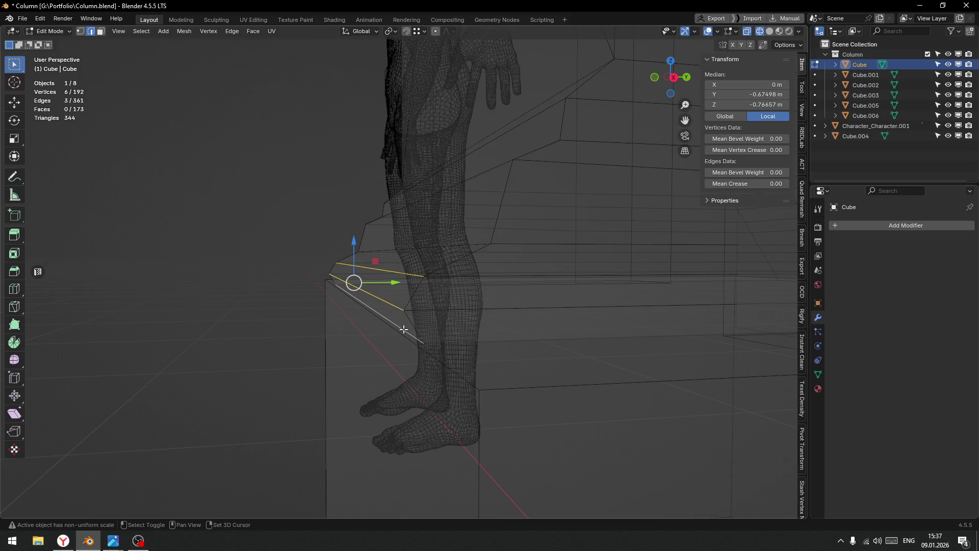
left_click_drag(413, 340, 401, 338)
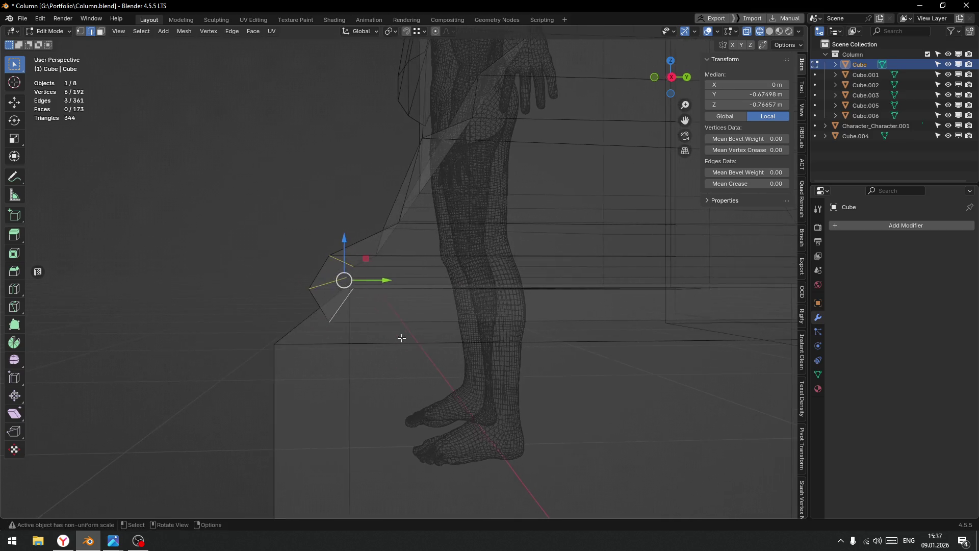
left_click_drag(385, 285, 374, 288)
Move the upper step edge within the YZ plane and bevel it with 2 segments.
key("shift+z")
left_click_drag(357, 285, 446, 341)
scroll("down", 3)
scroll("up", 3)
left_click(406, 289)
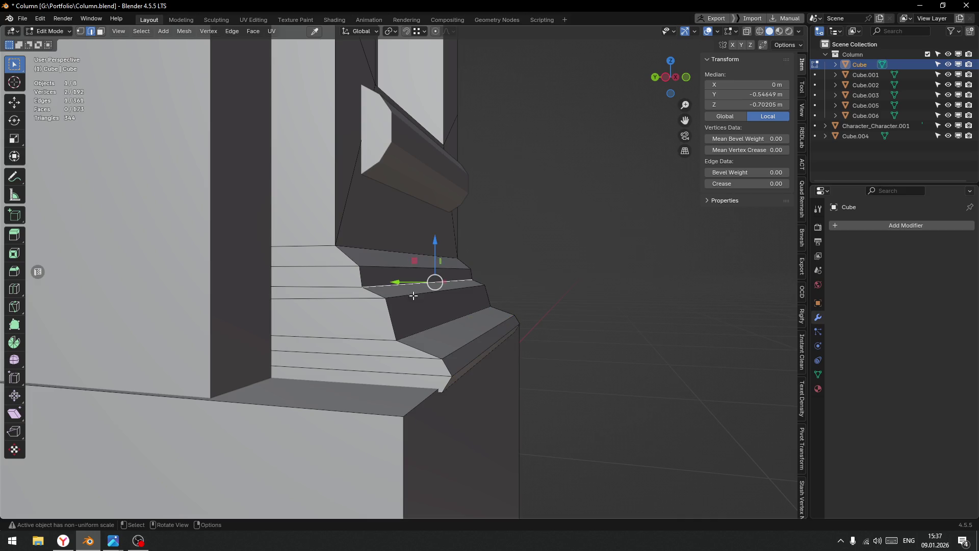
left_click_drag(444, 292, 432, 289)
key("g")
key("shift+x")
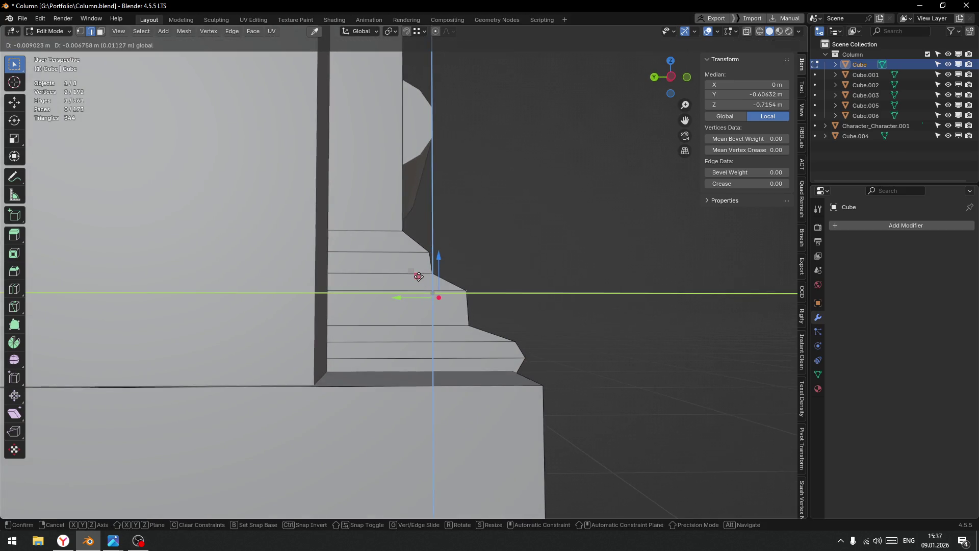
left_click(419, 276)
left_click_drag(439, 296, 459, 306)
key("ctrl+b")
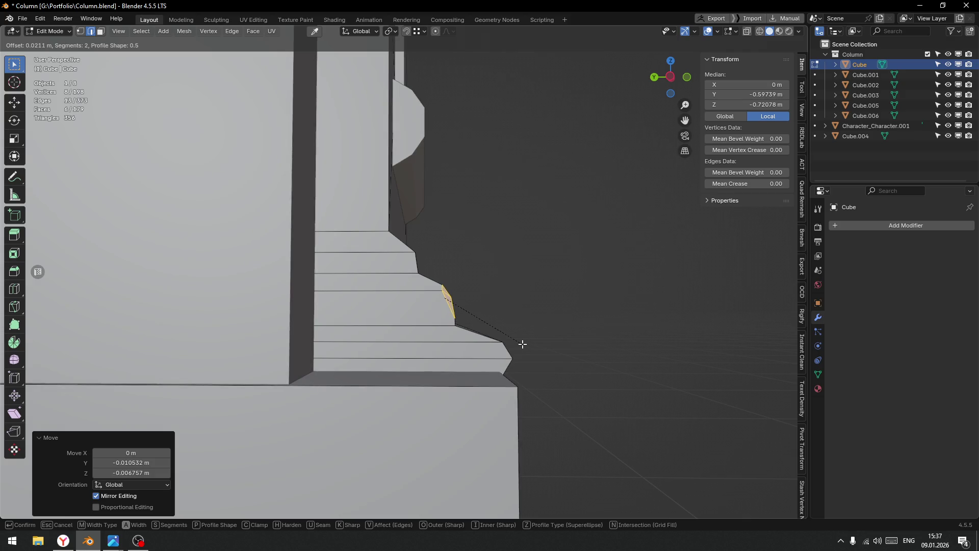
left_click(522, 344)
Bevel the top step edge at 0.0114 m with 2 segments, then return to Object Mode.
left_click_drag(516, 343, 445, 298)
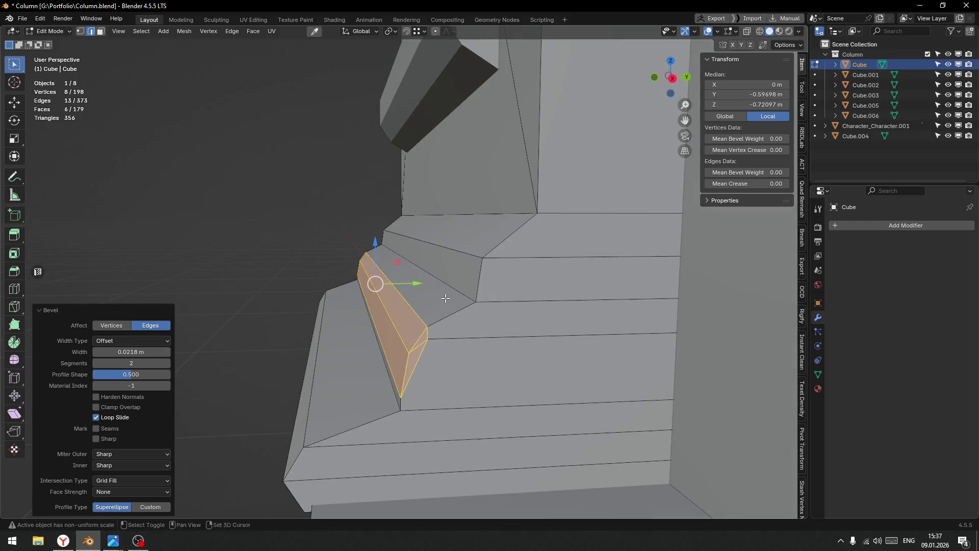
left_click(465, 252)
left_click_drag(507, 239, 498, 283)
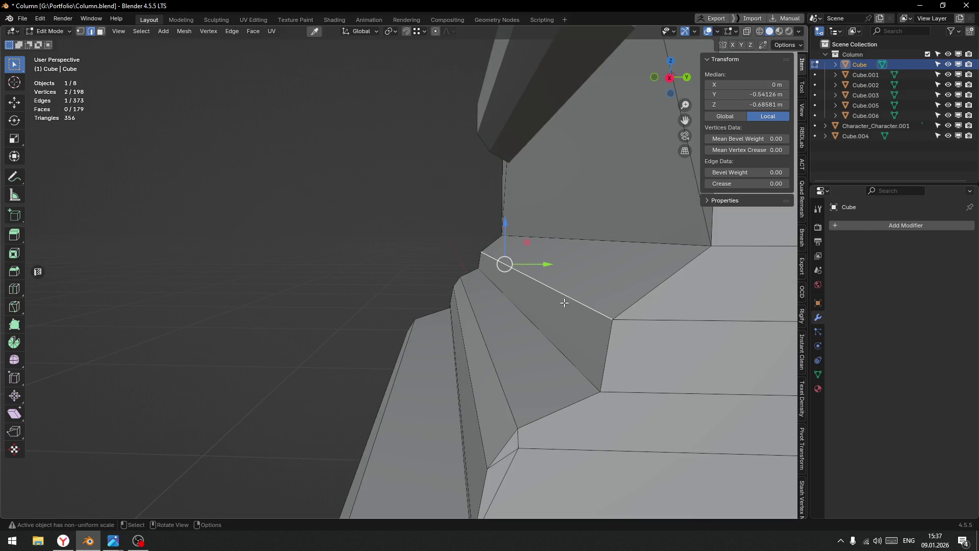
key("ctrl+b")
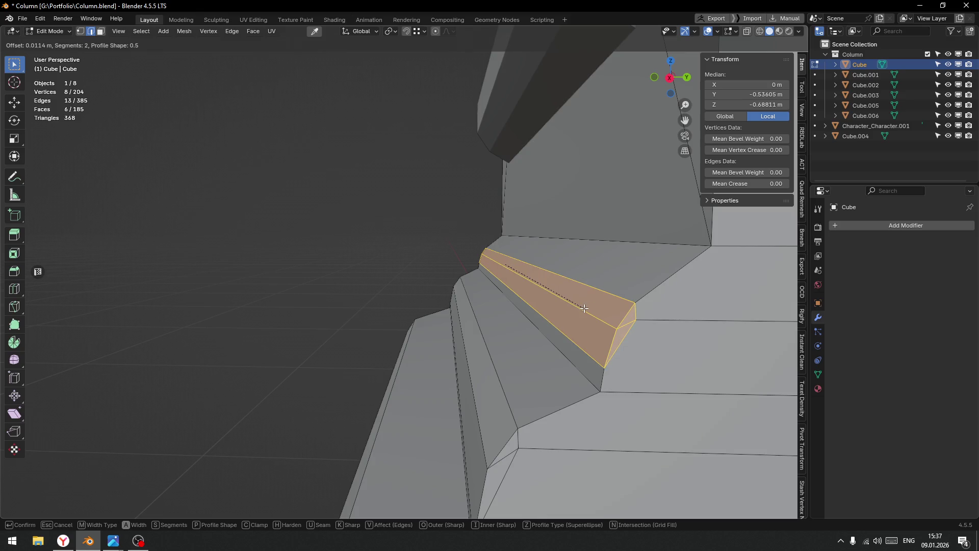
left_click(581, 307)
left_click_drag(581, 307, 500, 289)
key("Tab")
left_click(498, 231)
left_click_drag(498, 231, 597, 291)
scroll("down", 3)
scroll("up", 3)
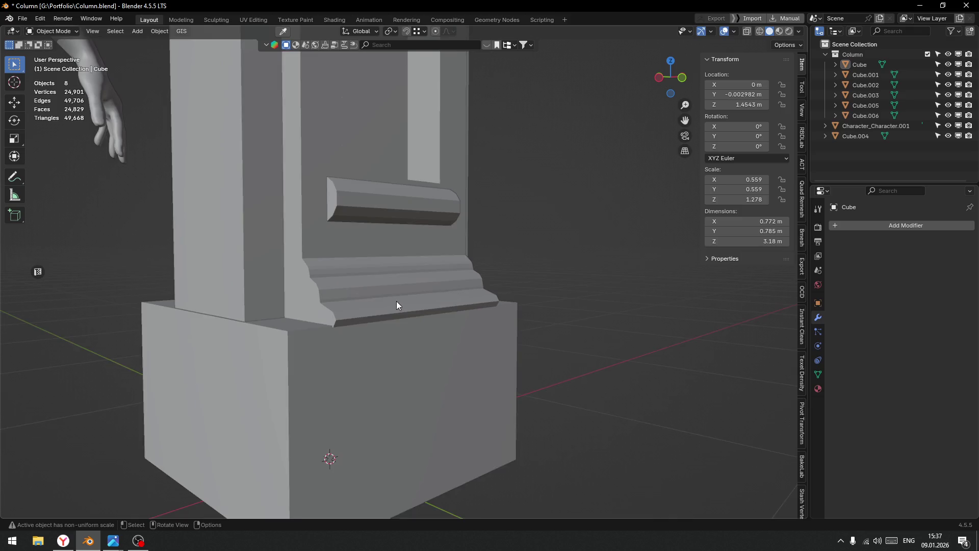
In Edit Mode on the column, move the front moulding faces inward along Y.
scroll("up", 3)
left_click(416, 338)
key("Tab")
left_click(474, 328)
left_click_drag(475, 328, 406, 342)
left_click(389, 353)
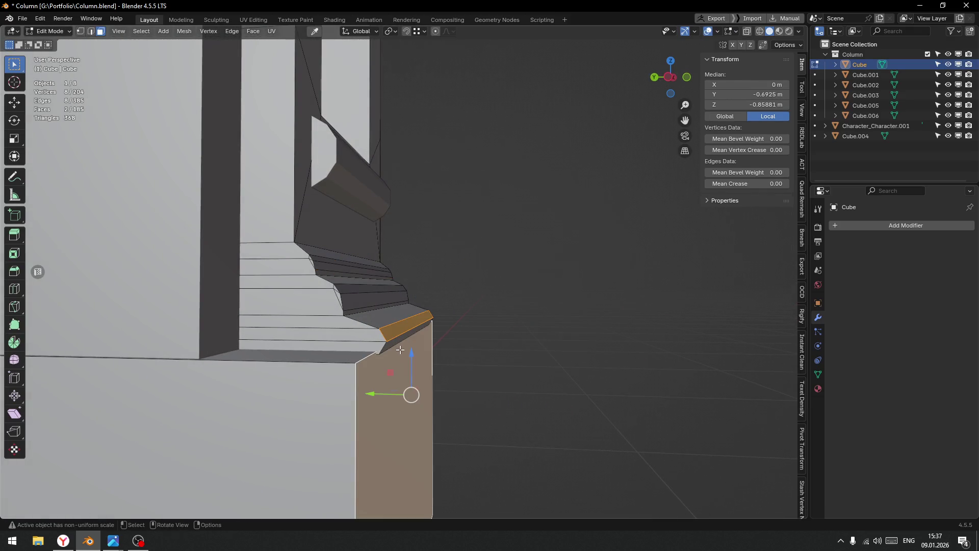
left_click(423, 367)
left_click(394, 343)
key("g")
key("y")
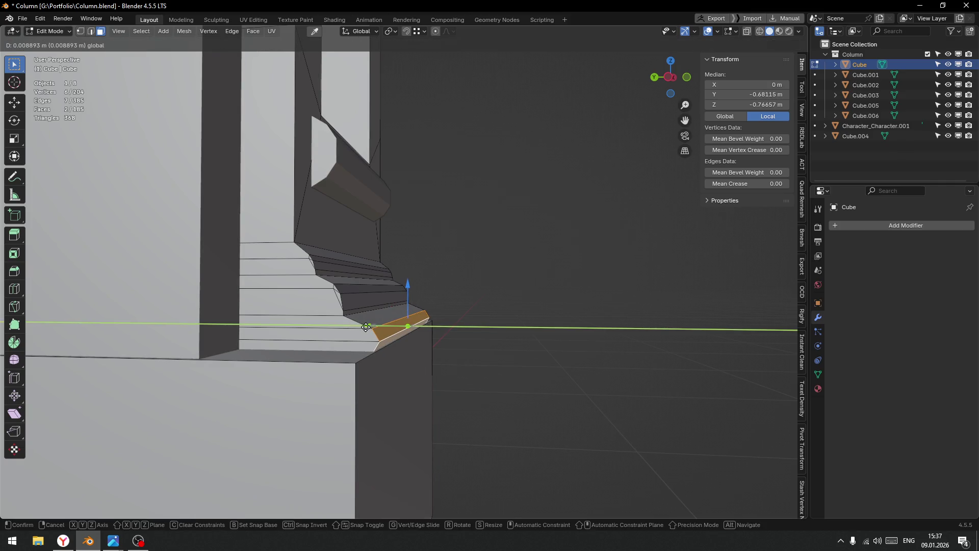
left_click(365, 327)
Push three step faces and three slanted moulding faces inward along Y.
left_click_drag(359, 336, 495, 329)
scroll("up", 3)
left_click(508, 328)
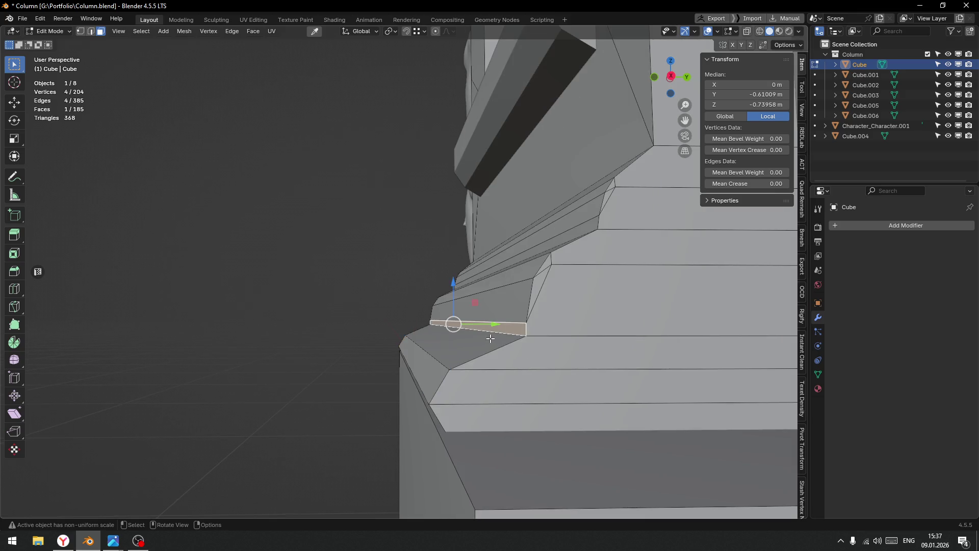
left_click(489, 303)
left_click(516, 272)
left_click_drag(498, 308, 485, 308)
left_click_drag(484, 308, 513, 330)
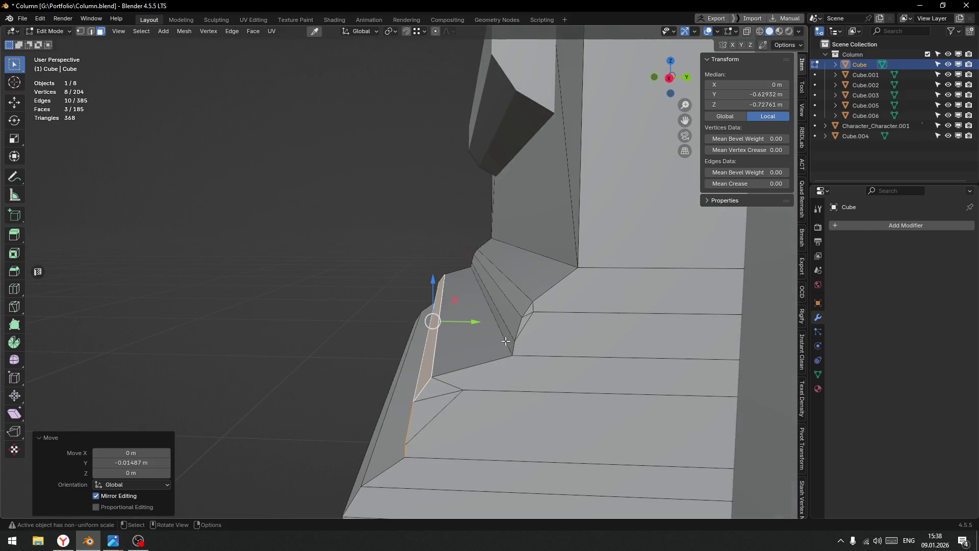
left_click(505, 341)
left_click(507, 326)
left_click(515, 311)
left_click_drag(527, 278, 507, 277)
Review the moulding in Object Mode, then re-enter Edit Mode on the column.
left_click_drag(507, 277, 545, 294)
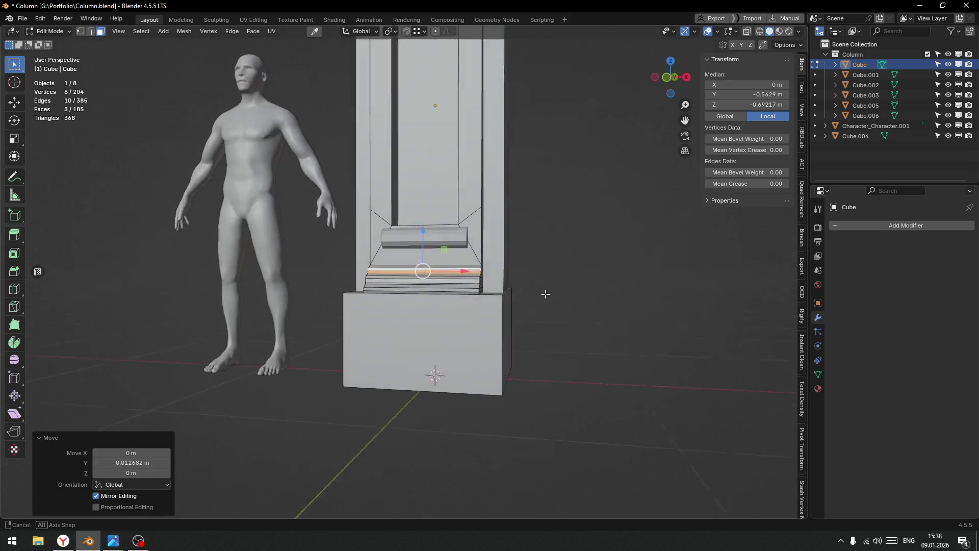
key("ctrl+Tab")
left_click(581, 293)
scroll("down", 3)
left_click_drag(457, 277, 497, 243)
scroll("up", 3)
scroll("up", 3)
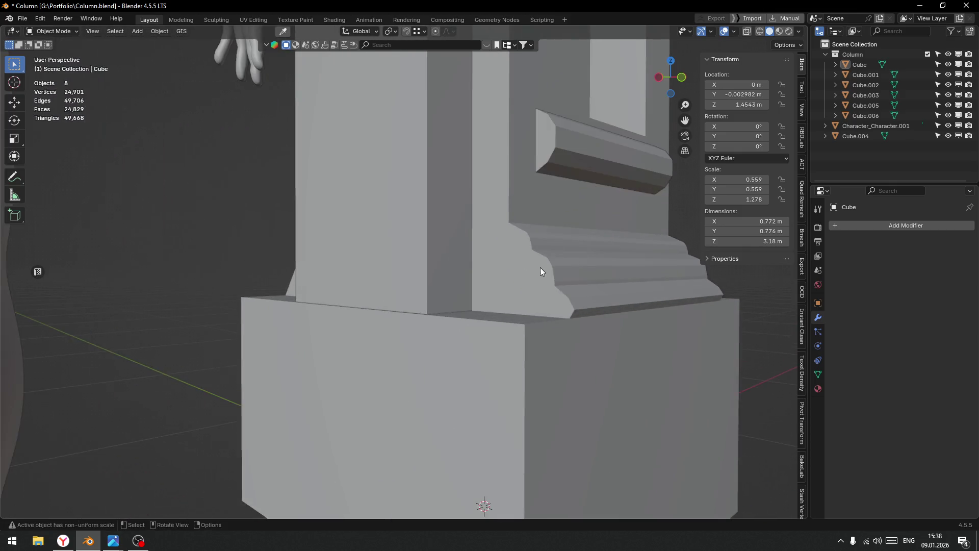
left_click_drag(540, 268, 494, 292)
left_click(496, 289)
key("ctrl+Tab")
left_click(568, 287)
left_click_drag(569, 287, 535, 312)
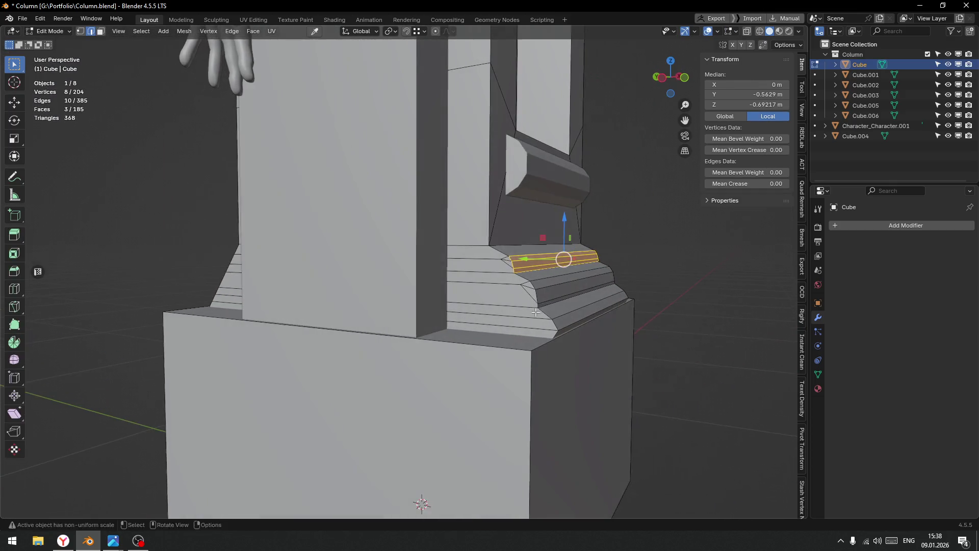
scroll("up", 3)
Dissolve the stray moulding and lower-step edges, leaving 202 vertices, and return to Object Mode.
key("ctrl+Tab")
key("Escape")
left_click(608, 293)
key("ctrl+x")
left_click(665, 336)
left_click(680, 374)
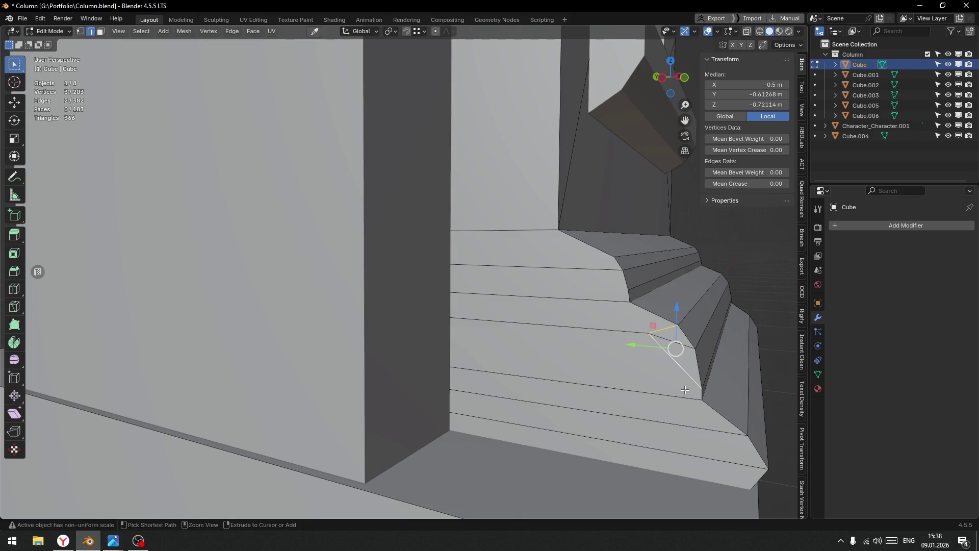
key("ctrl+x")
scroll("down", 3)
key("ctrl+Tab")
left_click(557, 321)
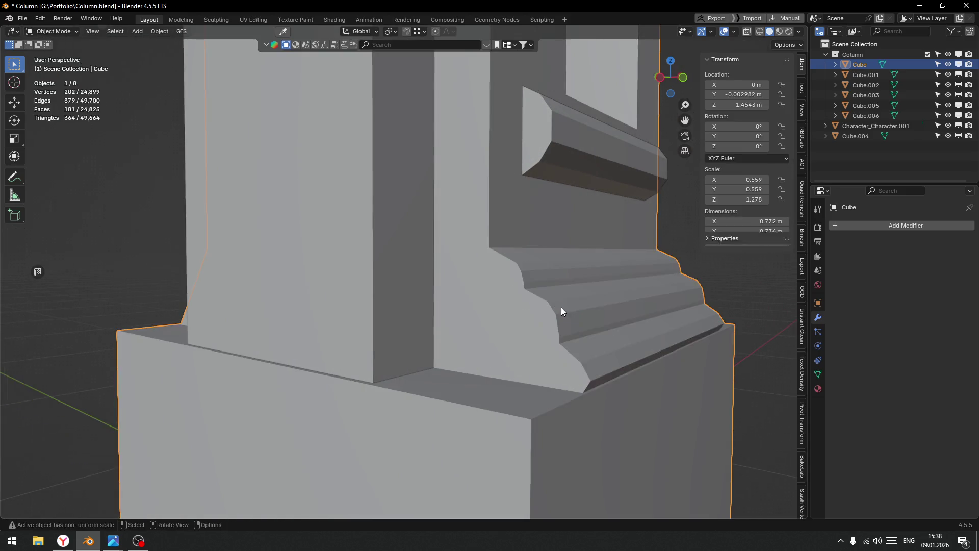
scroll("down", 3)
scroll("up", 3)
scroll("down", 3)
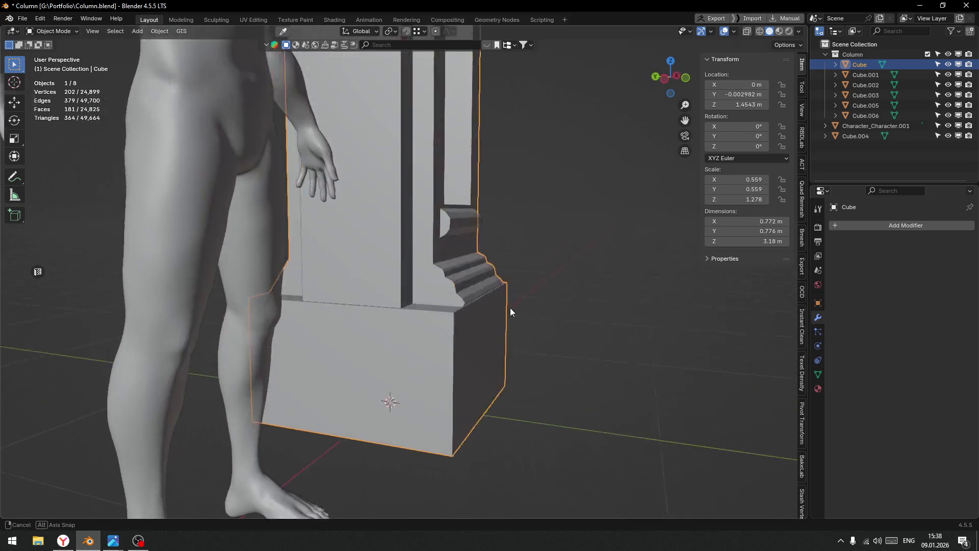
left_click(514, 295)
left_click_drag(514, 295, 450, 306)
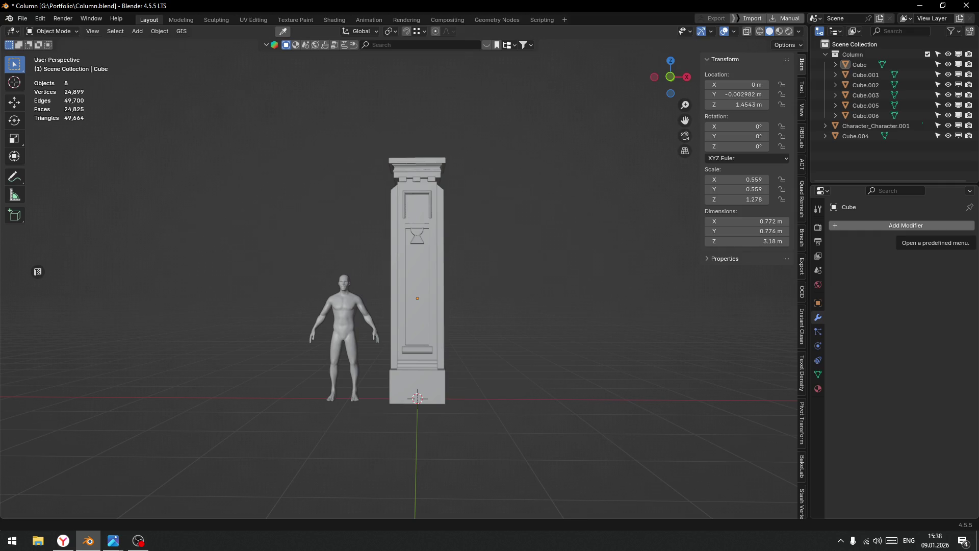
key("alt+Tab")
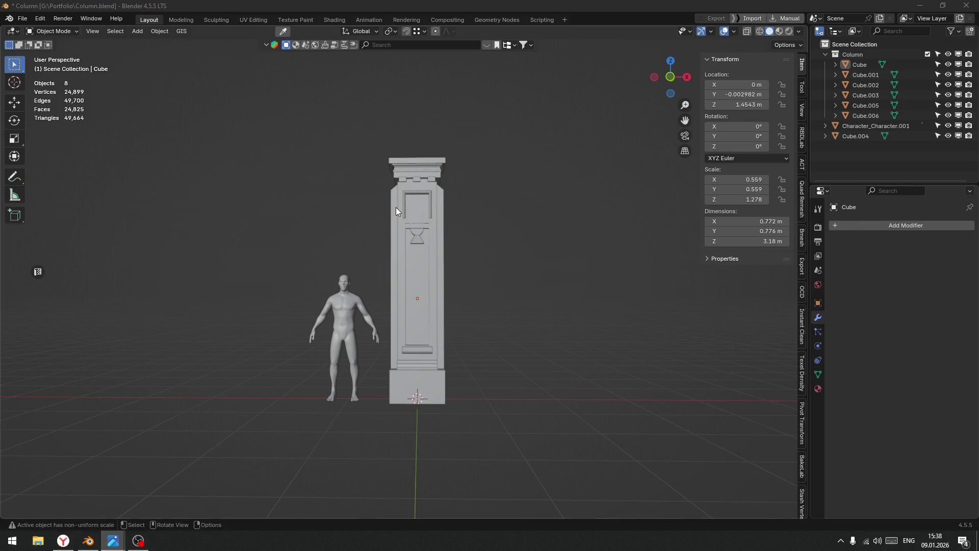
scroll("up", 3)
left_click_drag(436, 84, 424, 305)
scroll("up", 3)
left_click_drag(304, 312, 212, 335)
left_click(440, 248)
key("ctrl+Tab")
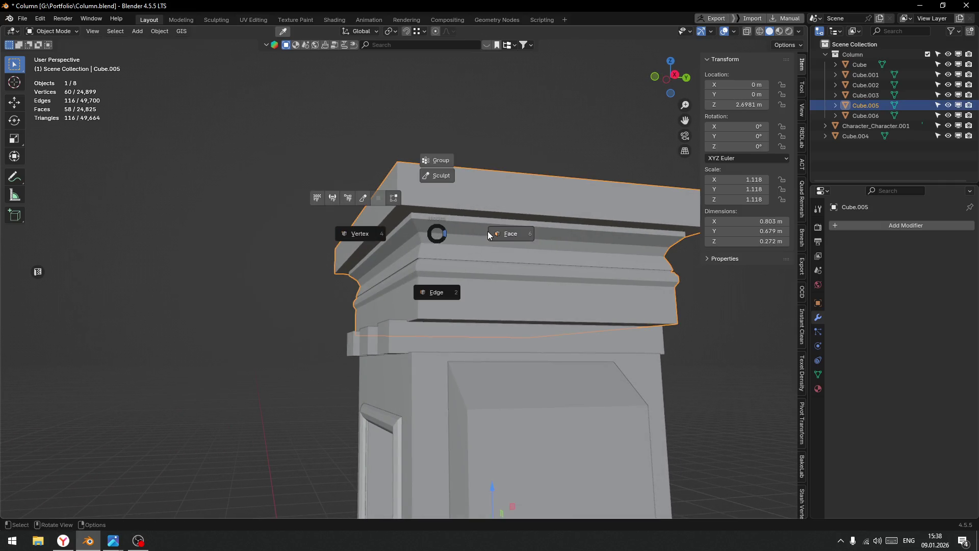
Enter Edit Mode on the capital and pick its lower edge loop in edge select mode.
left_click(510, 230)
left_click(458, 254)
left_click_drag(402, 259, 318, 307)
key("2")
left_click(234, 286)
right_click(245, 295)
left_click(206, 294)
left_click_drag(211, 202, 249, 180)
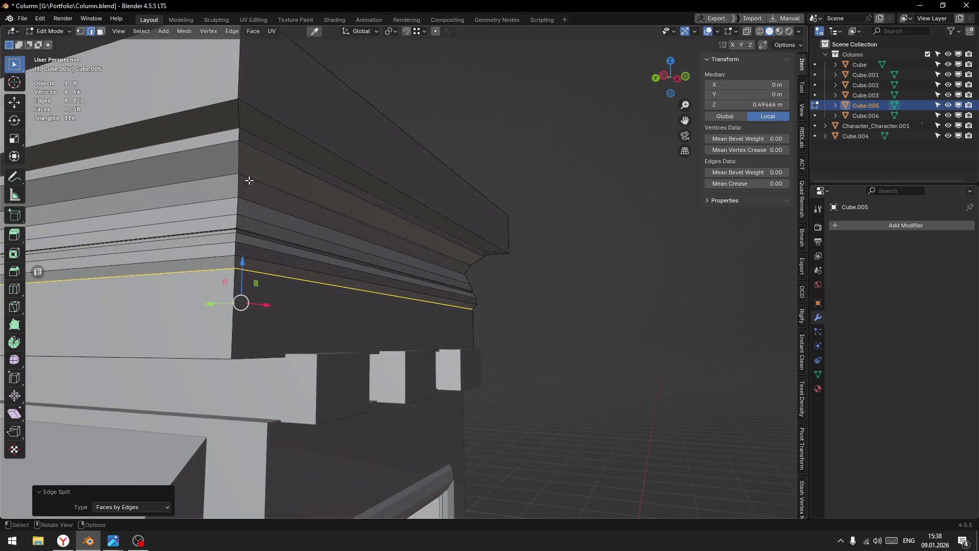
left_click(267, 141)
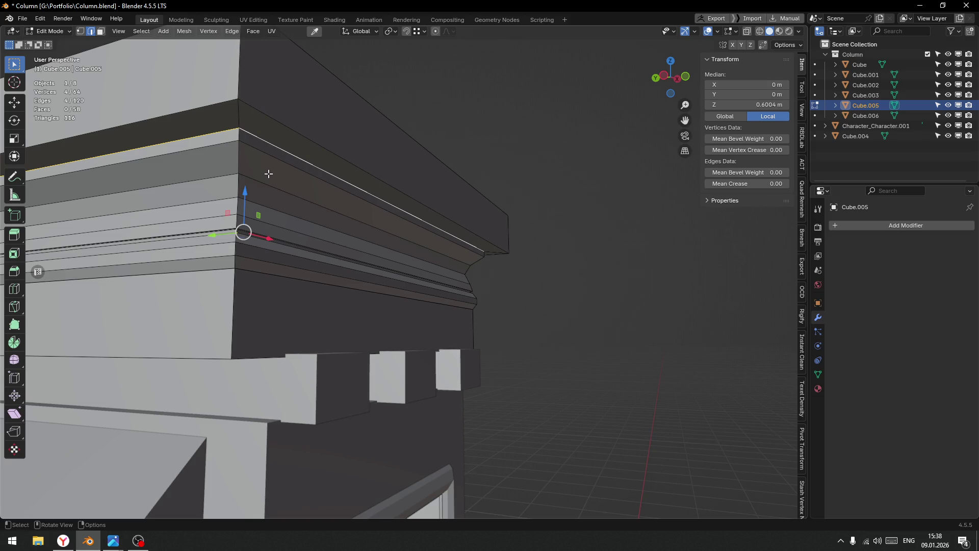
key("ctrl+z")
key("ctrl+z")
Select the capital's extra horizontal cornice edges using see-through display, then return to solid shading.
left_click(274, 207)
left_click(278, 218)
left_click(282, 234)
left_click_drag(282, 240, 367, 265)
key("alt+z")
scroll("up", 3)
left_click_drag(390, 250, 415, 328)
left_click_drag(415, 328, 415, 304)
left_click(426, 225)
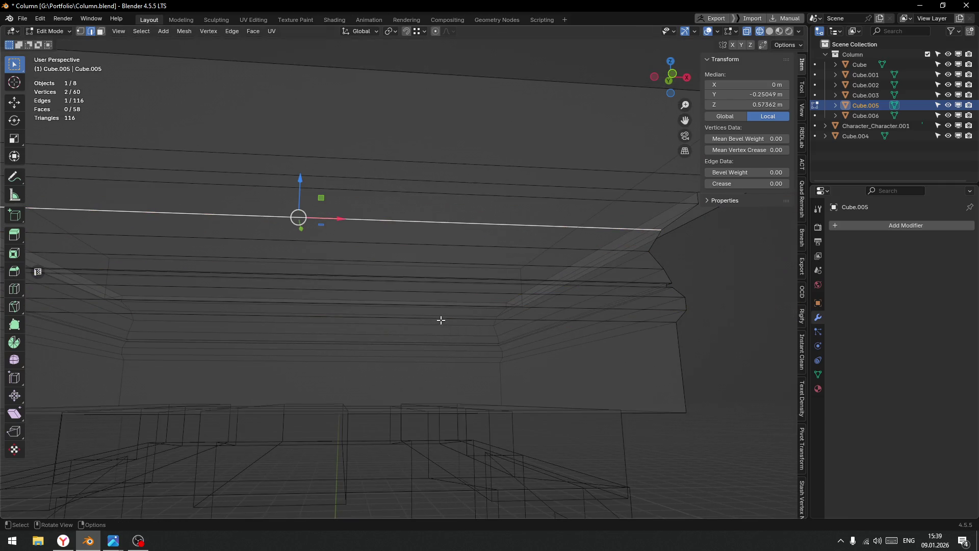
key("ctrl+z")
left_click_drag(461, 289, 383, 277)
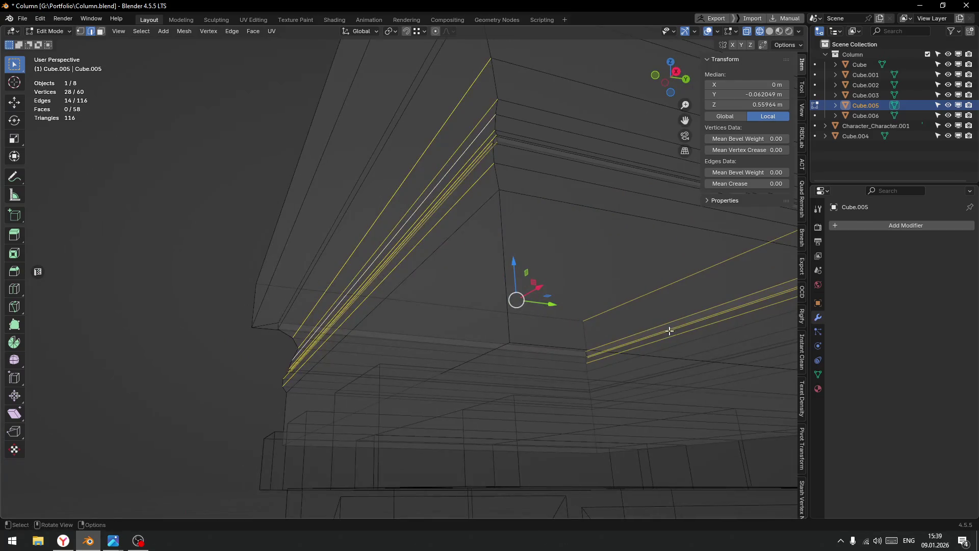
scroll("down", 3)
left_click_drag(469, 255, 640, 389)
left_click_drag(641, 389, 491, 335)
key("shift+z")
scroll("up", 3)
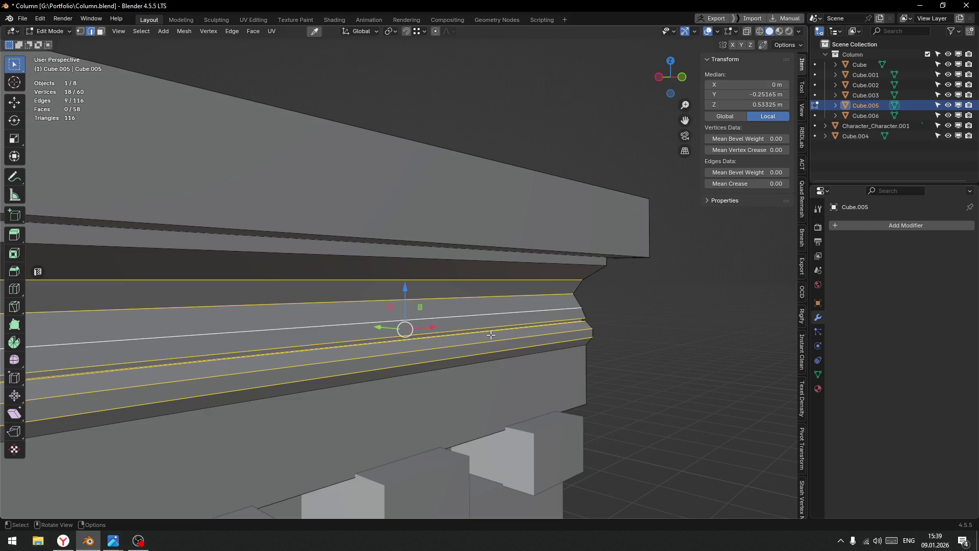
Expand the picked edges to full loops via Quick Favorites and dissolve them, leaving 24 vertices.
key("q")
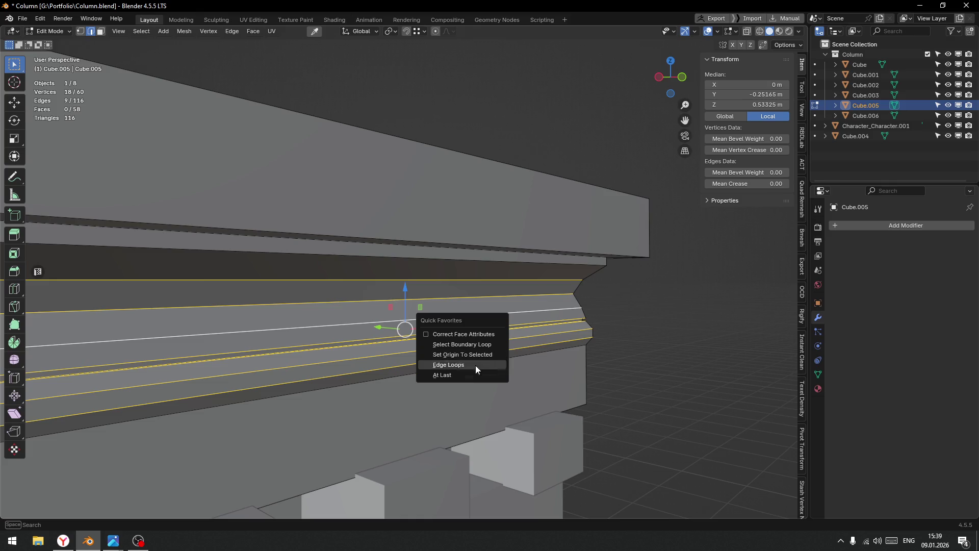
left_click(479, 364)
left_click_drag(490, 326, 396, 291)
key("ctrl+x")
scroll("down", 3)
scroll("up", 3)
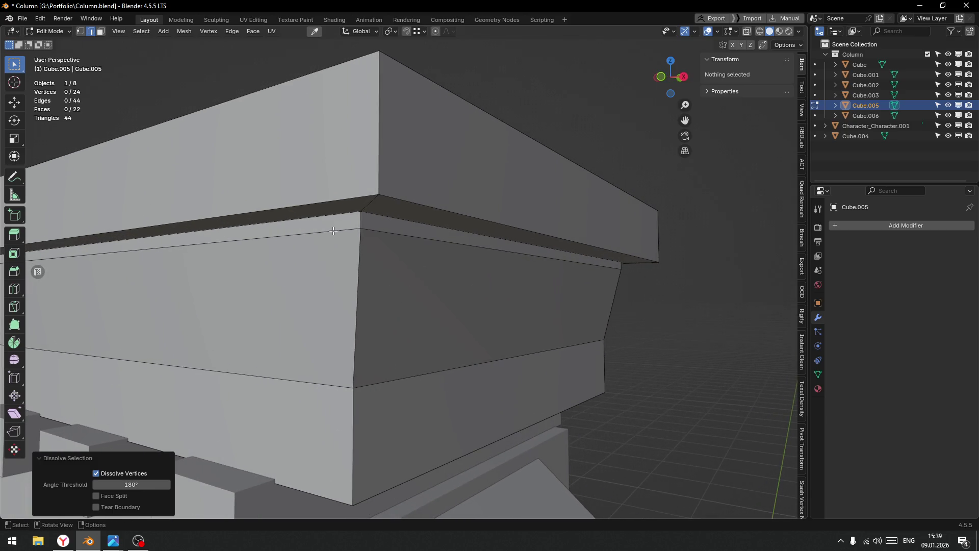
Lower the capital's top edge loop slightly and add a loop cut at 0.204.
left_click(333, 231)
left_click_drag(307, 228, 325, 245)
left_click_drag(325, 245, 416, 247)
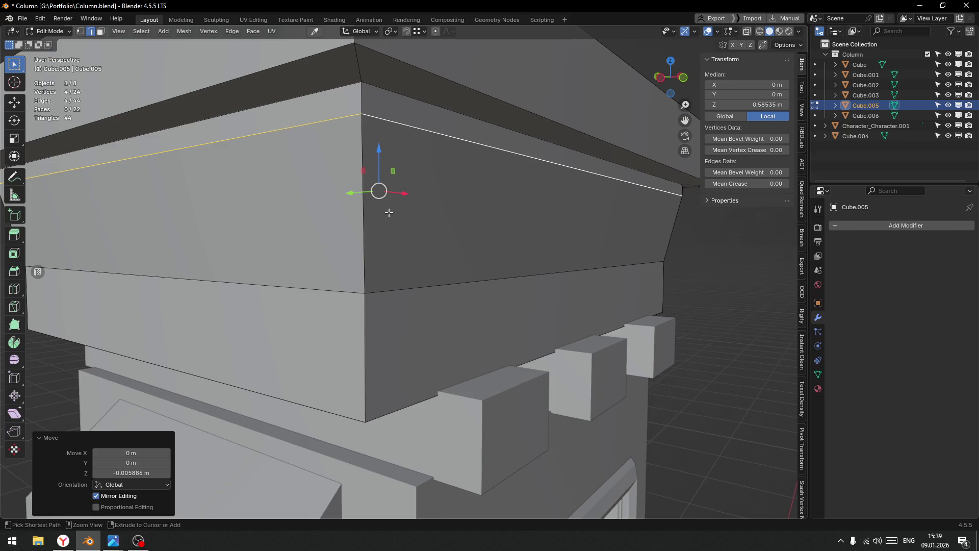
key("ctrl+r")
left_click(364, 211)
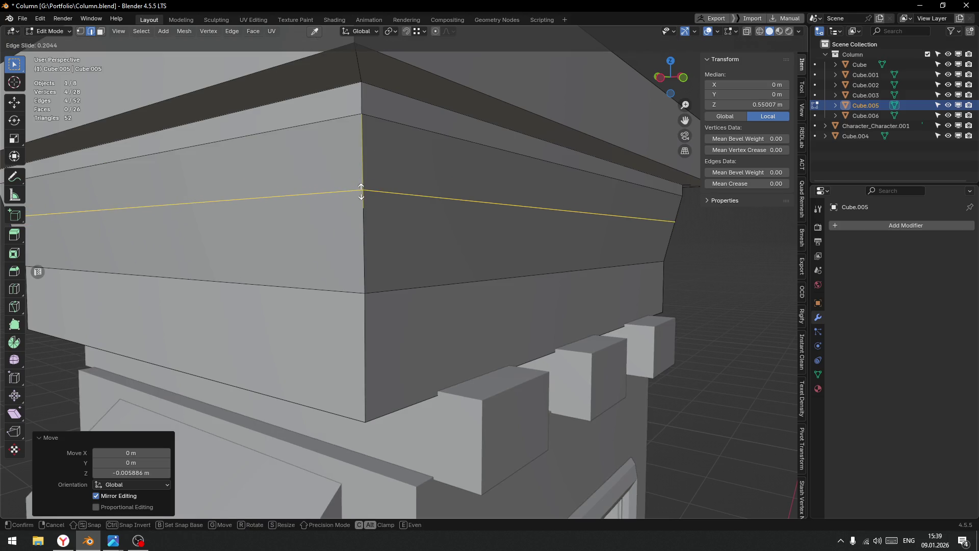
left_click(361, 191)
left_click_drag(361, 192, 433, 209)
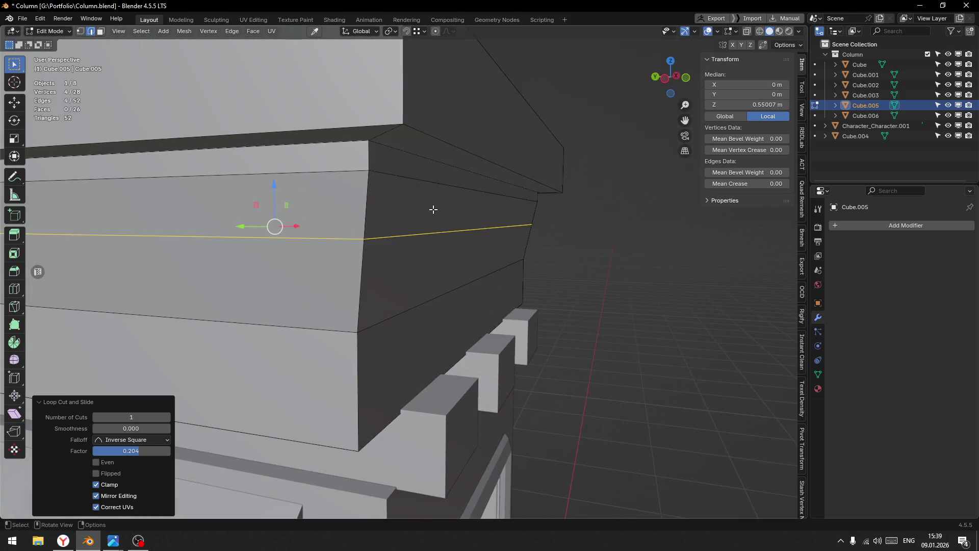
Select the four-face middle band and extrude it inward along normals by 0.0262 m.
left_click(414, 267)
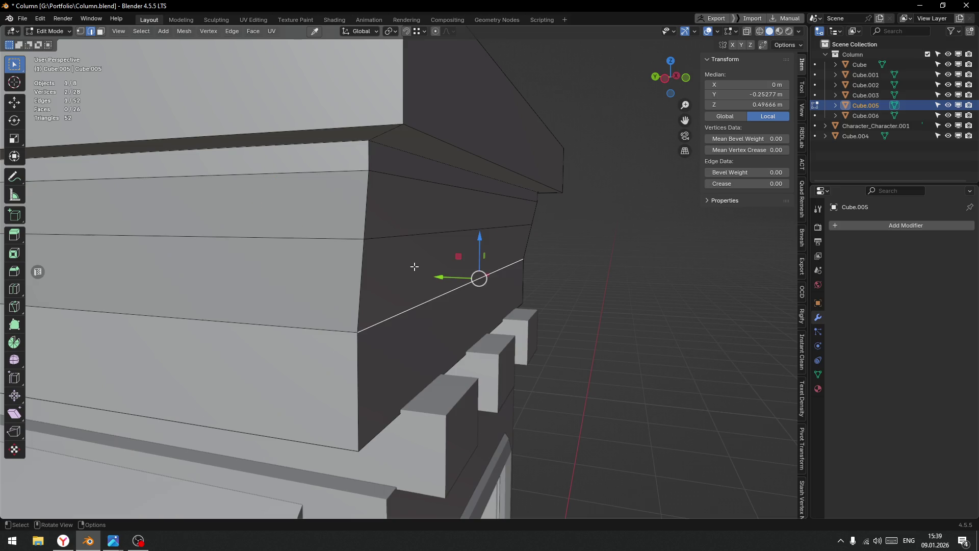
key("3")
left_click(481, 251)
left_click(357, 275)
left_click(359, 274)
left_click(358, 274)
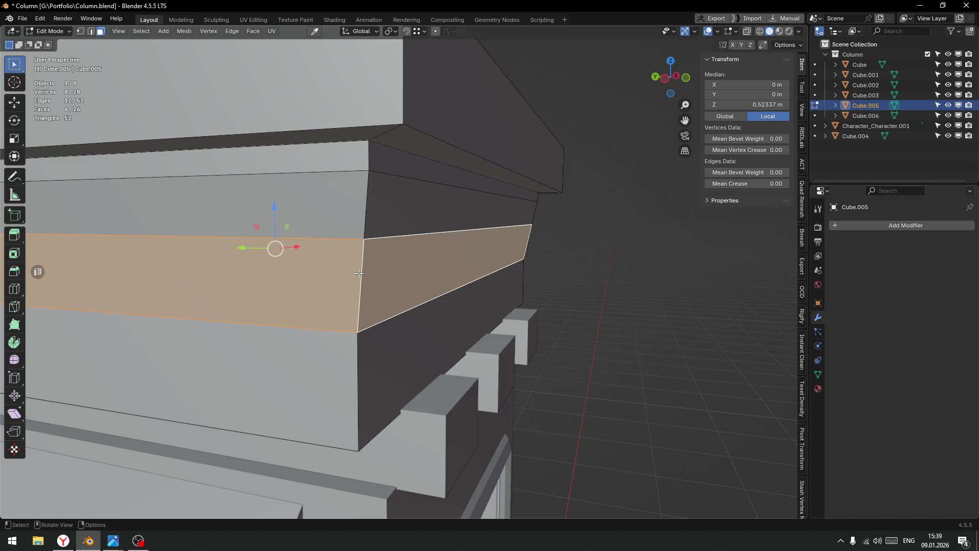
left_click_drag(364, 271, 264, 249)
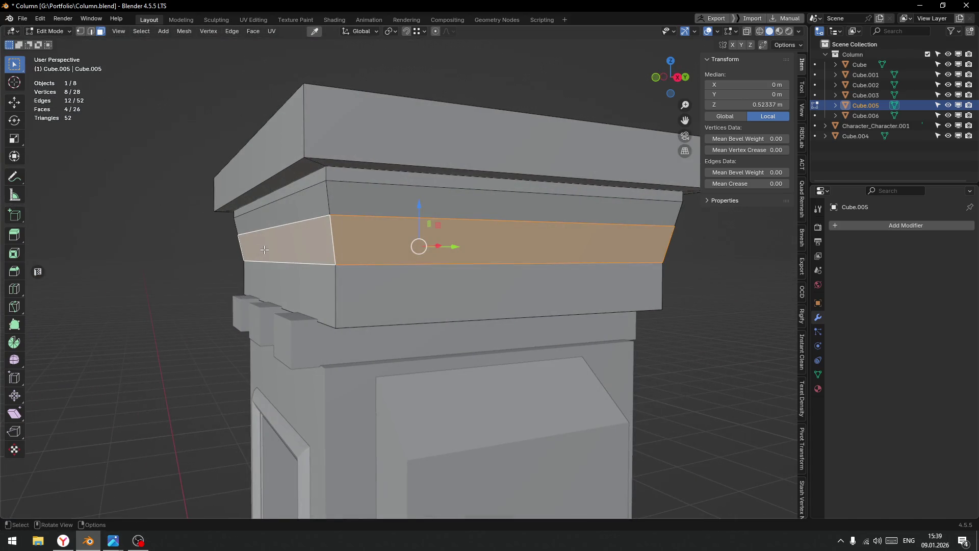
key("alt+e")
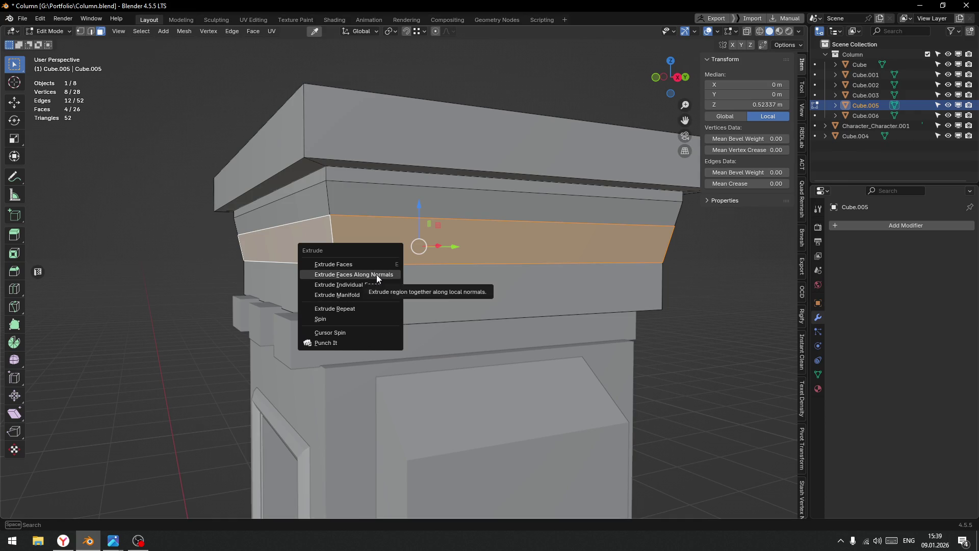
left_click(377, 275)
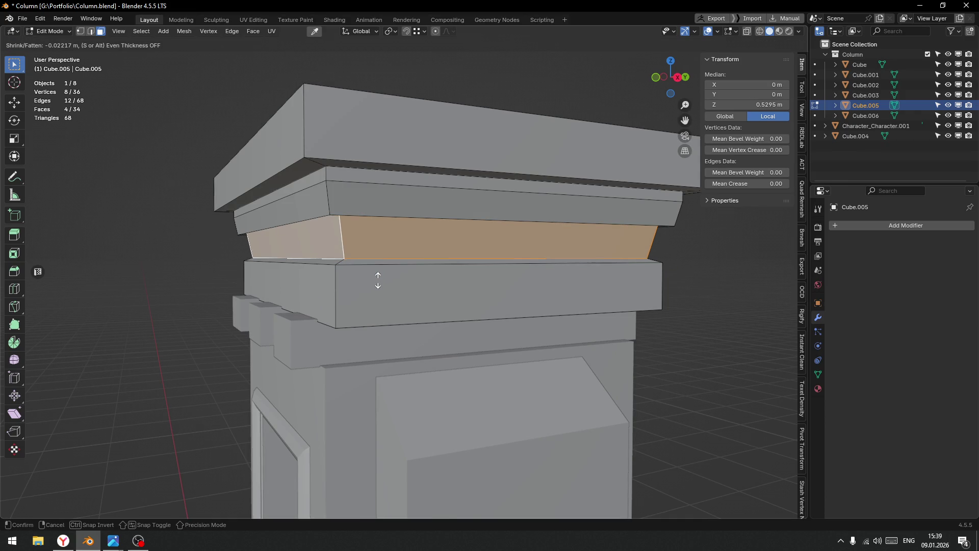
left_click(377, 276)
left_click_drag(376, 275, 383, 302)
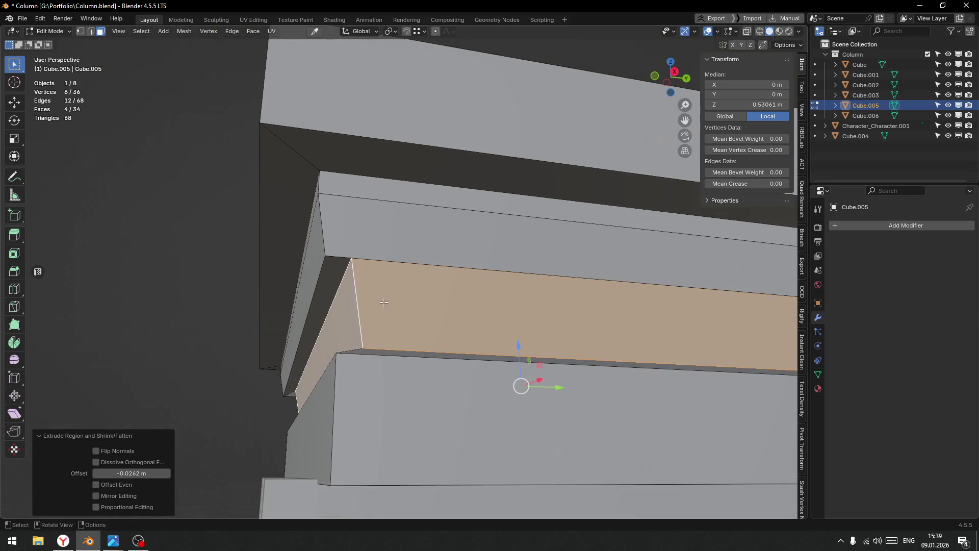
left_click(339, 283)
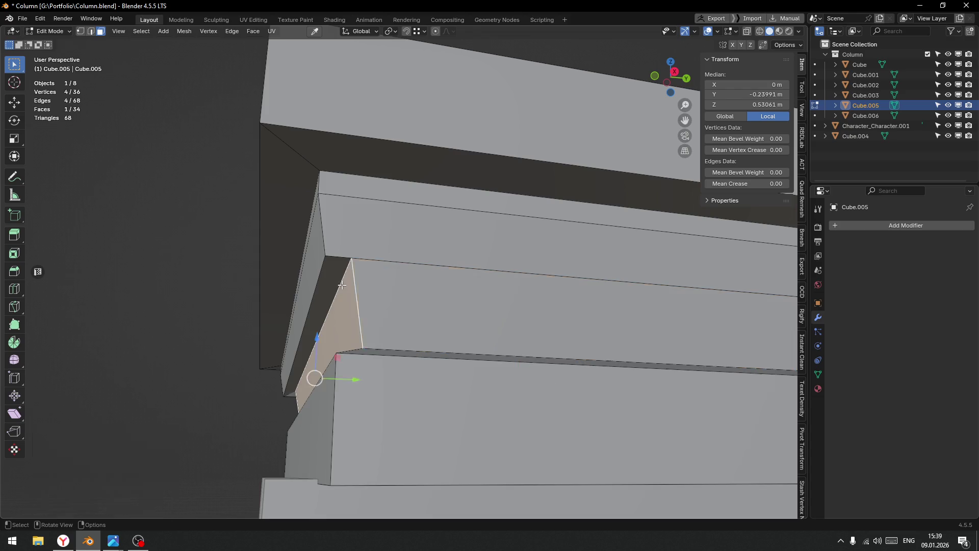
In edge select mode, select the ledge edge loop and align it to Local Z Min.
left_click(339, 283)
key("ctrl+Tab")
left_click(336, 283)
key("alt+a")
left_click_drag(336, 283, 375, 301)
left_click(370, 286)
key("alt+a")
left_click(380, 311)
Select the remaining ledge edges, including the front edge, and align them to Local Z Min.
left_click_drag(357, 352, 422, 340)
left_click(422, 340)
left_click(421, 355)
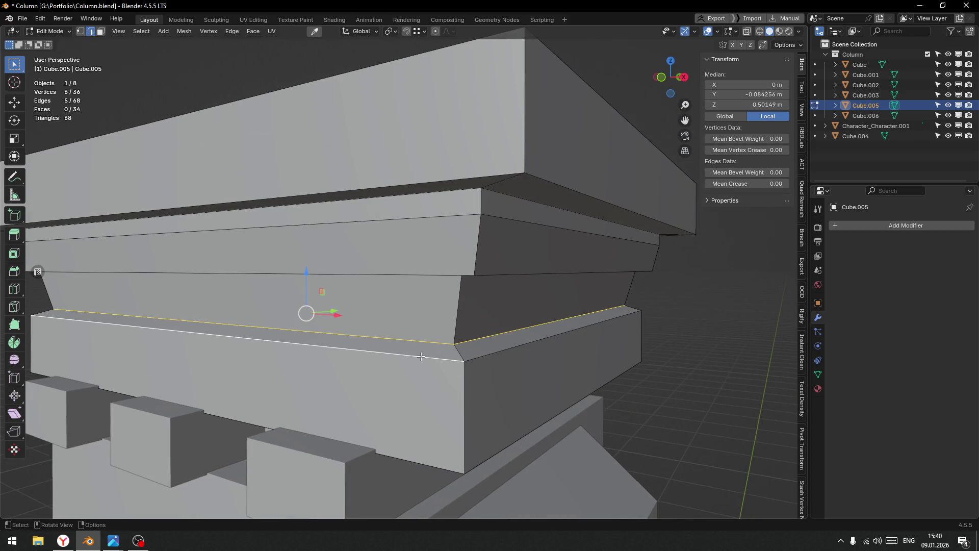
left_click_drag(418, 355, 424, 357)
key("ctrl+z")
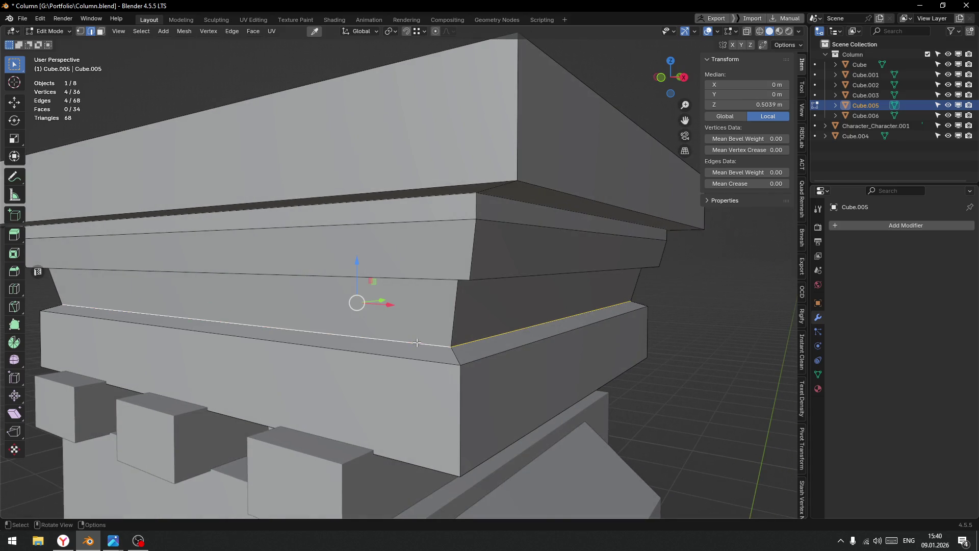
left_click(416, 359)
key("alt+a")
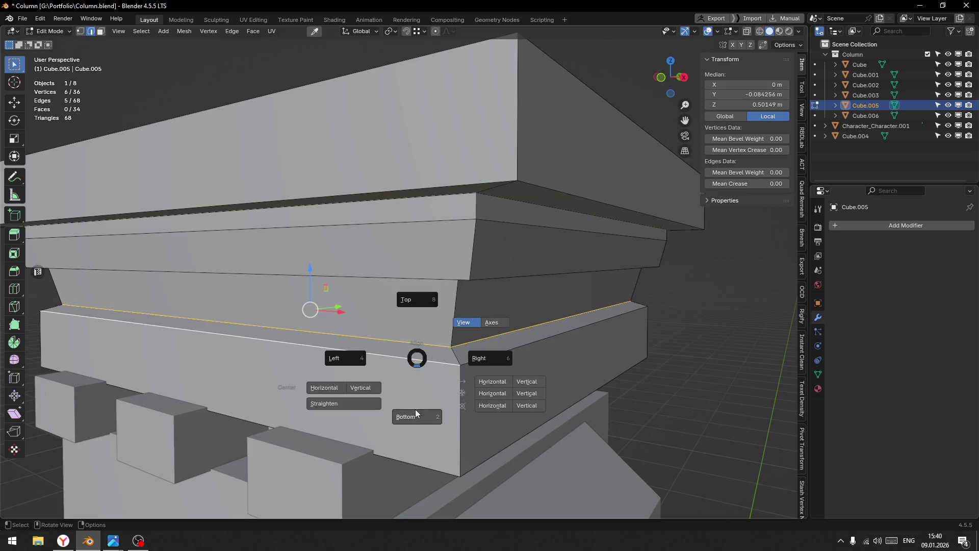
left_click(354, 338)
Select the ledge edge loop and lower it 0.038788 m along Z.
left_click_drag(354, 338, 469, 356)
scroll("up", 3)
left_click_drag(387, 333, 468, 345)
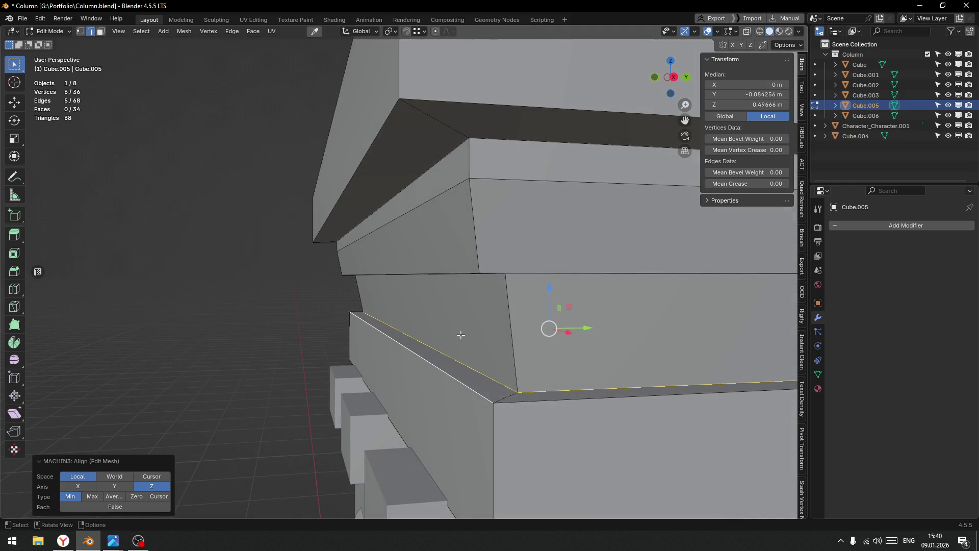
left_click_drag(474, 357, 522, 379)
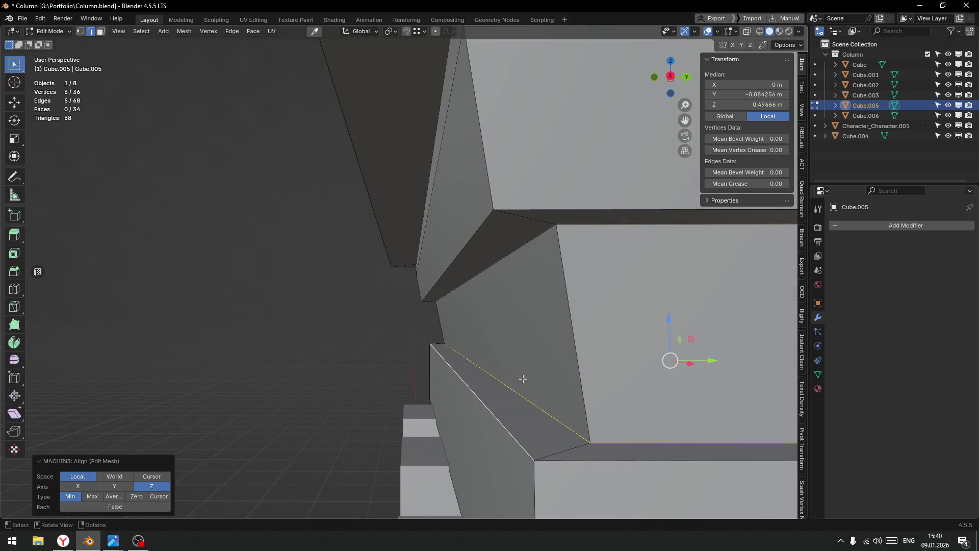
left_click_drag(542, 421, 488, 318)
scroll("down", 3)
scroll("up", 3)
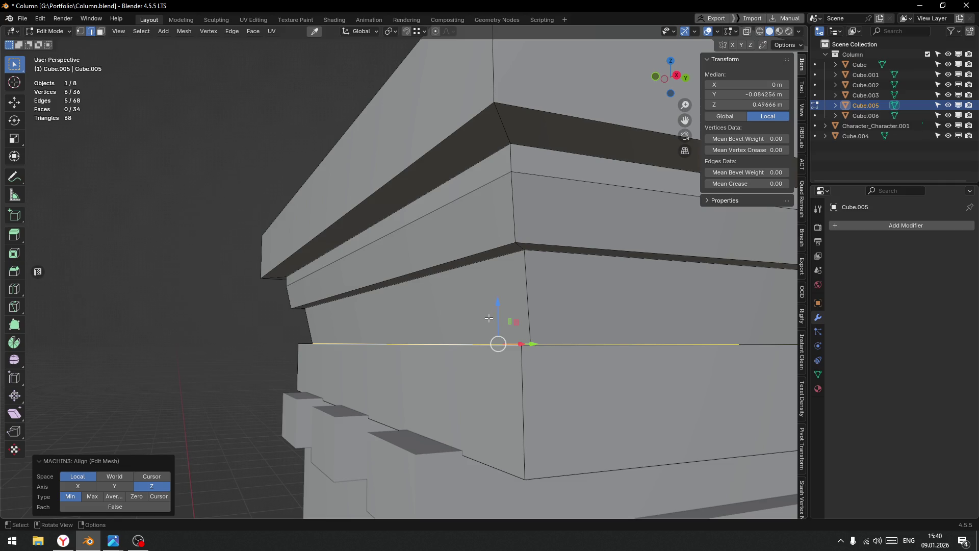
left_click_drag(474, 275, 483, 237)
scroll("up", 3)
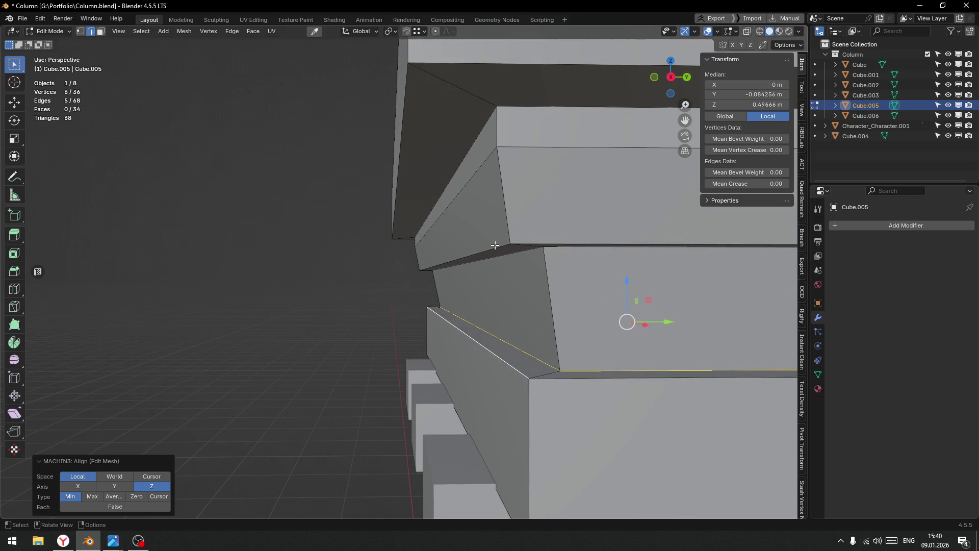
left_click(492, 301)
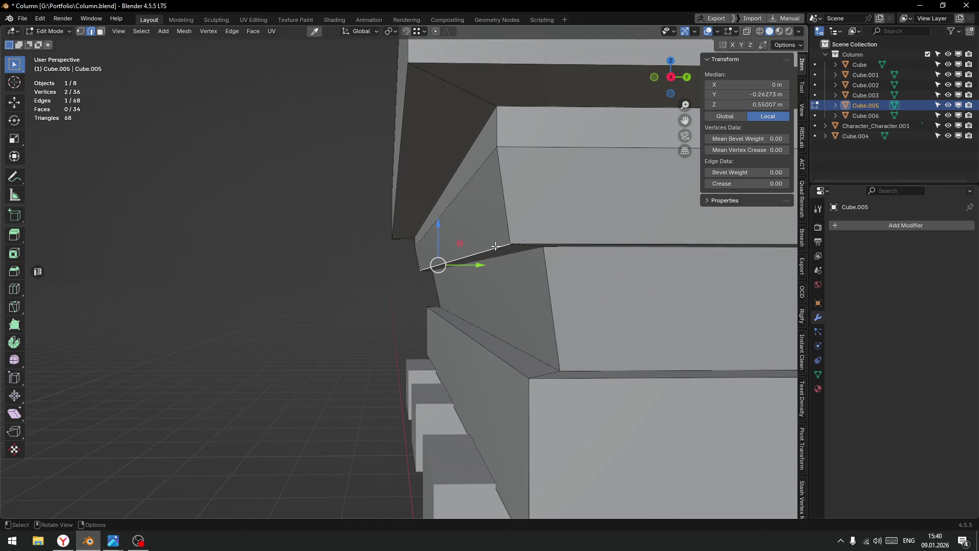
left_click_drag(495, 247, 471, 247)
left_click(469, 247)
left_click(469, 247)
key("g")
key("z")
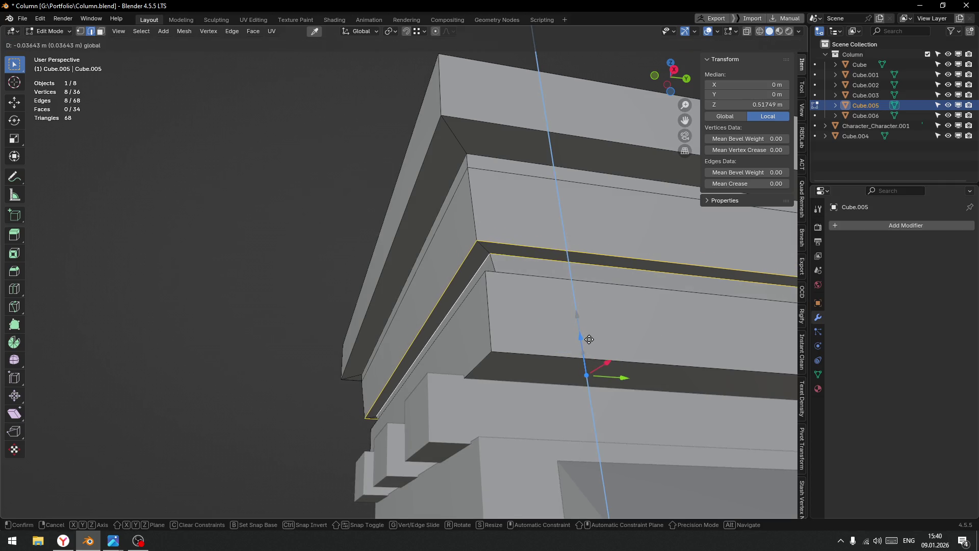
left_click(589, 342)
Scale the ledge loop inward to 0.933 in X and Y, keeping its height.
left_click_drag(589, 341, 534, 291)
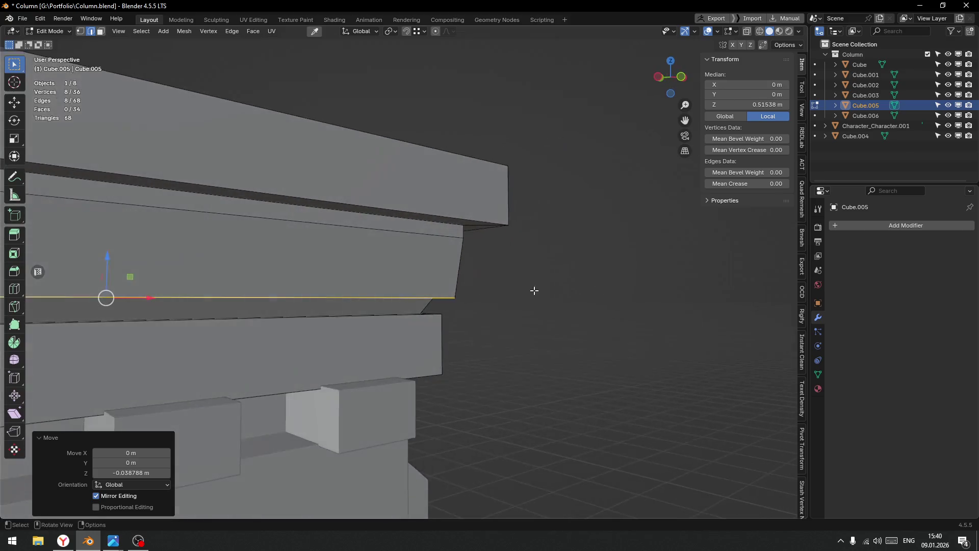
key("KP_Decimal")
scroll("up", 3)
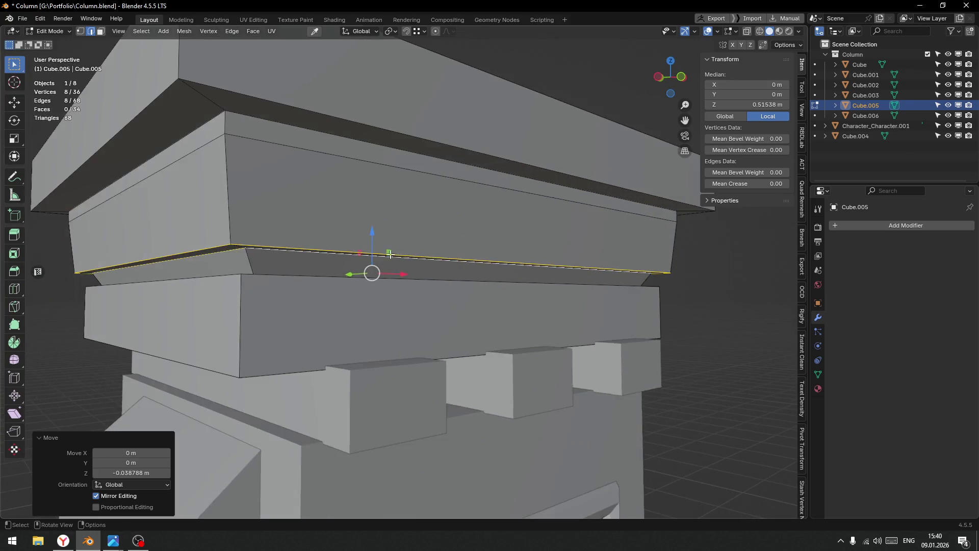
left_click_drag(543, 314, 528, 290)
left_click_drag(581, 264, 601, 284)
key("s")
key("shift+z")
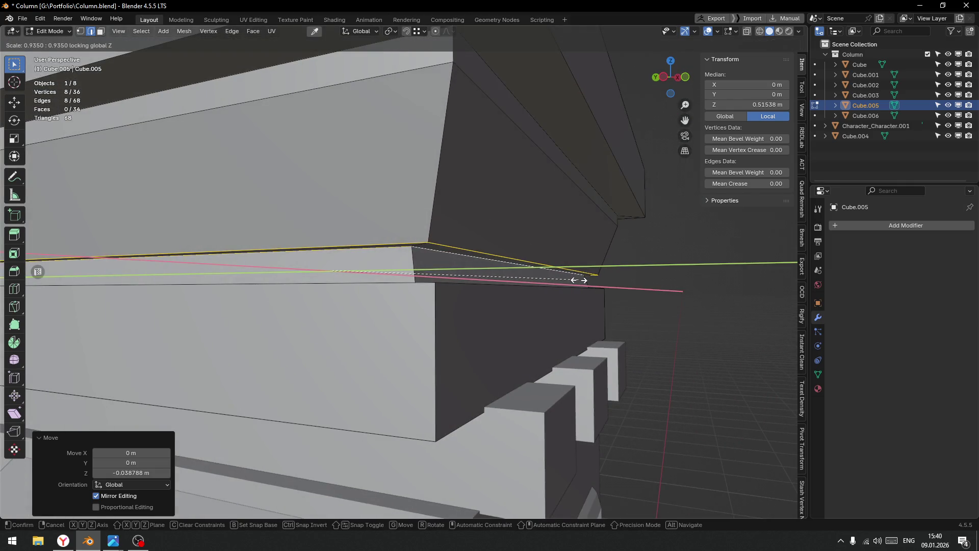
left_click(579, 281)
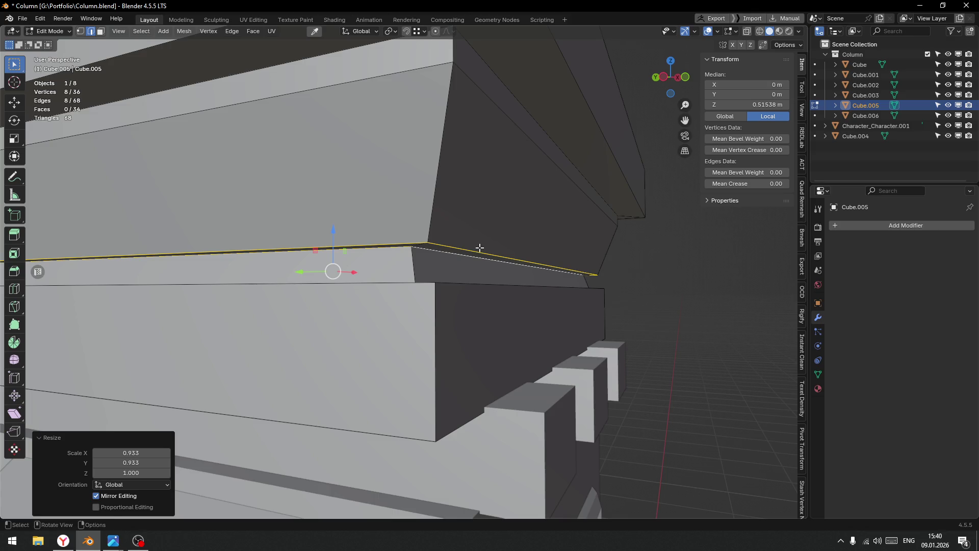
key("ctrl+r")
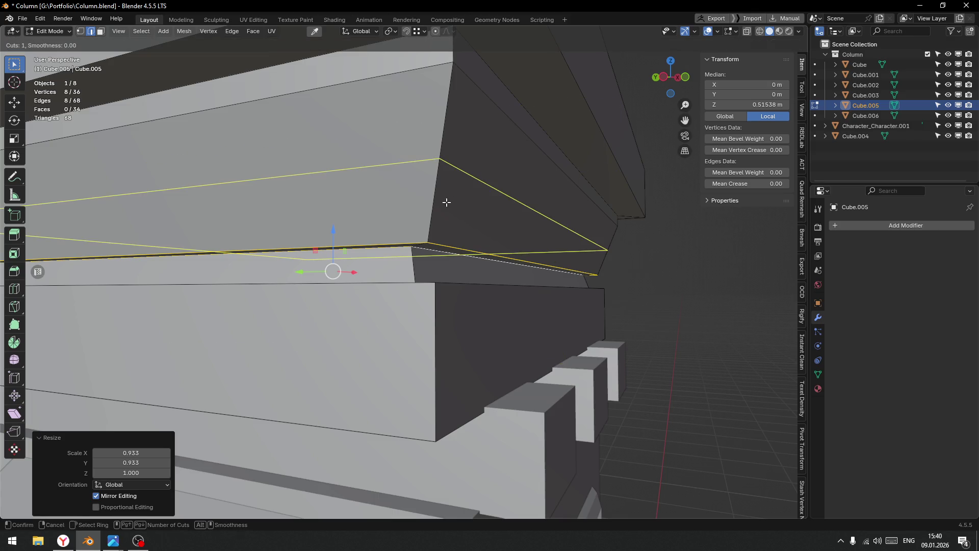
Place a centred loop cut and scale it to 0.957 in X and Y, keeping its height.
left_click(446, 202)
right_click(445, 201)
left_click_drag(446, 202, 499, 247)
key("s")
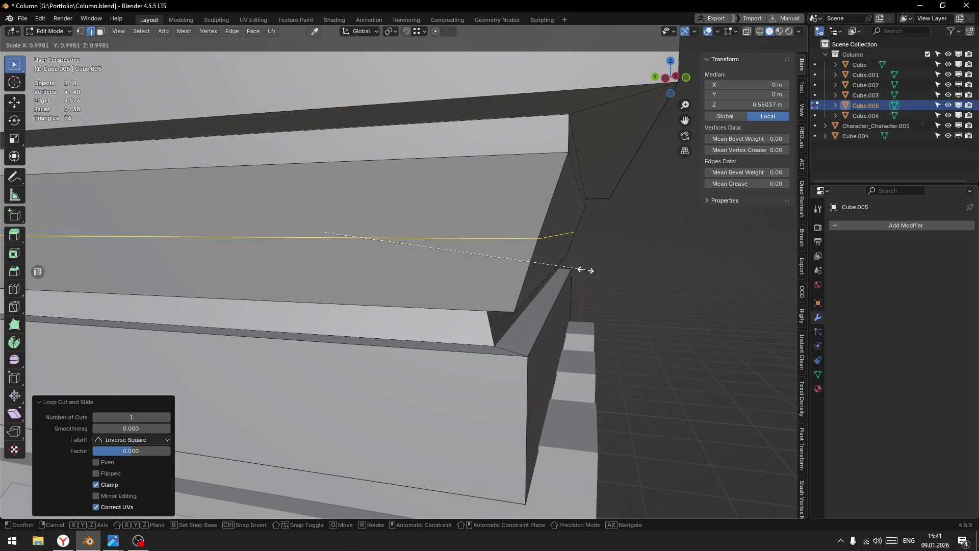
key("shift+z")
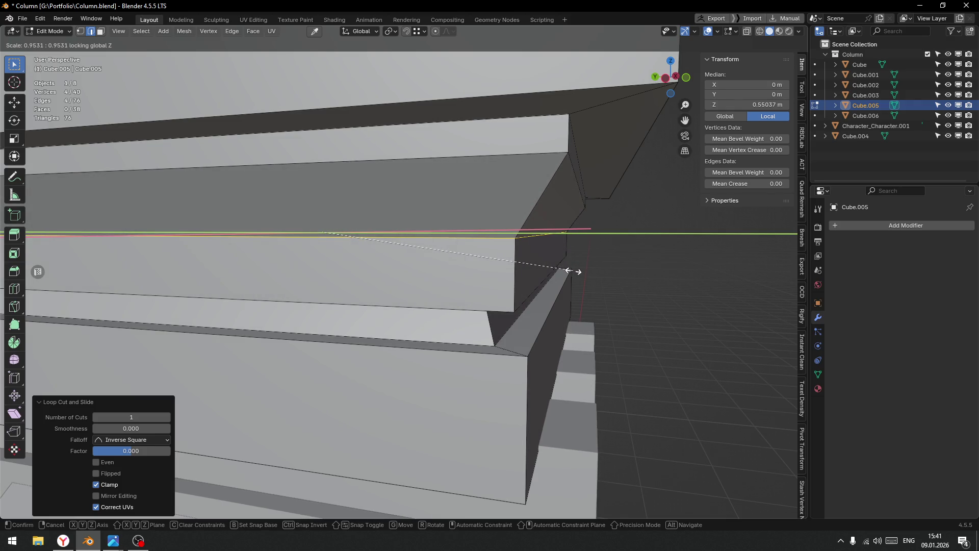
left_click(579, 272)
Check the profile in Right Orthographic view and adjust the loop scale to 1.003.
key("KP_3")
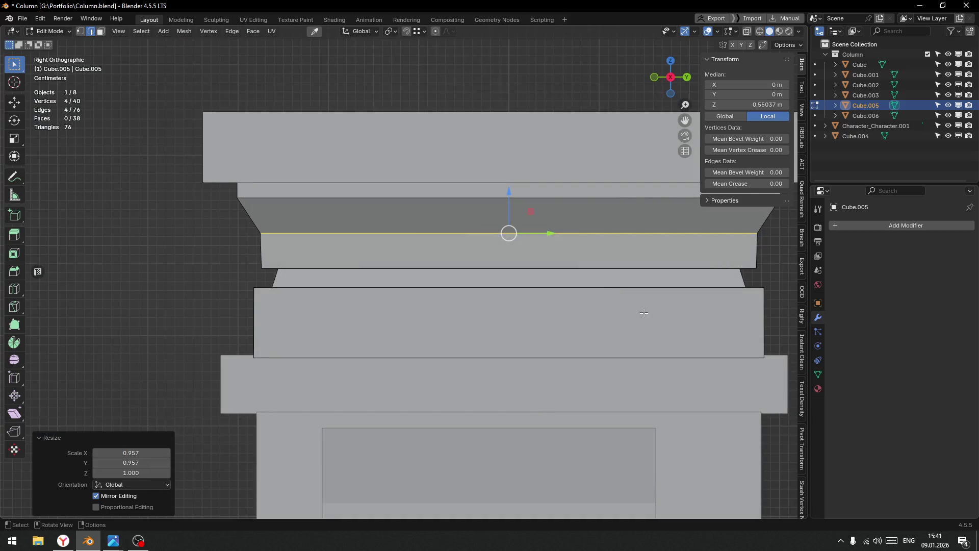
key("s")
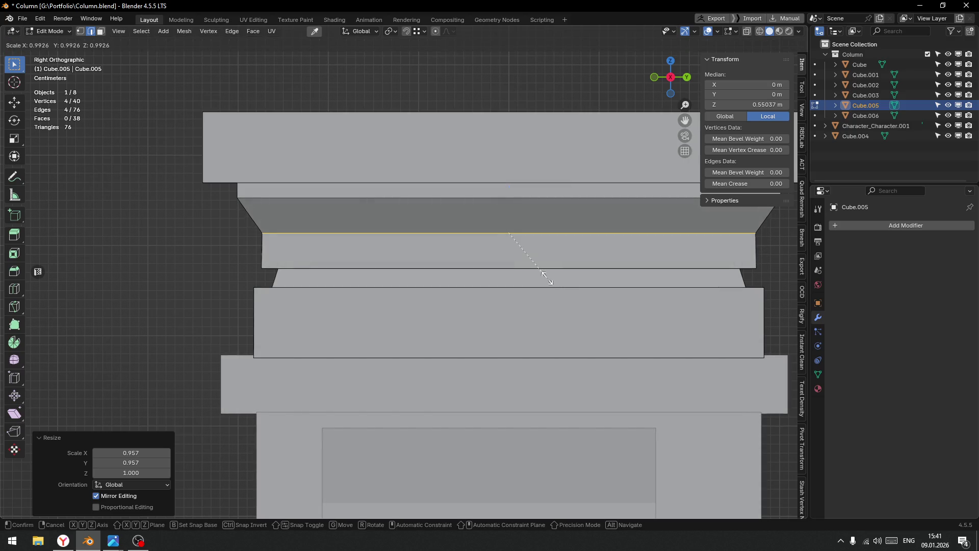
left_click(551, 279)
left_click_drag(491, 286, 552, 232)
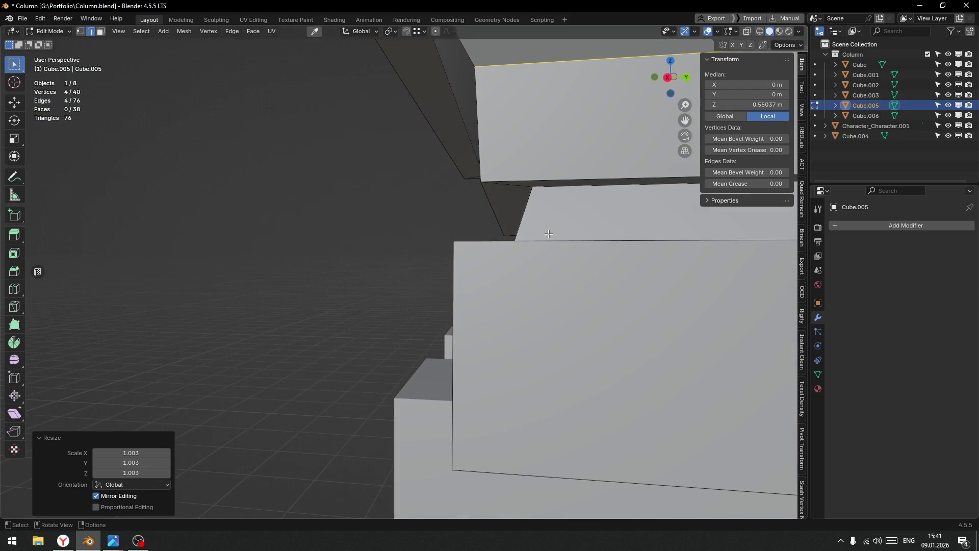
scroll("down", 3)
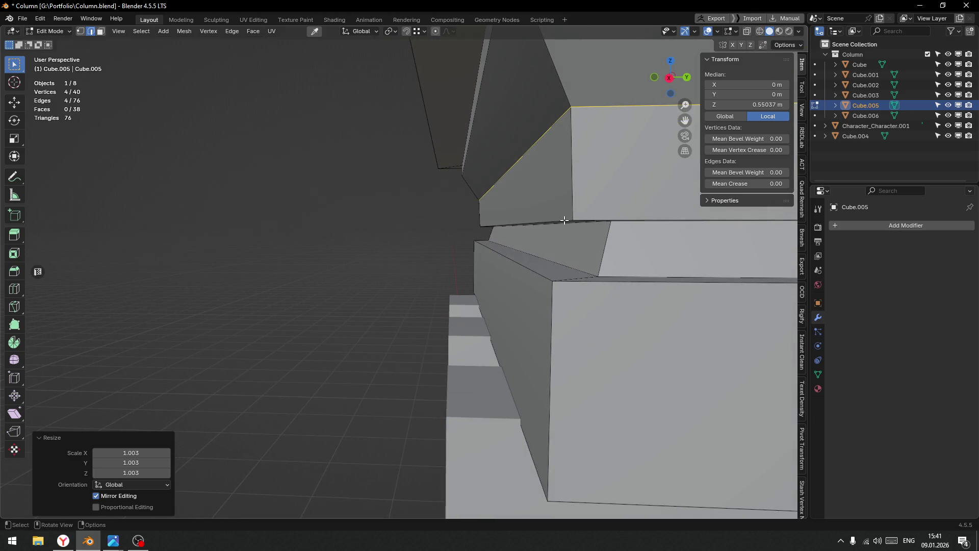
scroll("down", 3)
left_click_drag(534, 220, 583, 239)
key("ctrl+b")
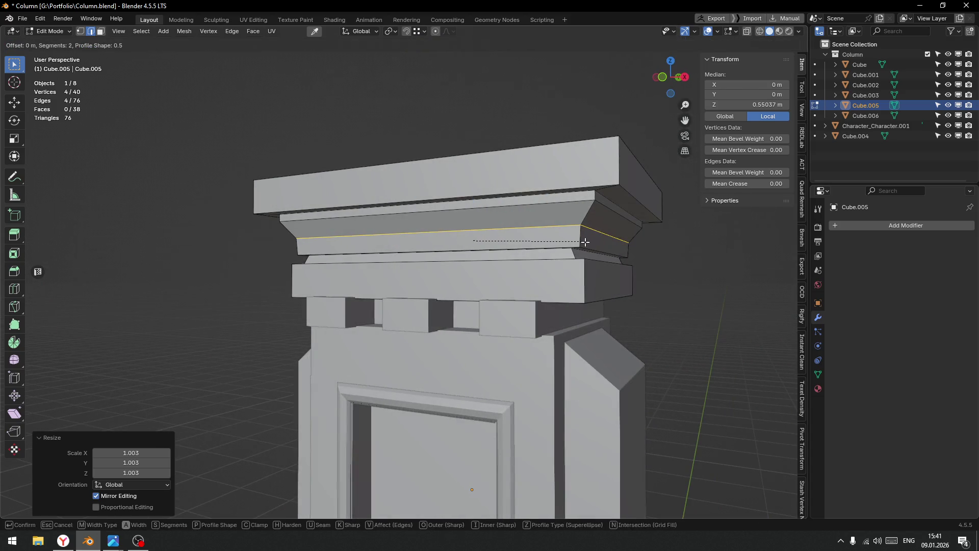
Confirm the two-segment bevel on the capital loop and return to Object Mode.
left_click(595, 246)
scroll("down", 3)
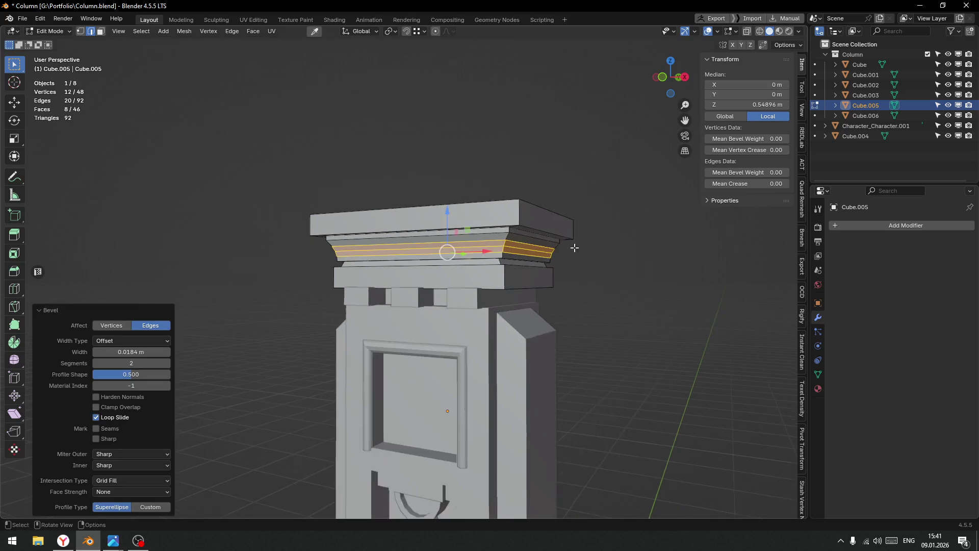
key("Tab")
left_click(579, 245)
scroll("down", 3)
left_click_drag(475, 264, 448, 264)
scroll("up", 3)
scroll("down", 3)
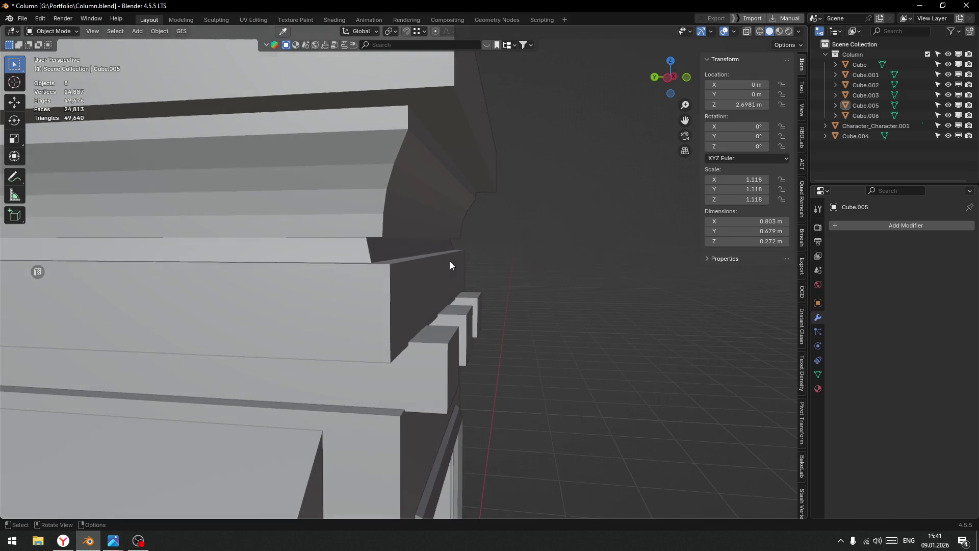
In Cube.005's face mode, select the lower band under the cornice, grow it, and delete those 12 faces.
left_click(405, 136)
key("Tab")
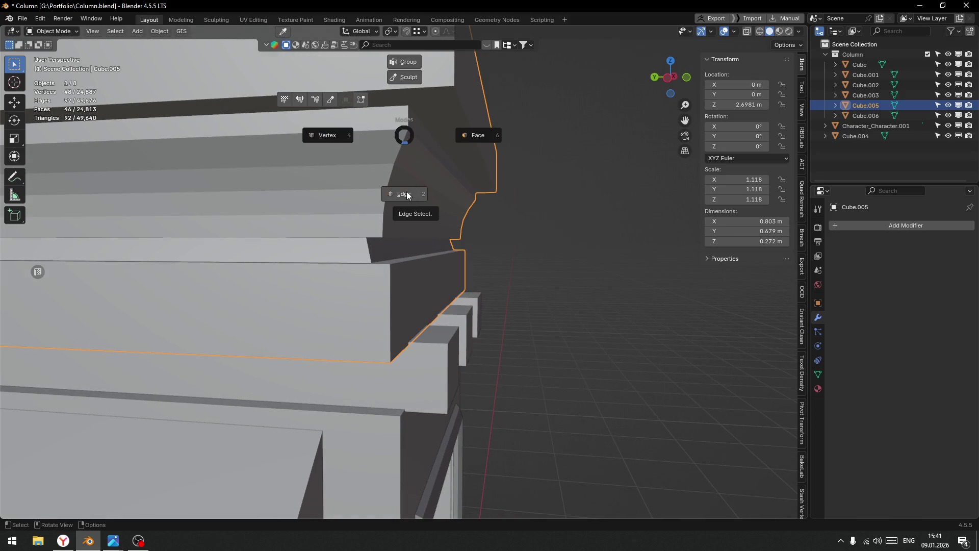
left_click(405, 193)
key("Tab")
left_click(450, 208)
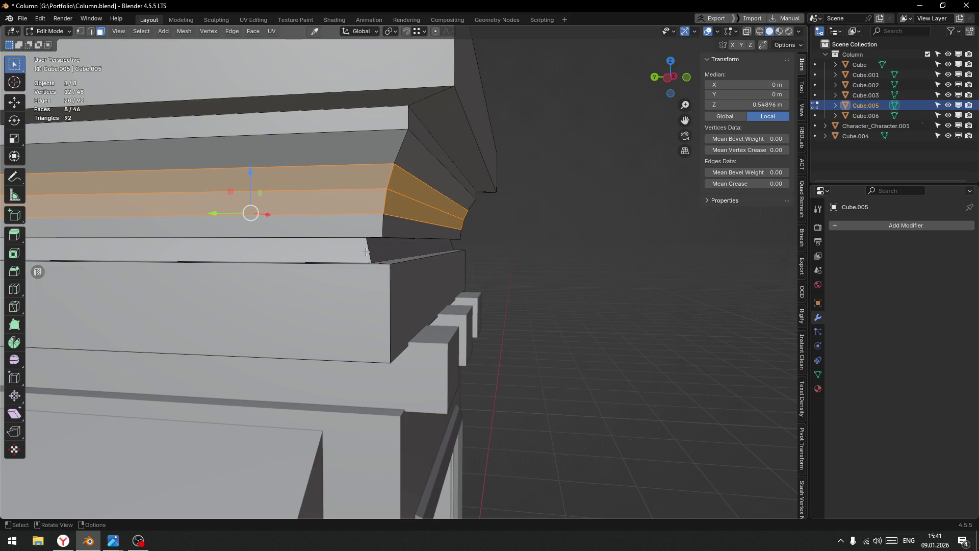
left_click(459, 241)
key("ctrl+KP_Add")
key("x")
left_click(506, 242)
left_click_drag(507, 242, 391, 220)
key("Tab")
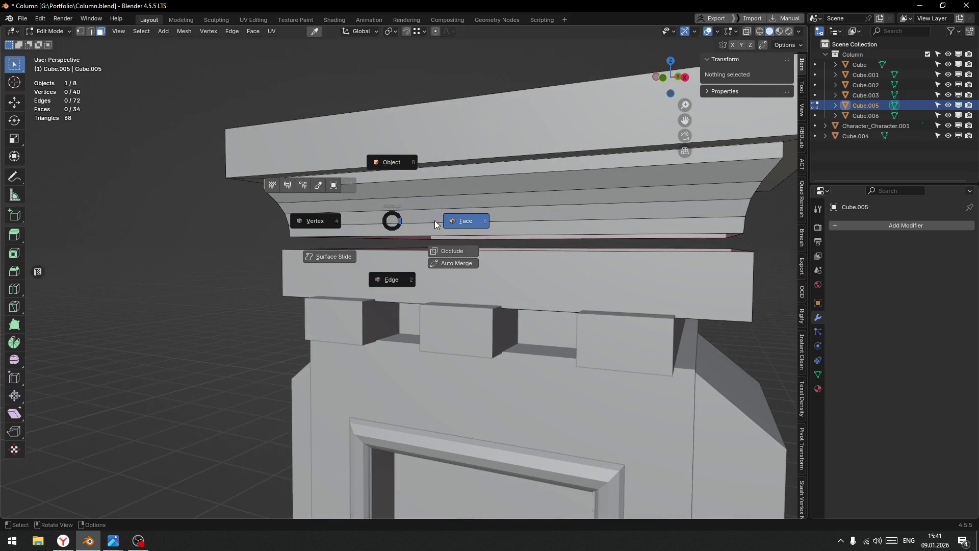
Select the linked upper cornice piece and scale it to 1.063 in X and Y, keeping its height.
left_click(435, 225)
left_click(441, 220)
key("l")
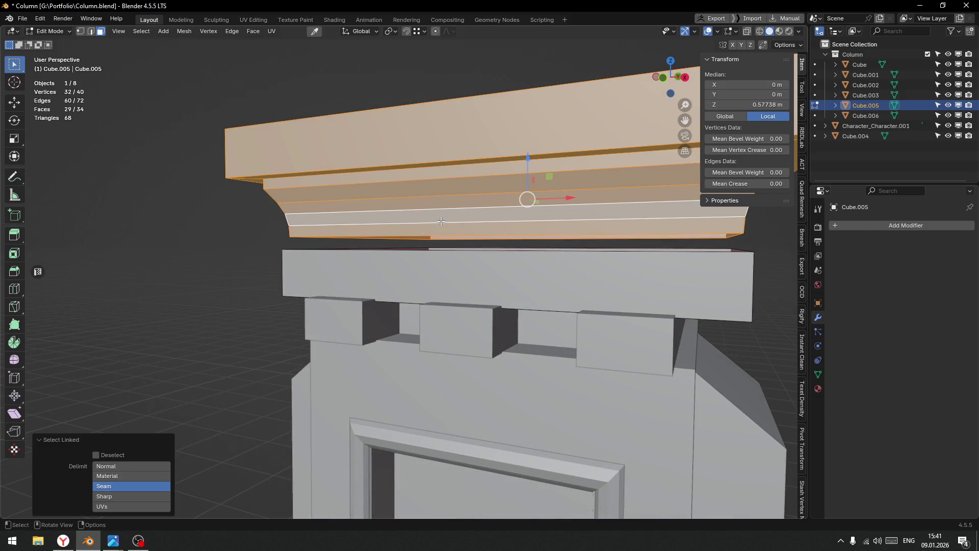
key("s")
key("shift+z")
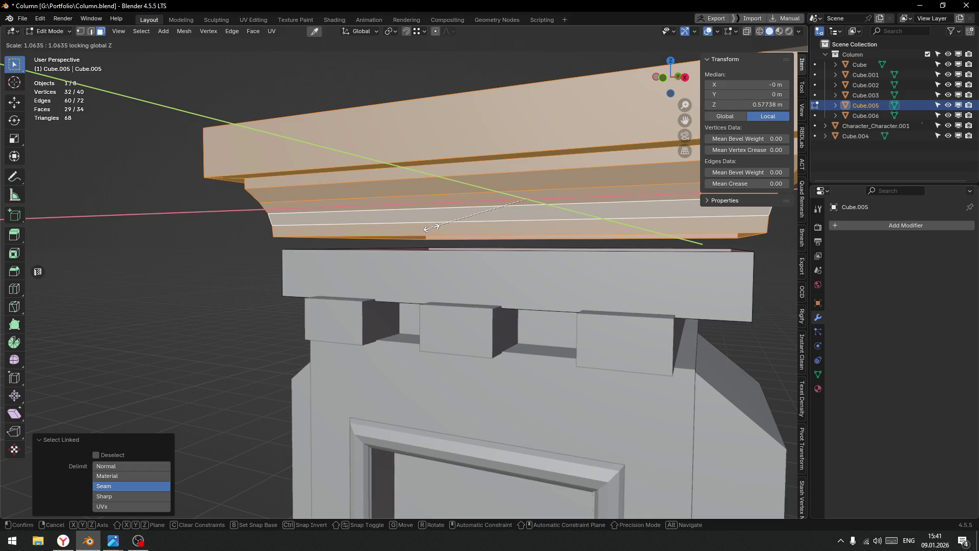
left_click(431, 227)
left_click_drag(431, 227, 358, 247)
scroll("up", 3)
scroll("up", 3)
Select the cornice's bottom edge loop and the lower piece's top edge loop.
key("ctrl+Tab")
left_click(363, 235)
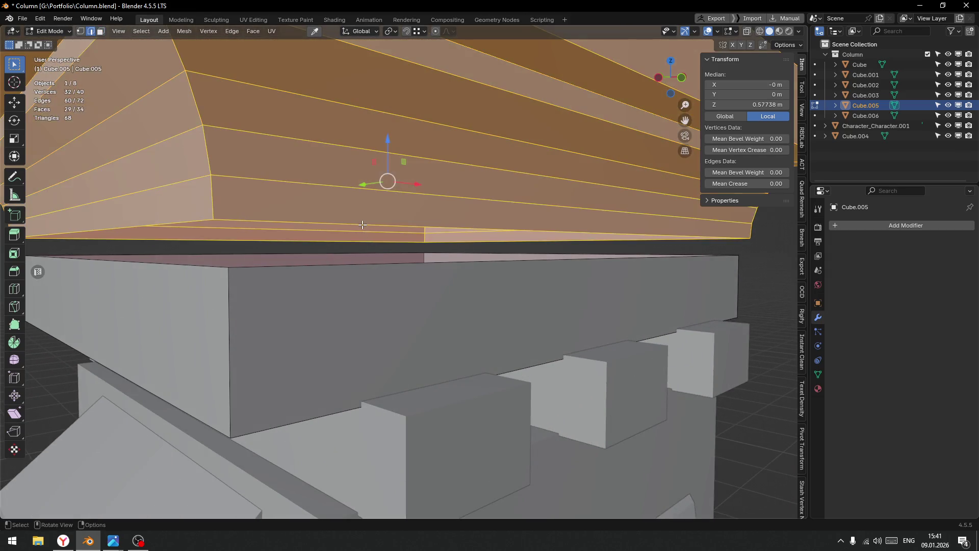
left_click(363, 227)
left_click(348, 262)
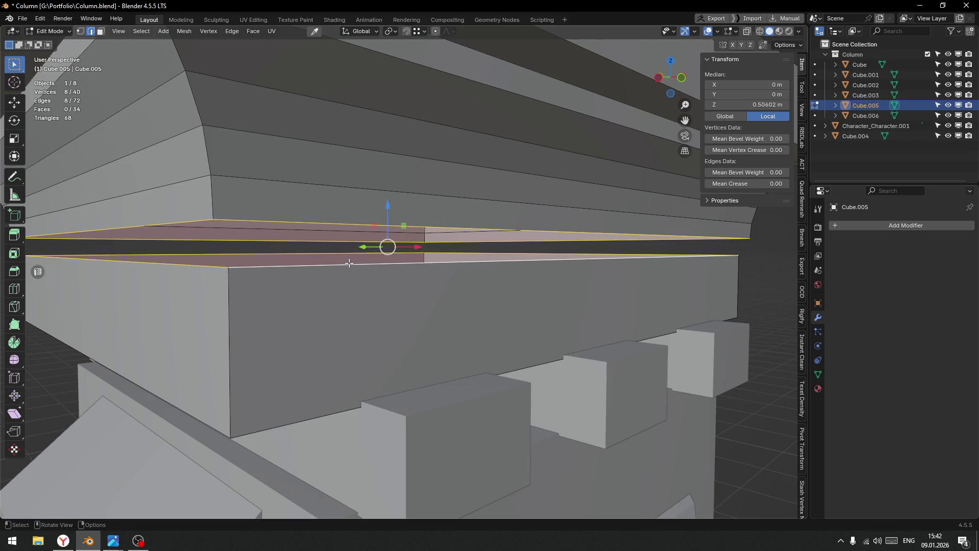
Try filling the gap under the cornice, undo it, and pick an edge at the gap.
key("f")
key("ctrl+z")
left_click(334, 222)
left_click_drag(340, 245, 349, 241)
Bridge the cornice's bottom edge loop to the lower capital loop, then bring up the reference photo.
left_click(350, 220)
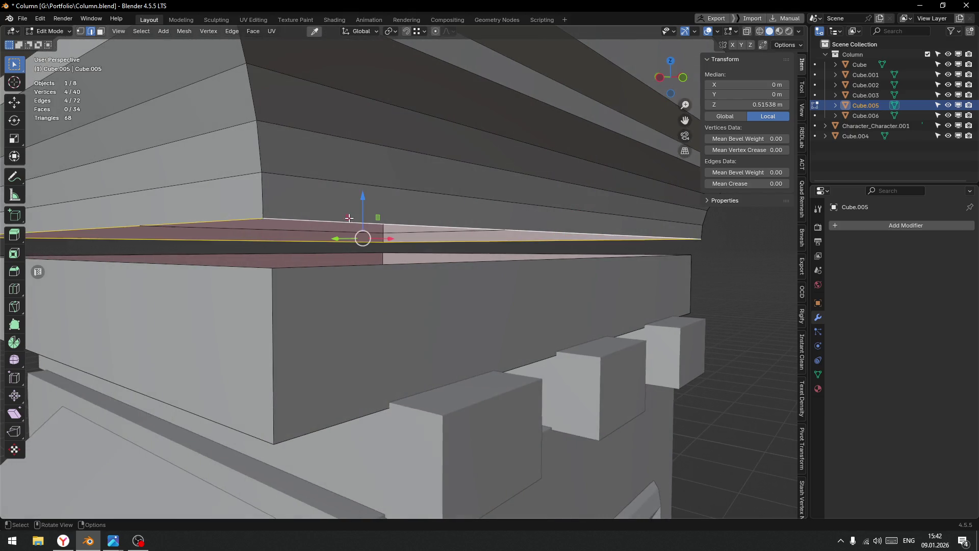
left_click(359, 266)
right_click(358, 272)
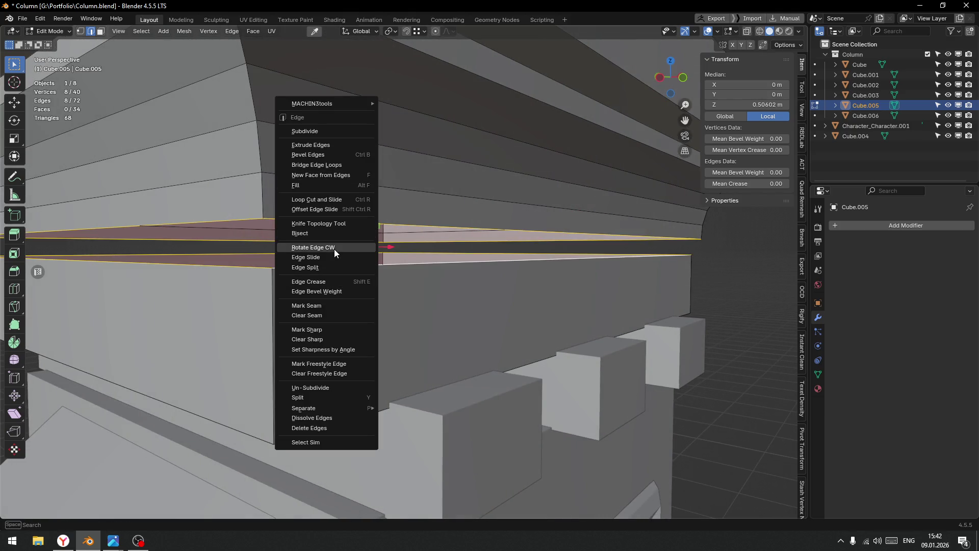
left_click(332, 165)
left_click_drag(352, 209, 380, 280)
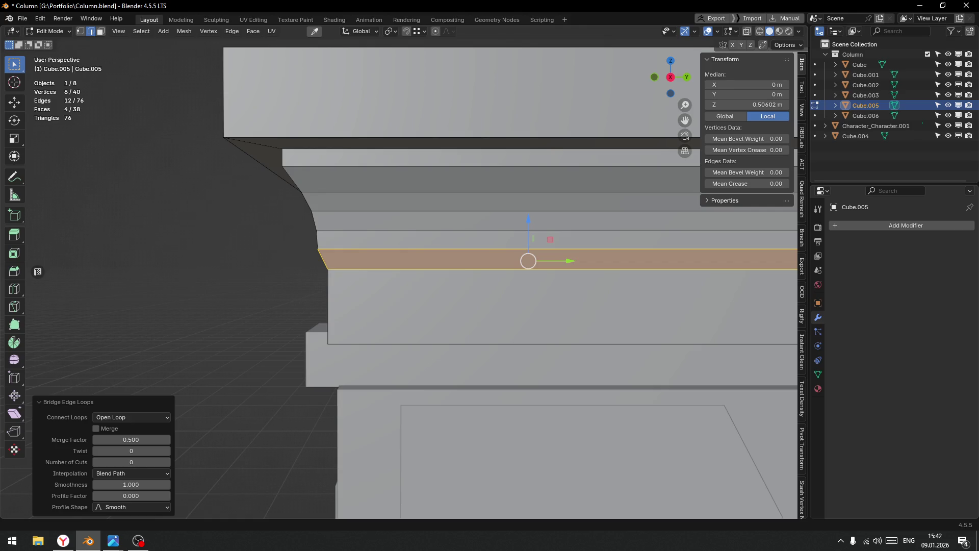
key("alt+Tab")
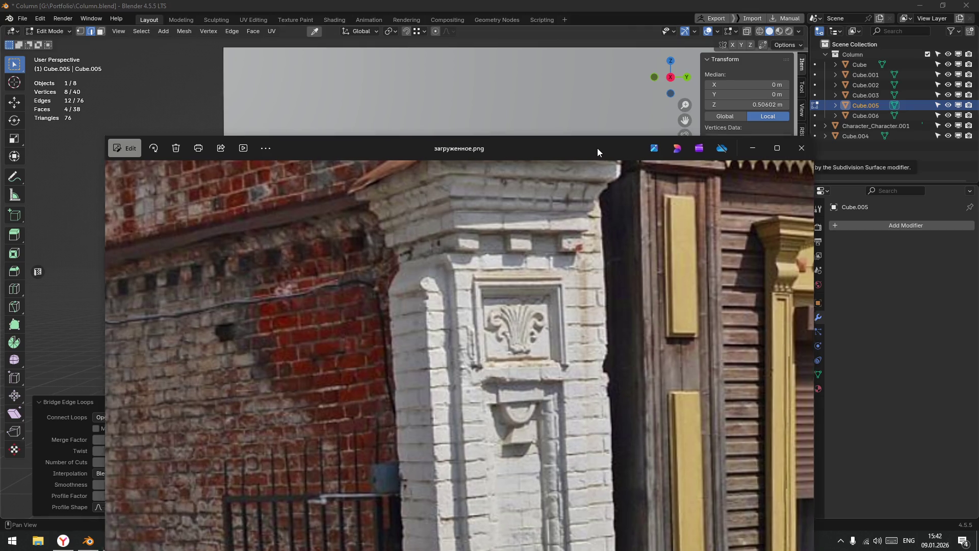
Minimize the Photos window and view the capital from the lower left in Blender.
left_click(750, 146)
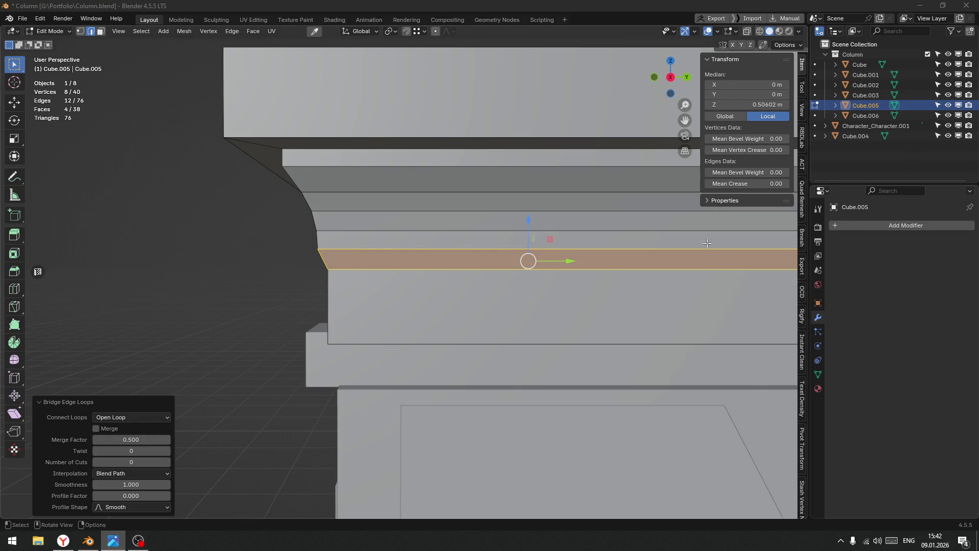
scroll("down", 3)
left_click_drag(572, 377, 361, 272)
key("ctrl+Tab")
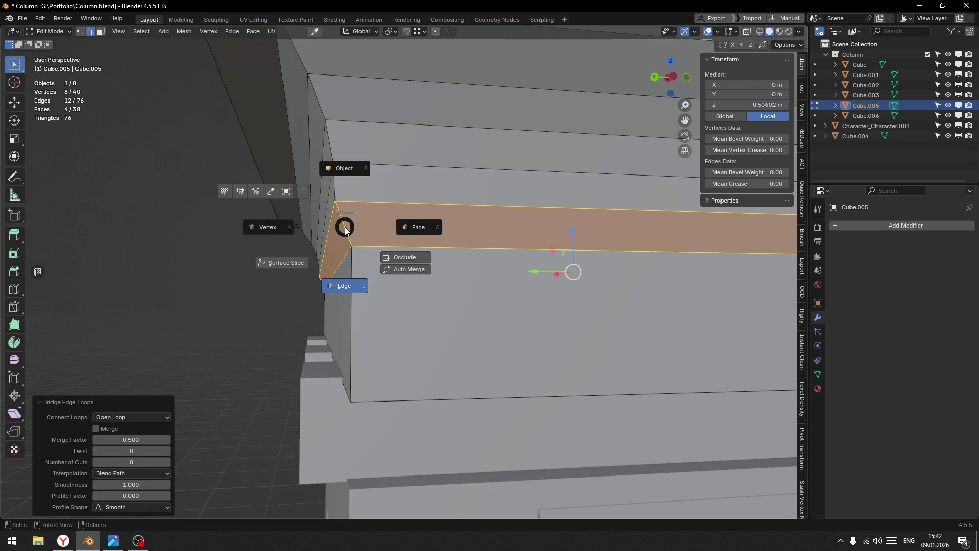
Delete the earlier bridged faces and switch to edge selection.
key("x")
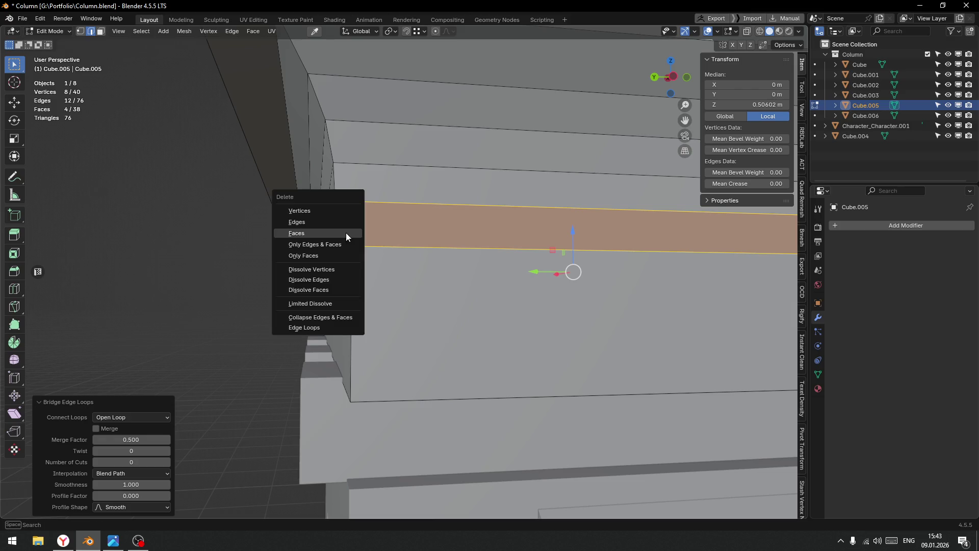
left_click(307, 234)
key("ctrl+Tab")
left_click(347, 266)
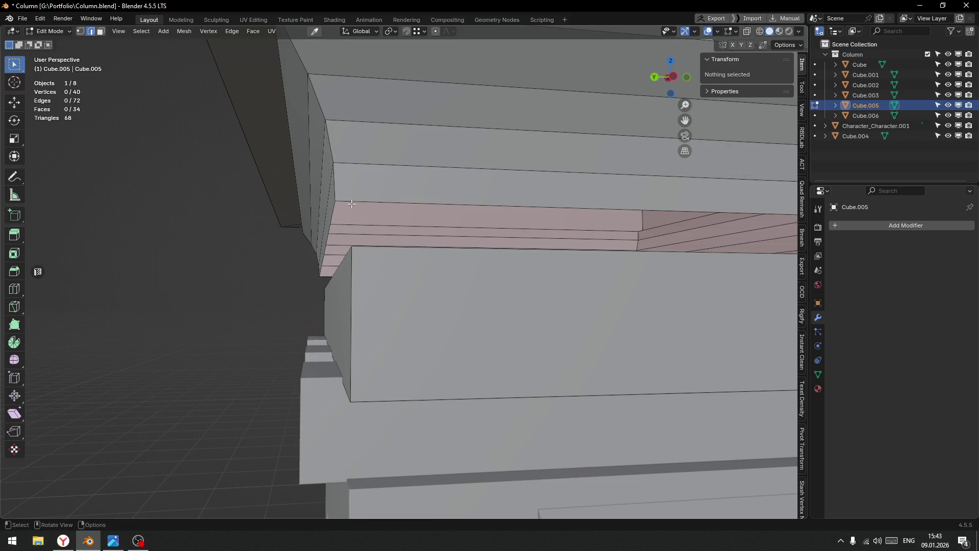
Extrude the cornice's bottom edge loop in place and shrink it slightly.
left_click(459, 204)
left_click_drag(459, 203, 424, 230)
key("e")
right_click(455, 245)
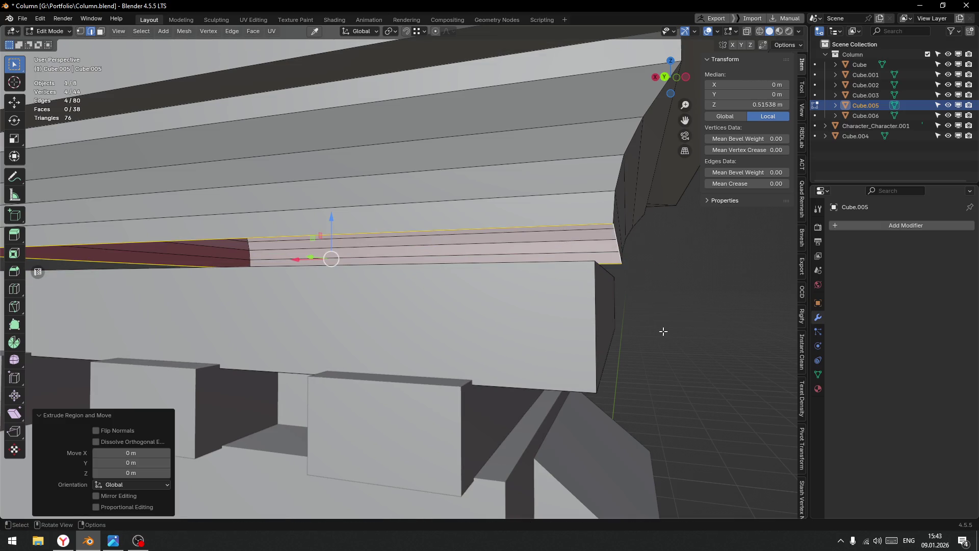
key("KP_3")
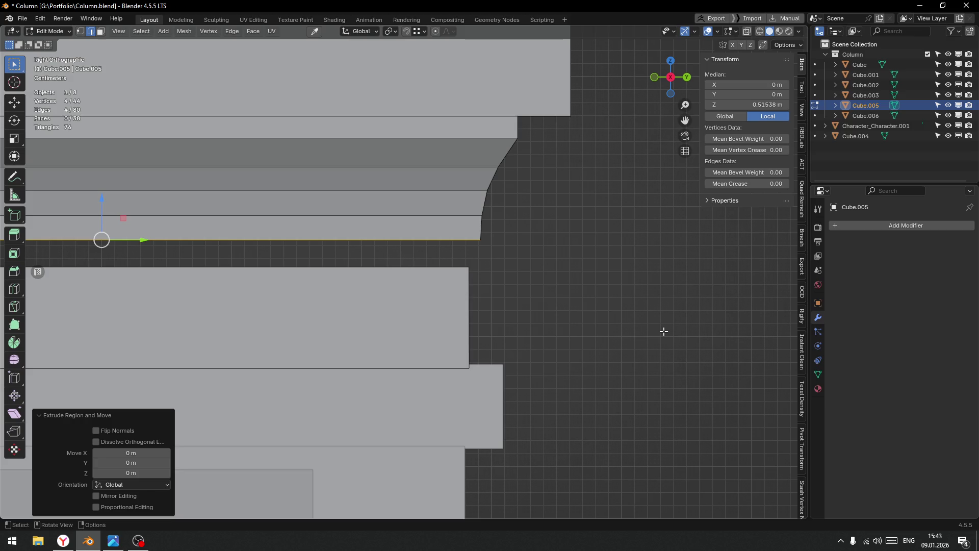
key("shift+z")
scroll("up", 3)
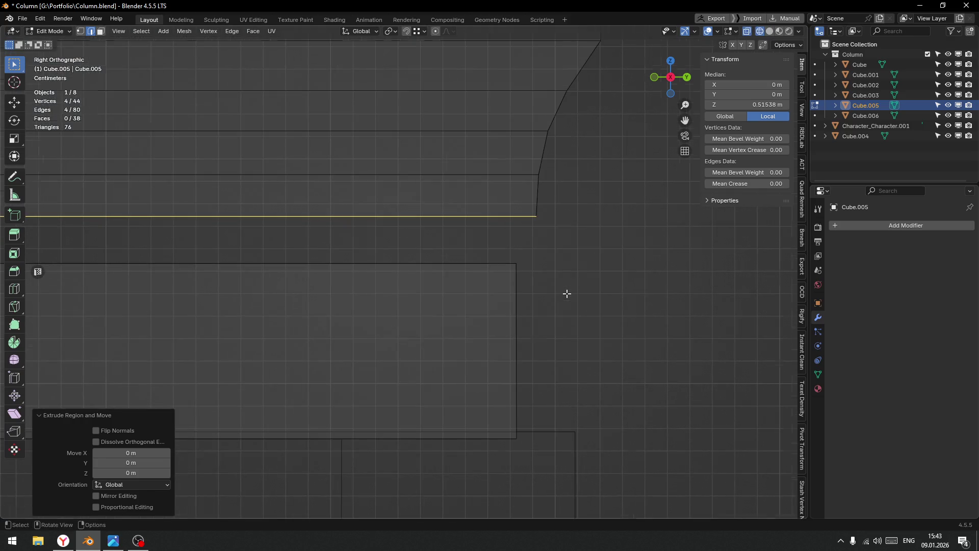
key("s")
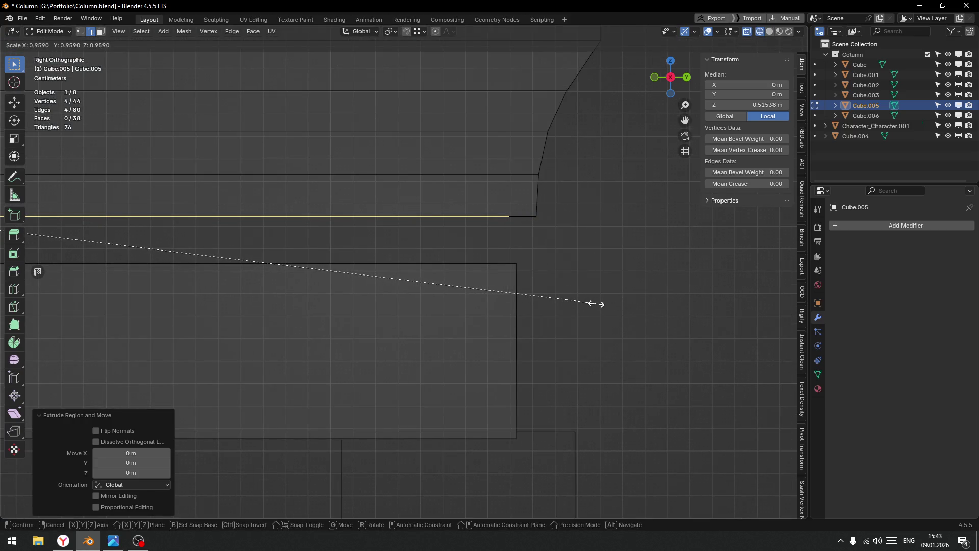
left_click(602, 303)
key("shift+z")
left_click_drag(502, 271, 445, 279)
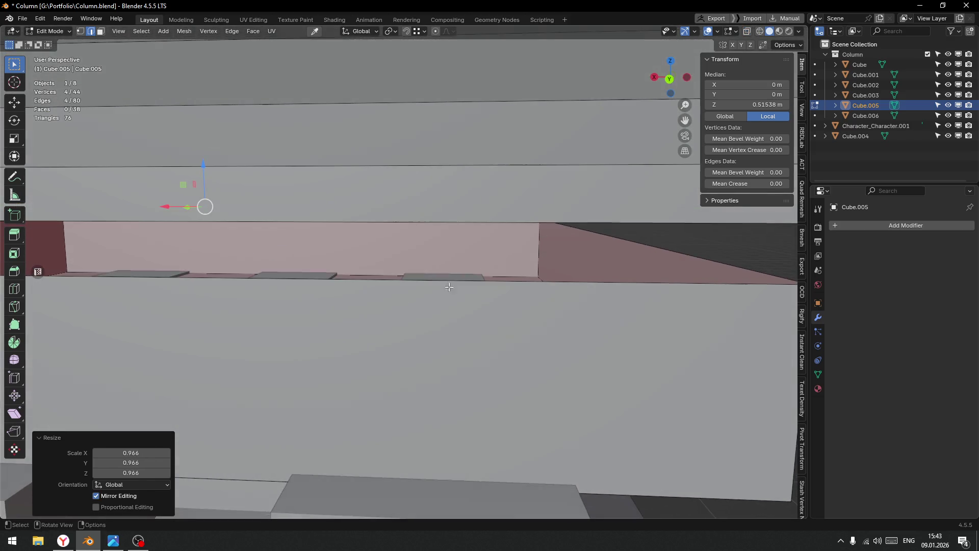
Bridge the extruded loop to the neighbouring edge loop with a band of faces.
left_click(446, 278)
right_click(445, 278)
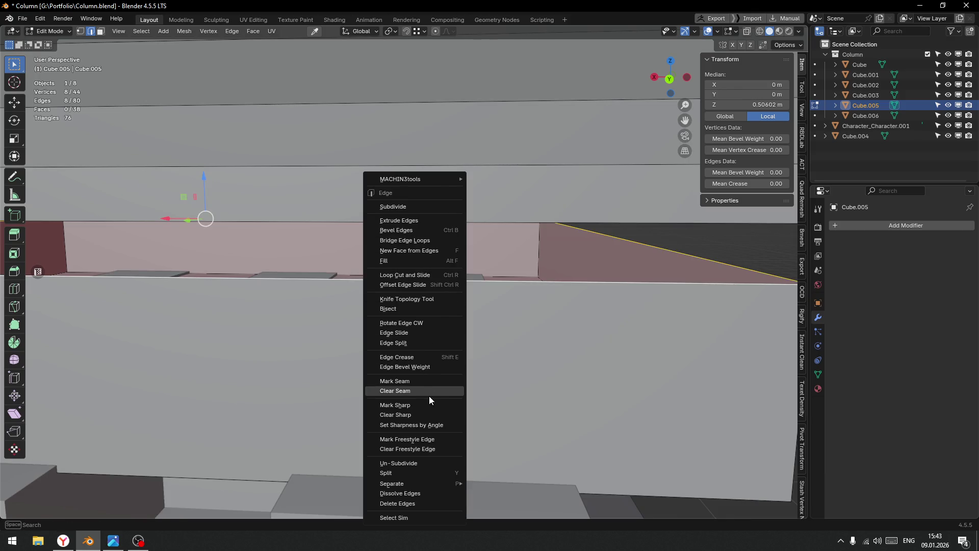
left_click(406, 241)
left_click_drag(406, 242, 498, 258)
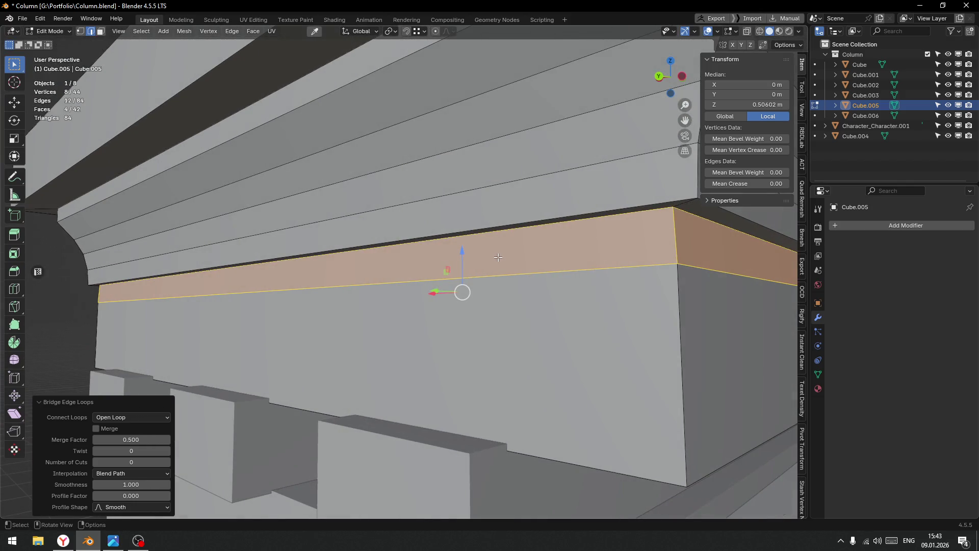
key("KP_3")
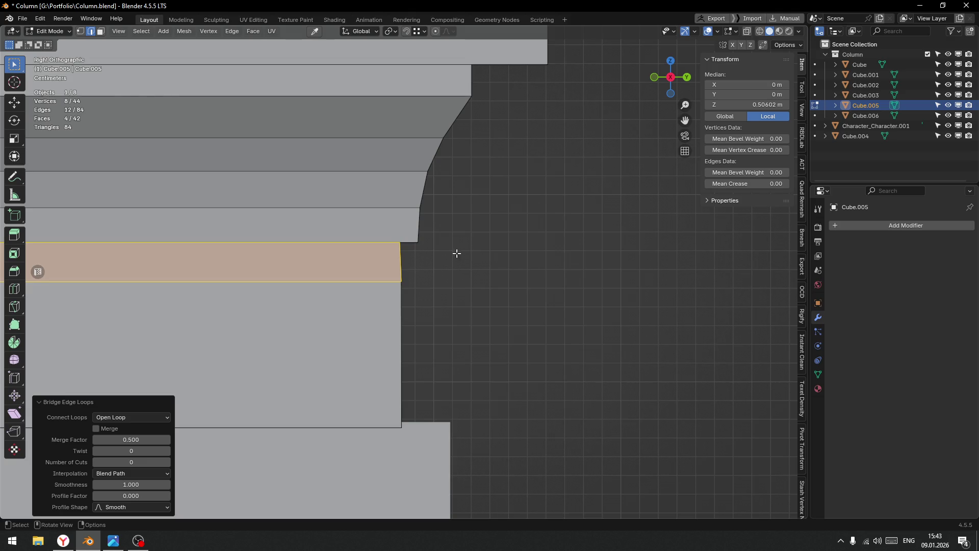
left_click_drag(458, 254, 439, 222)
Scale the band's lower edge loop up to 1.003.
left_click(362, 134)
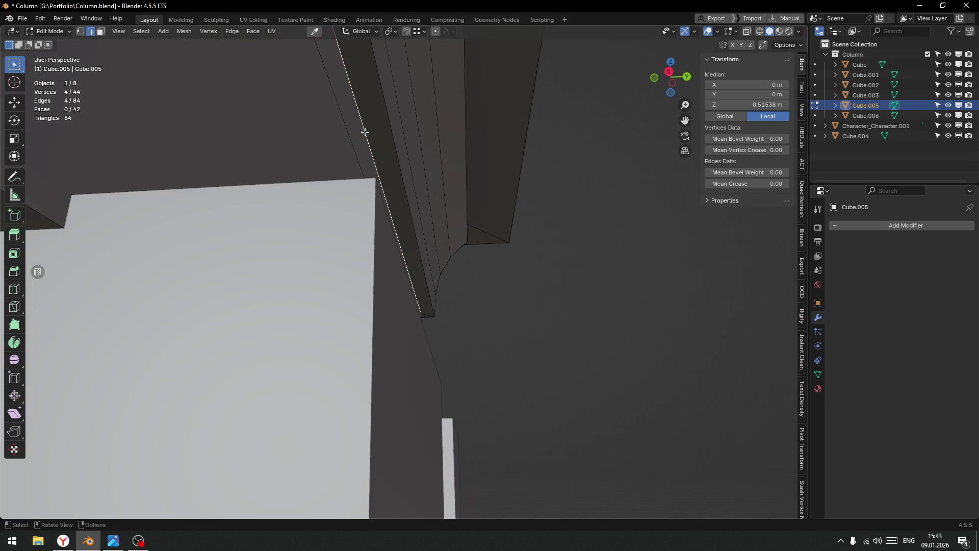
left_click_drag(387, 181, 412, 196)
scroll("down", 3)
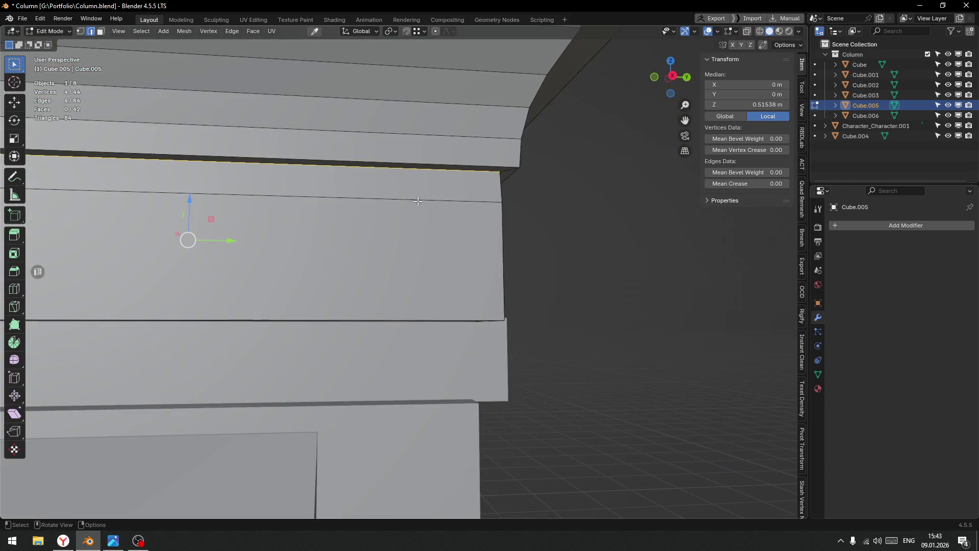
key("KP_3")
scroll("up", 3)
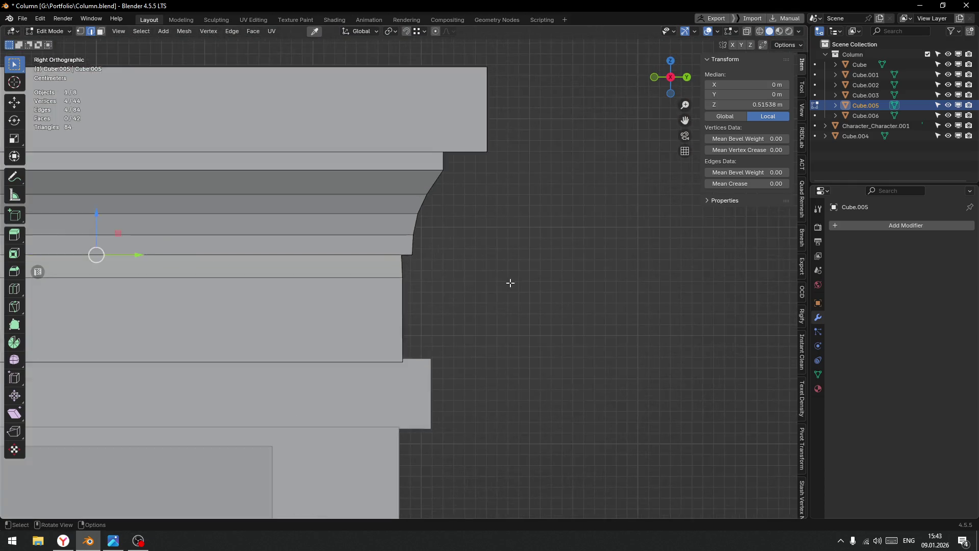
scroll("up", 3)
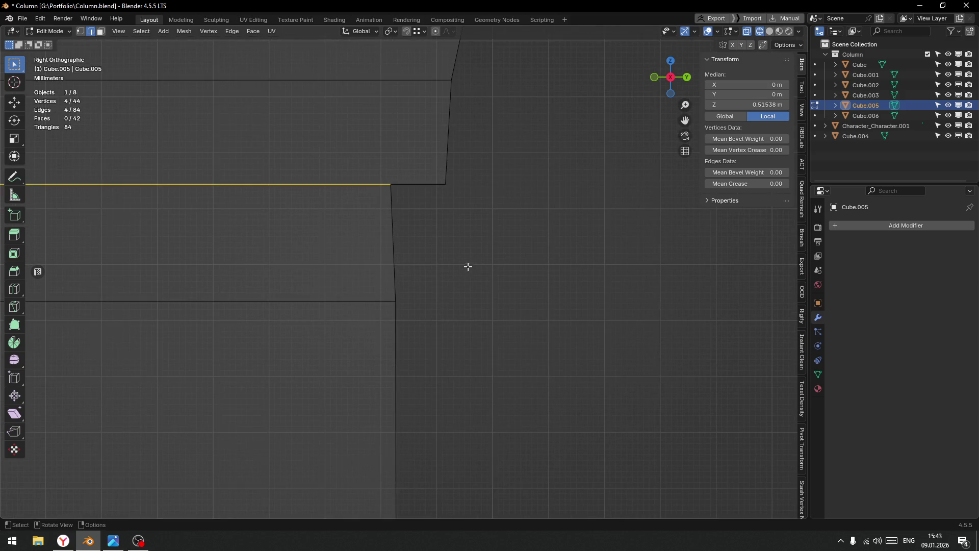
key("s")
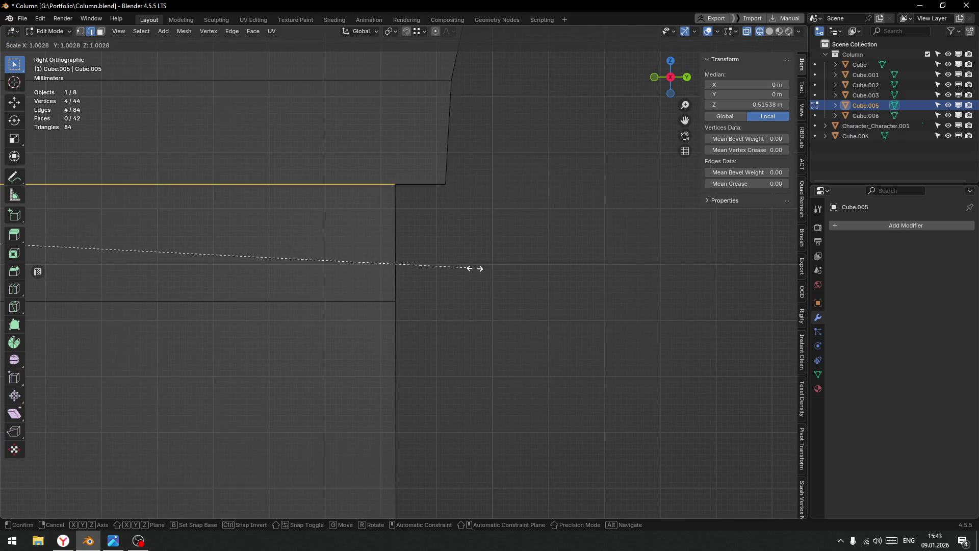
left_click(474, 267)
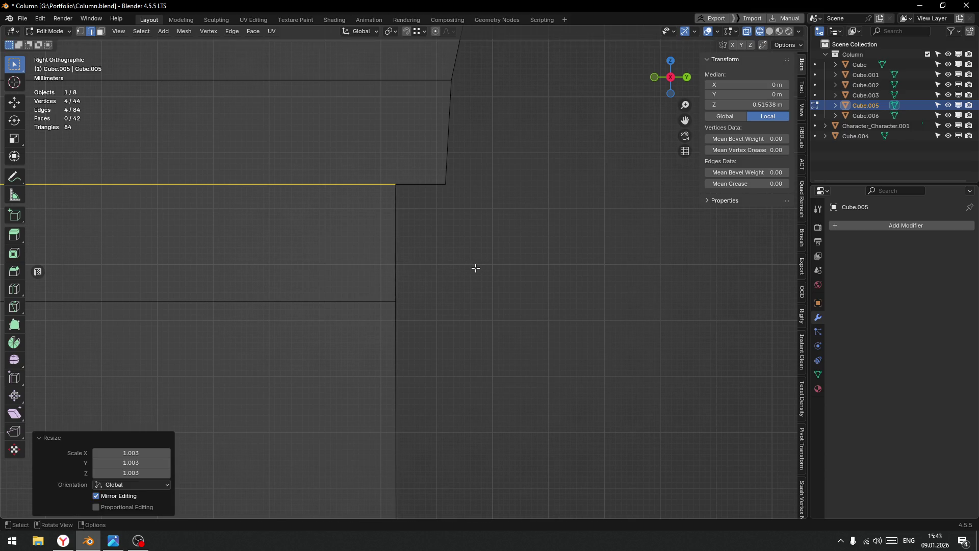
left_click_drag(448, 277, 409, 286)
In solid shading, select the ring of four band faces in face mode.
key("z")
left_click(492, 300)
key("3")
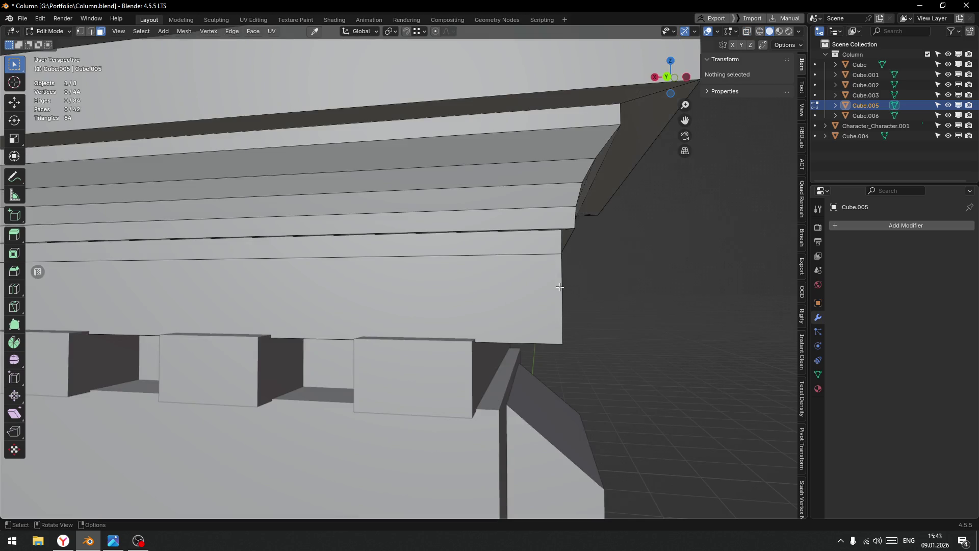
left_click(566, 294)
left_click_drag(565, 294, 569, 316)
key("alt+e")
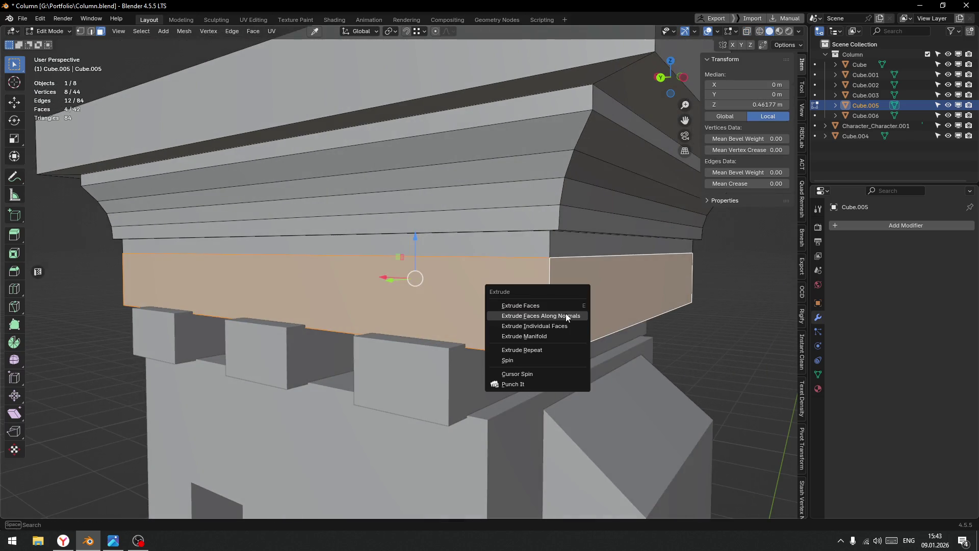
Extrude the band faces along their normals, pushing them slightly inward.
left_click(554, 316)
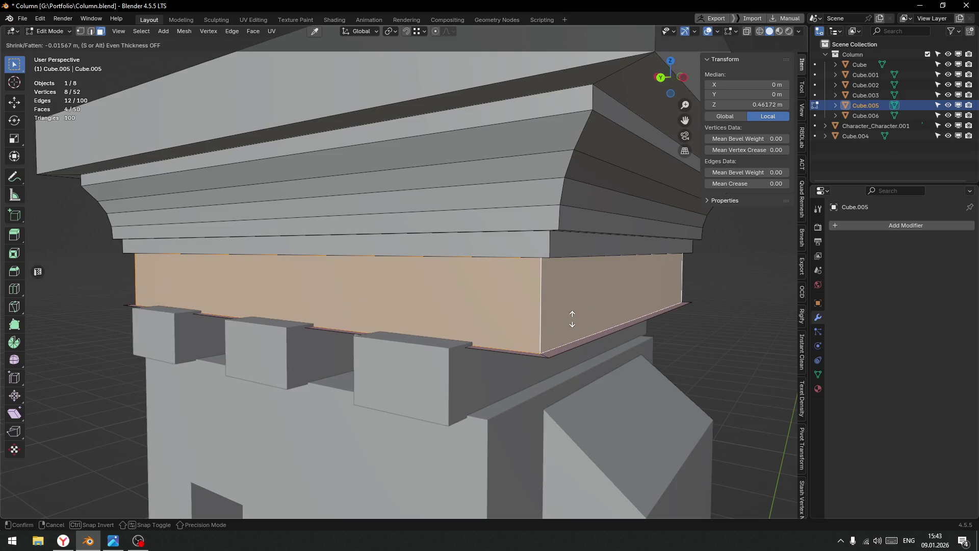
left_click(572, 319)
left_click_drag(572, 319, 474, 332)
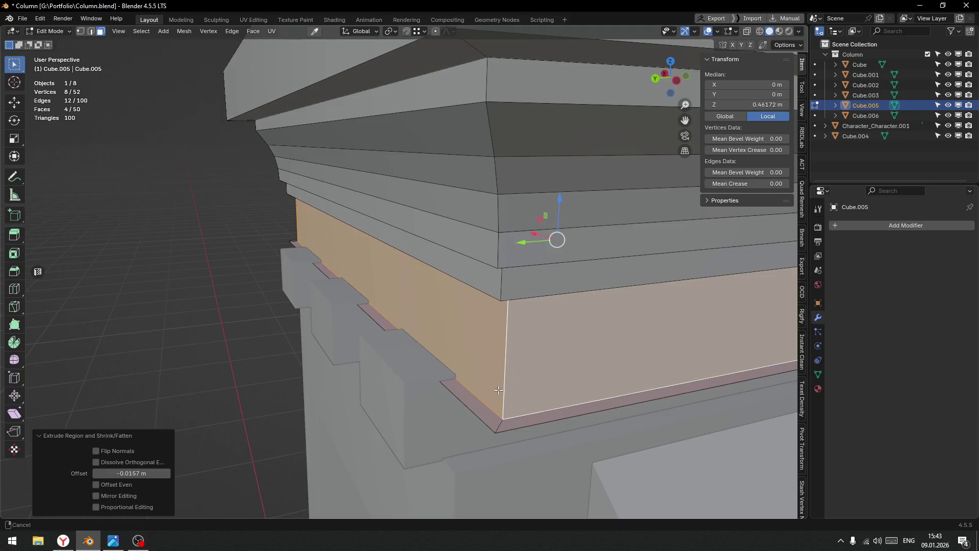
scroll("up", 3)
Delete the thin strip faces left at the band's bottom.
left_click(470, 333)
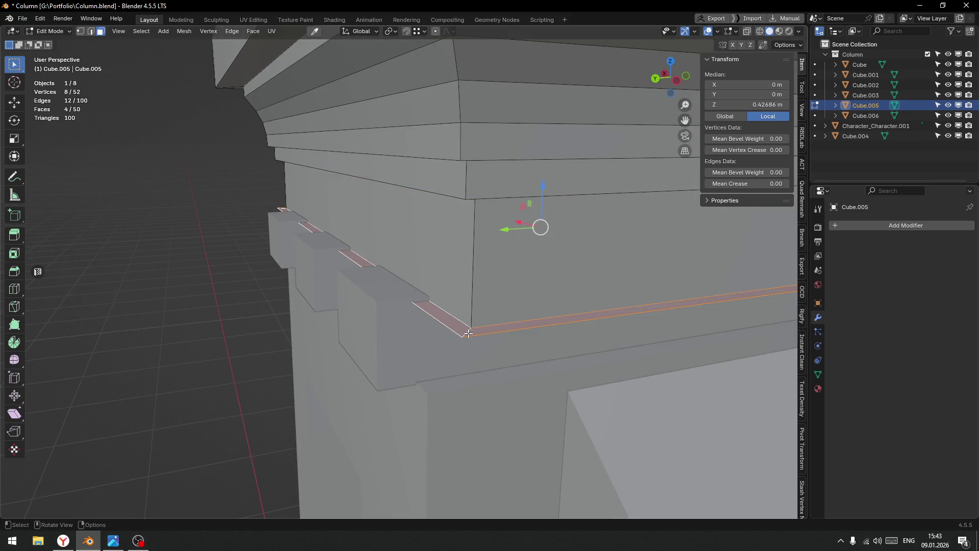
left_click(468, 333)
key("x")
left_click(464, 333)
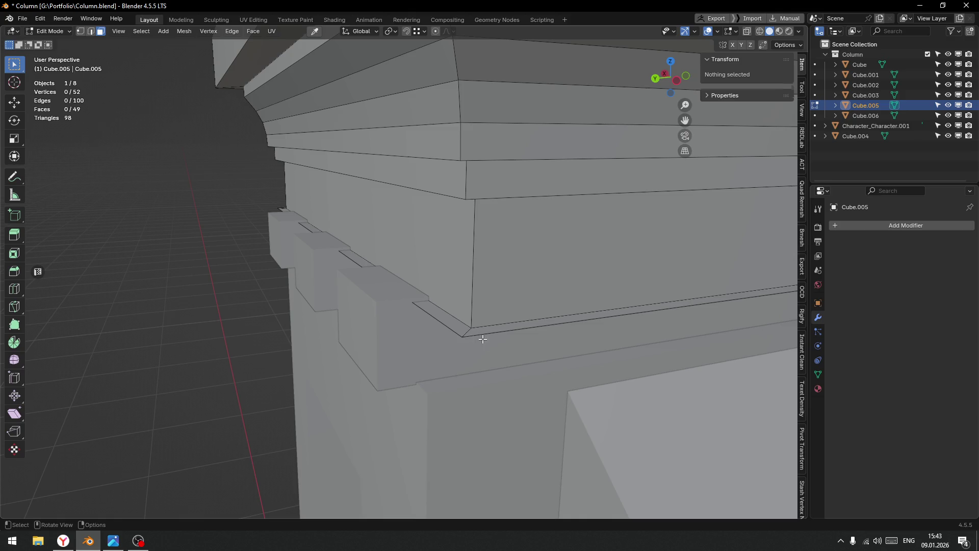
left_click(466, 332)
key("x")
left_click(466, 332)
left_click_drag(466, 332, 437, 235)
scroll("up", 3)
Select the face loop along the strip and lower it slightly.
key("Tab")
left_click(543, 206)
key("a")
left_click(446, 232)
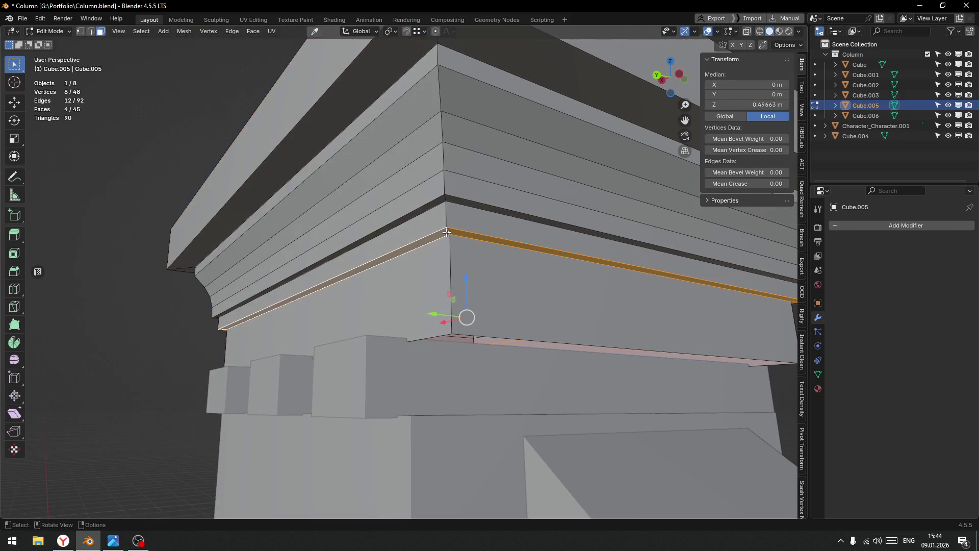
left_click_drag(467, 279, 471, 287)
left_click_drag(471, 287, 508, 277)
Add a centred loop cut through the strip and return to Object Mode.
key("ctrl+r")
left_click(591, 273)
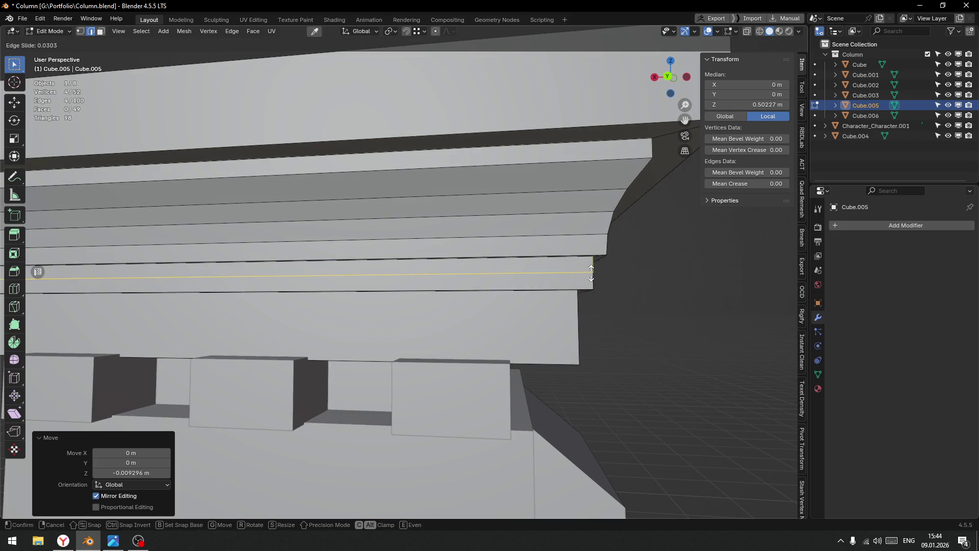
right_click(591, 273)
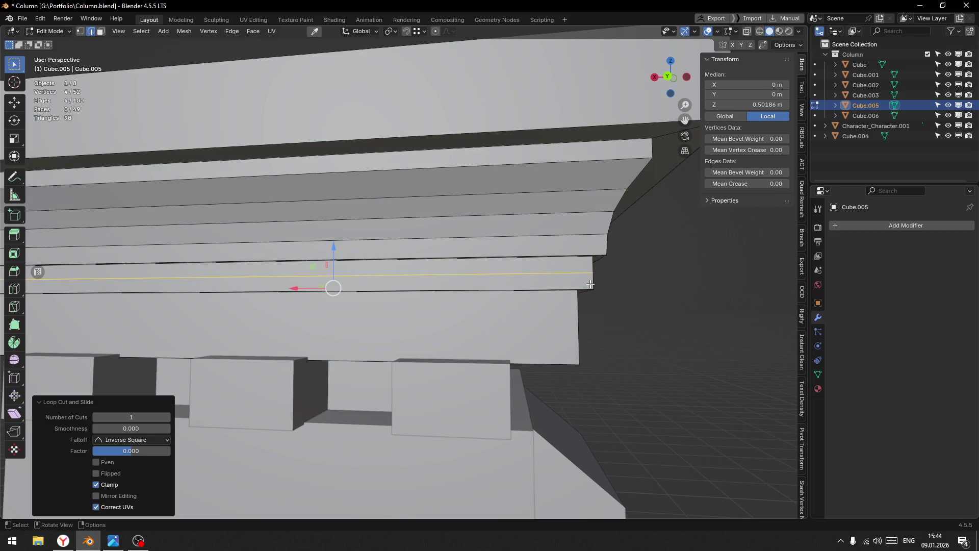
scroll("down", 3)
key("Tab")
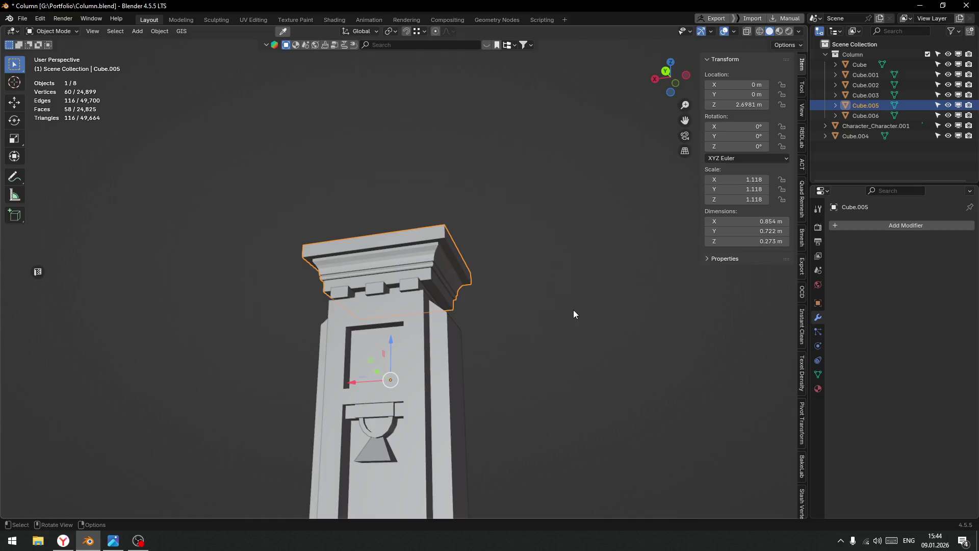
Apply Shade Smooth to the capital object.
left_click_drag(484, 331, 452, 286)
scroll("up", 3)
scroll("down", 3)
scroll("down", 3)
right_click(451, 286)
left_click(457, 263)
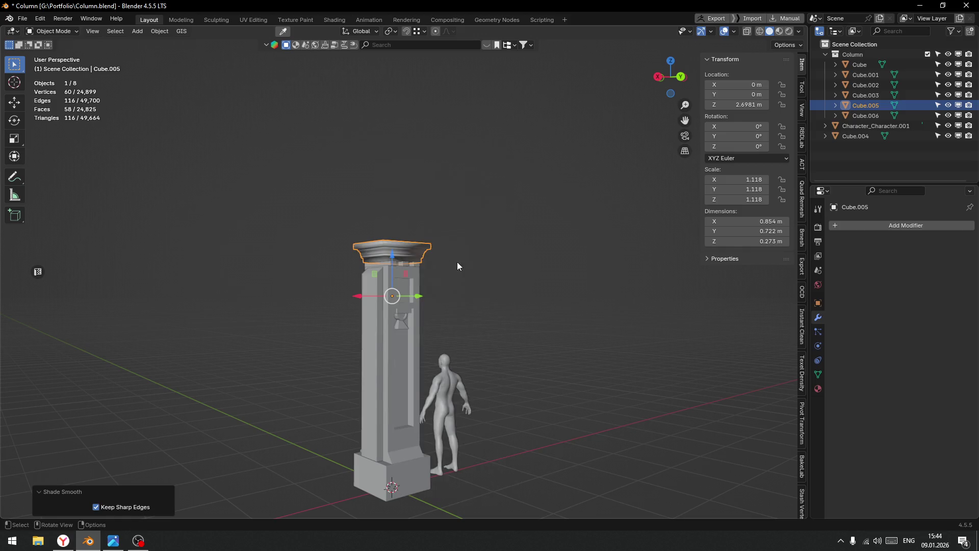
right_click(455, 250)
left_click(453, 250)
Apply Shade Auto Smooth, adding a 30° Smooth by Angle modifier to the capital.
right_click(473, 249)
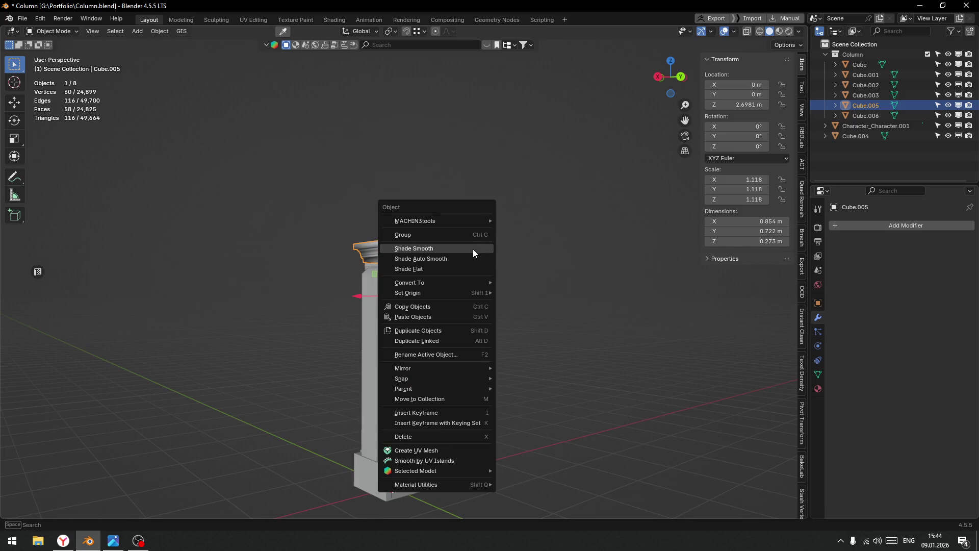
left_click(468, 258)
scroll("up", 3)
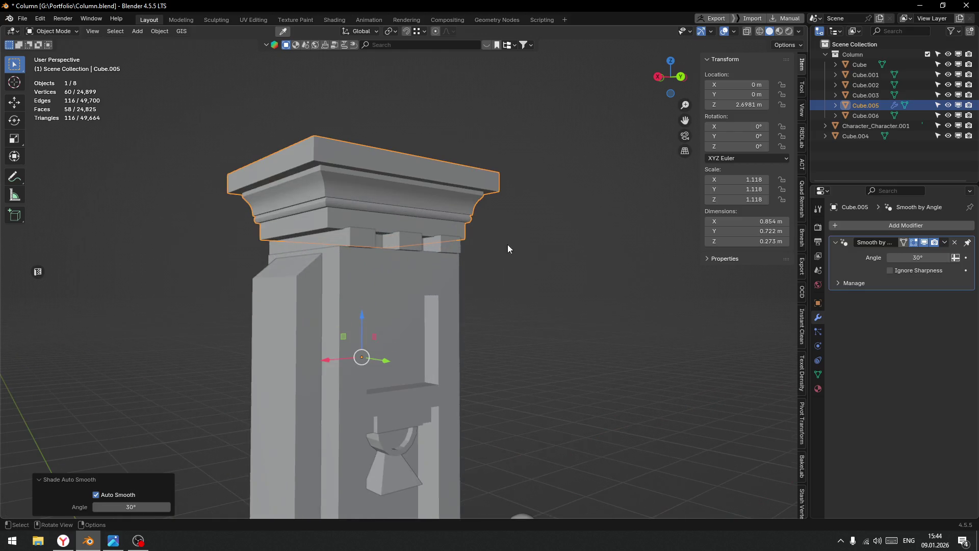
left_click(554, 256)
scroll("up", 3)
left_click_drag(539, 262, 526, 268)
scroll("down", 3)
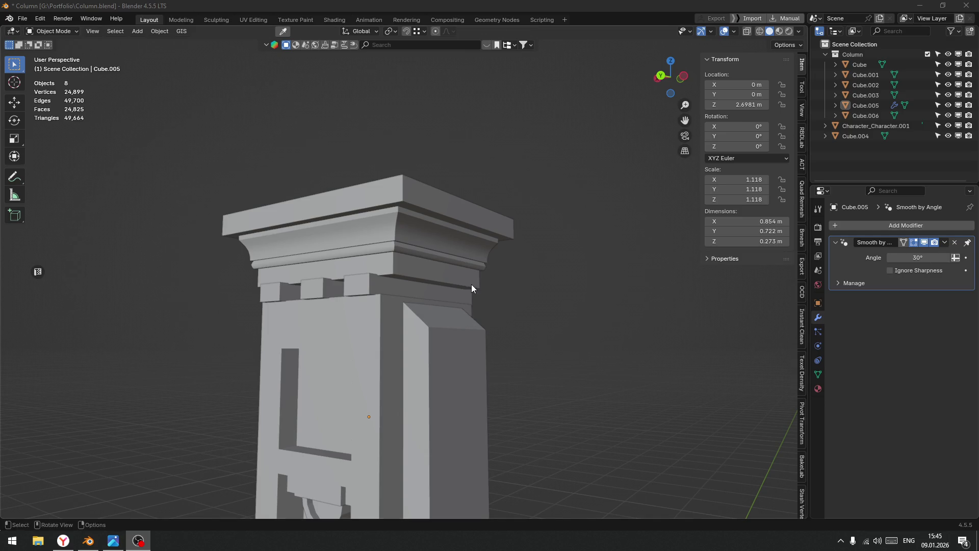
left_click(537, 284)
left_click_drag(482, 291, 426, 310)
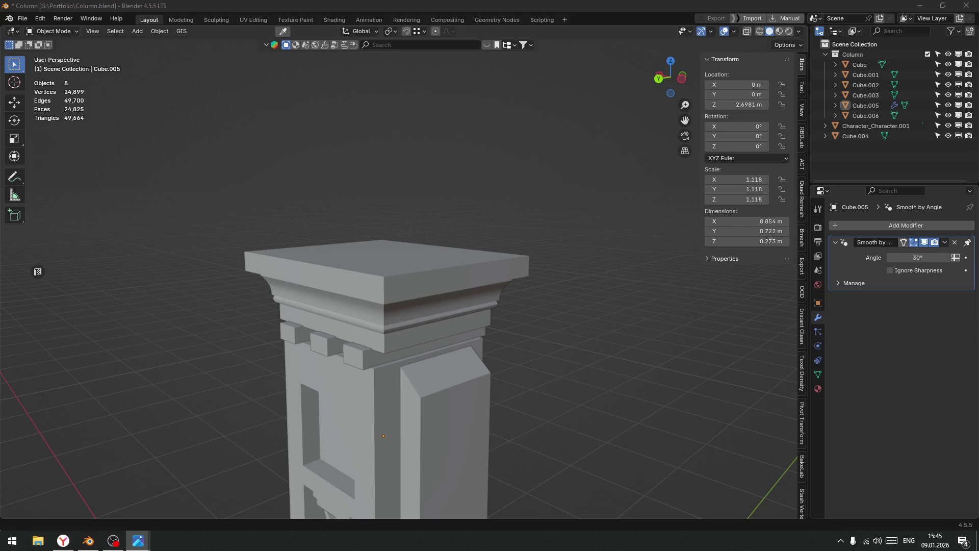
Duplicate the capital's top face and raise the copy along Z.
left_click(388, 267)
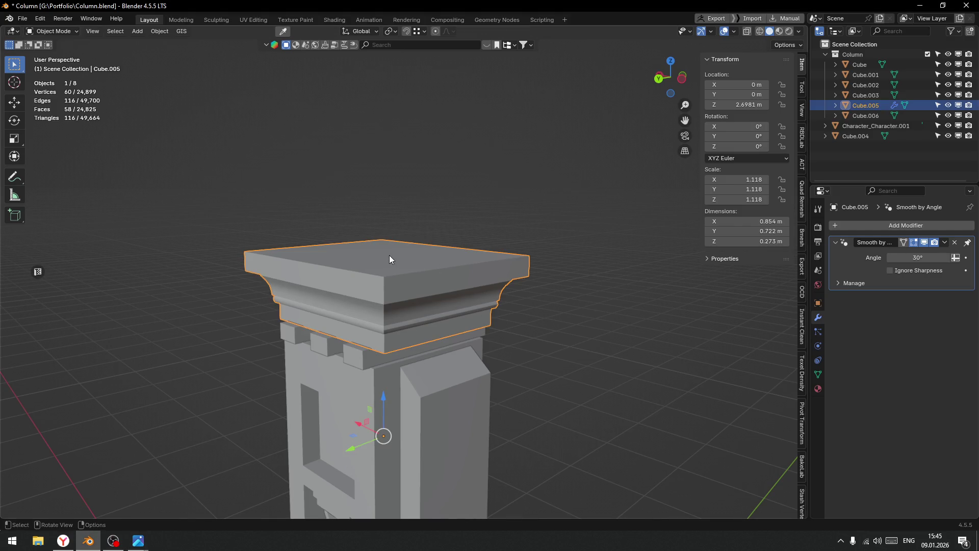
key("Tab")
left_click(458, 268)
left_click(403, 262)
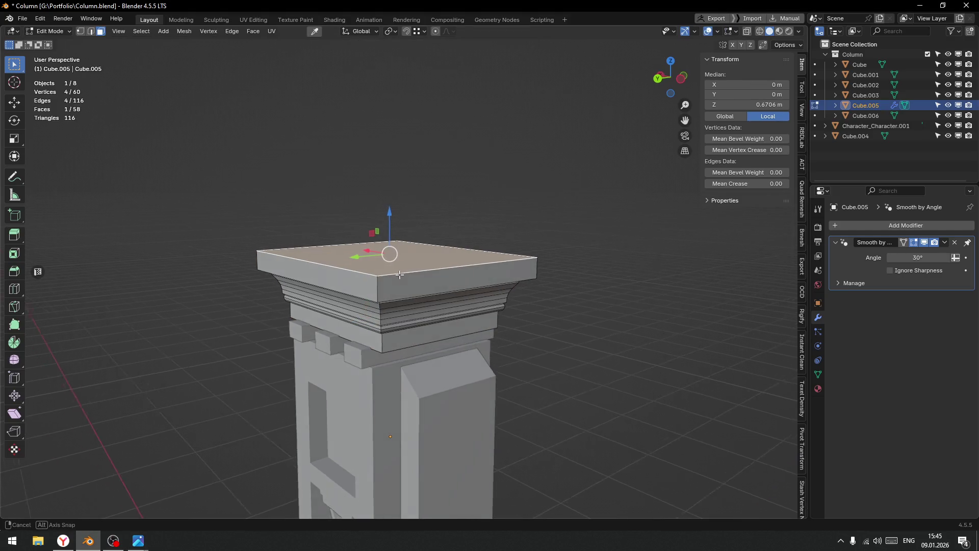
key("shift+d")
key("z")
left_click(411, 234)
left_click_drag(411, 234, 424, 266)
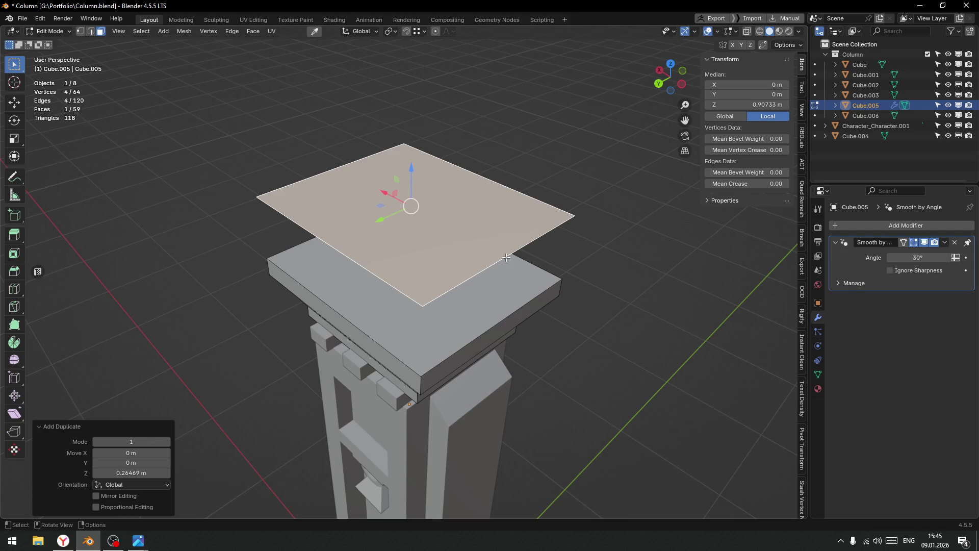
Inset the raised face by 0.171 m.
key("i")
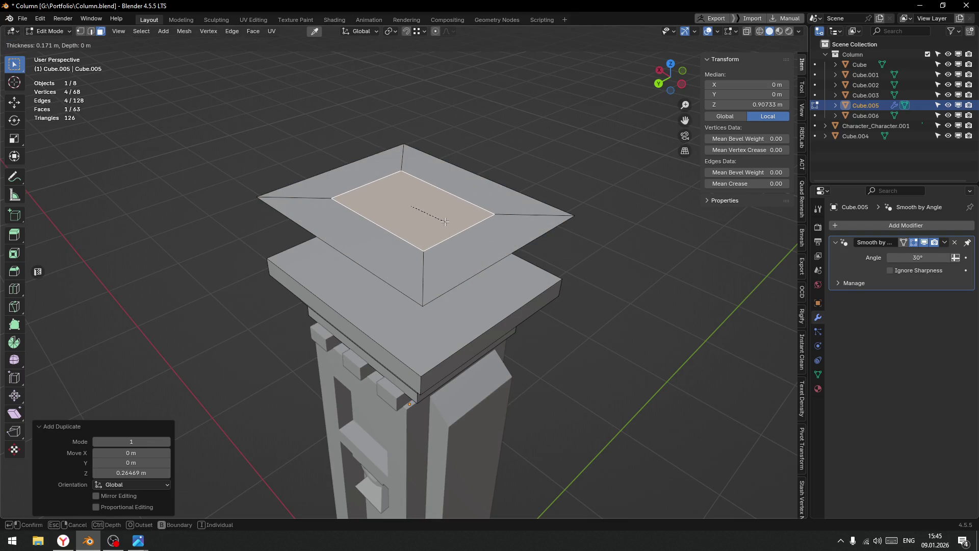
left_click(444, 221)
left_click_drag(445, 221, 449, 264)
scroll("up", 3)
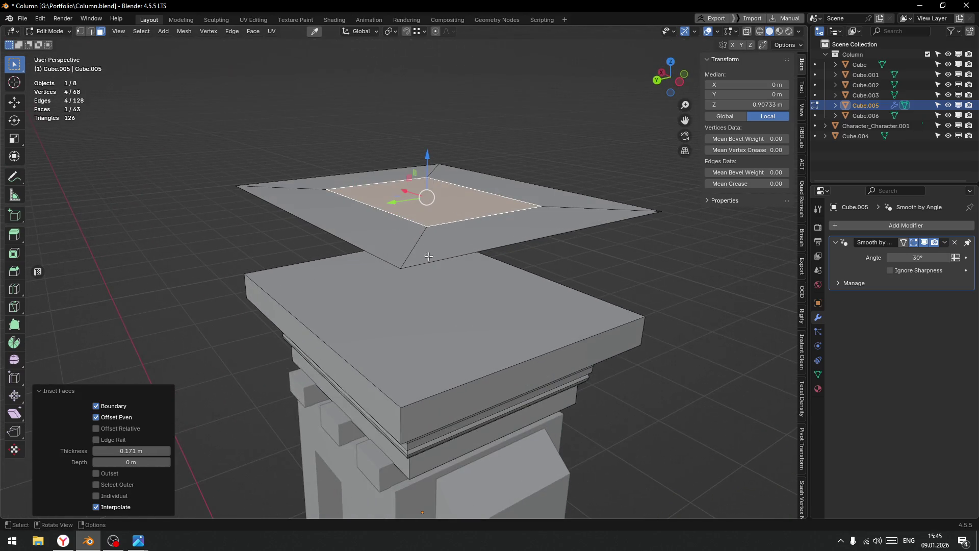
Lower the roof plate's outer edge loop slightly.
left_click(441, 262)
key("ctrl+Tab")
left_click(441, 260)
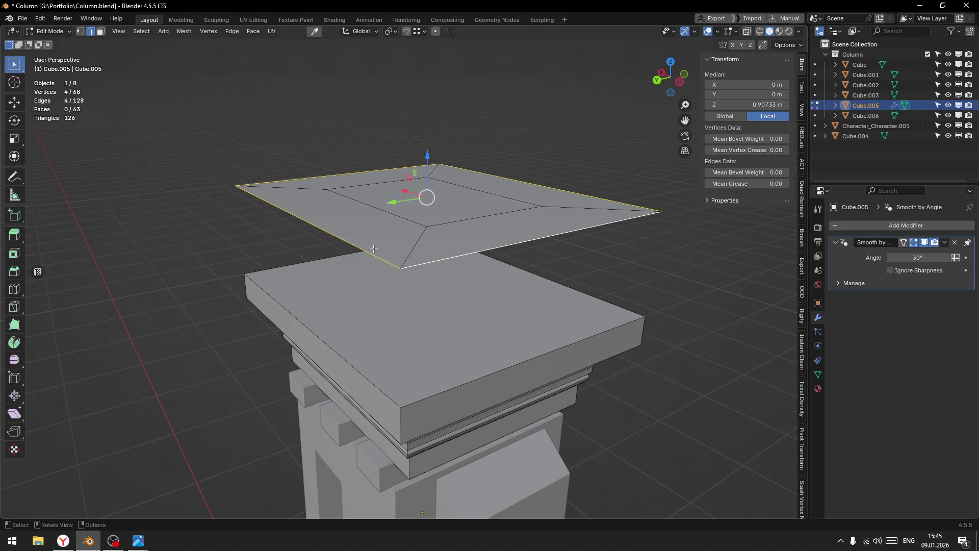
left_click_drag(427, 155, 491, 269)
Apply auto smooth and smooth shading to the plate in Object Mode.
key("ctrl+Tab")
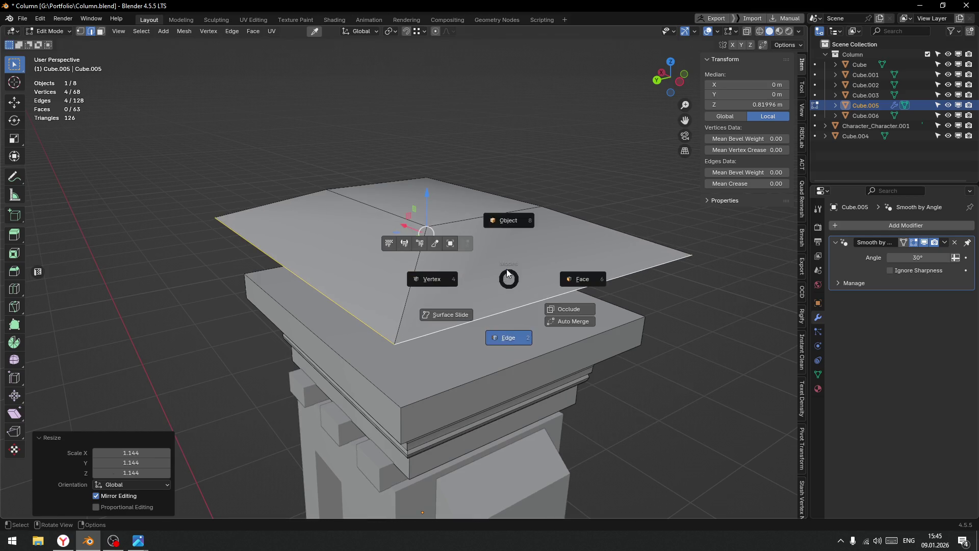
left_click(505, 258)
right_click(505, 255)
left_click(475, 252)
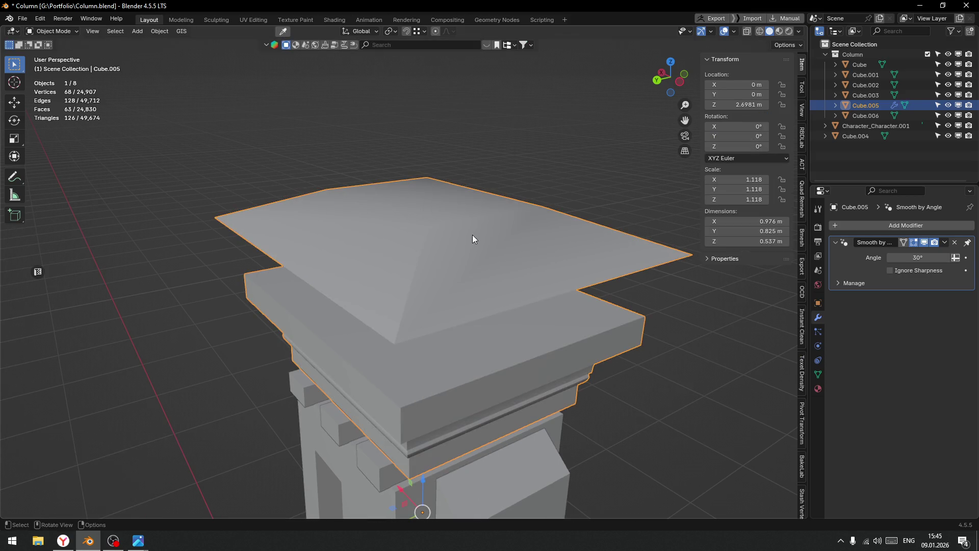
right_click(451, 237)
left_click(357, 227)
Separate the linked sloped roof faces into their own object, Cube.007.
key("ctrl+Tab")
left_click(518, 244)
left_click(479, 248)
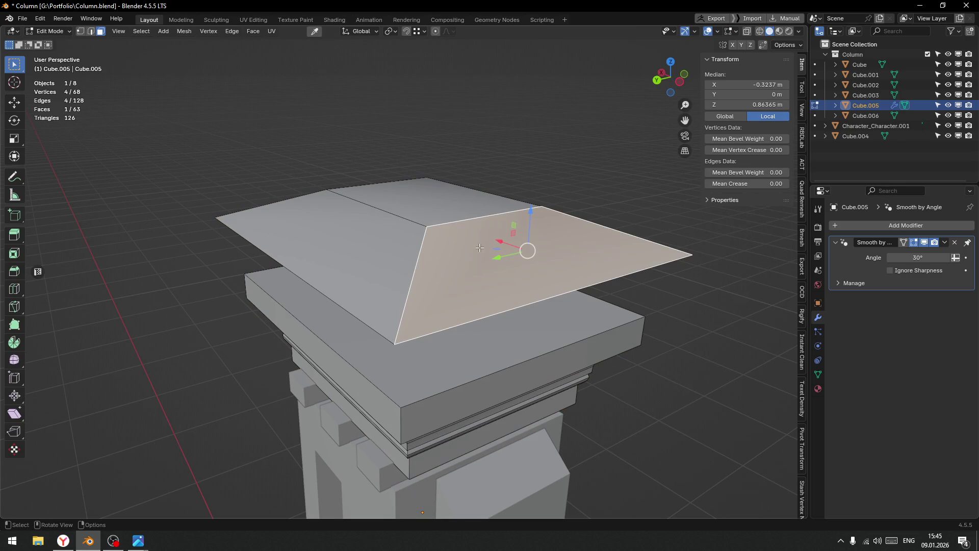
key("ctrl+Tab")
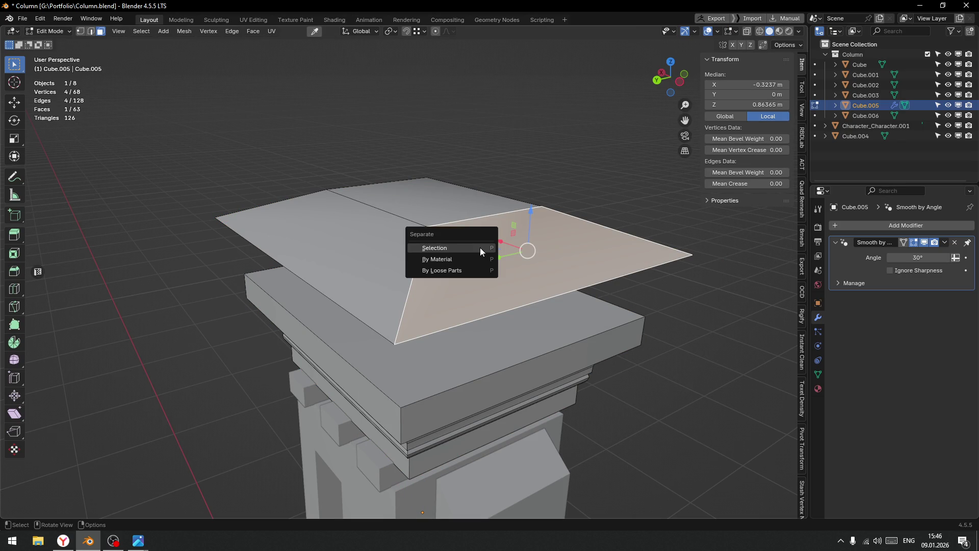
key("ctrl+l")
key("p")
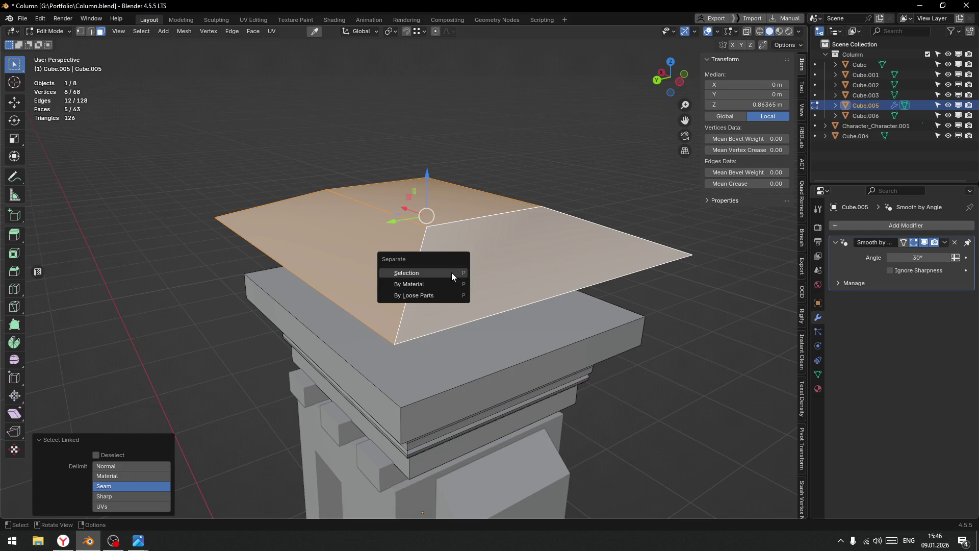
left_click(451, 272)
key("ctrl+Tab")
left_click(456, 214)
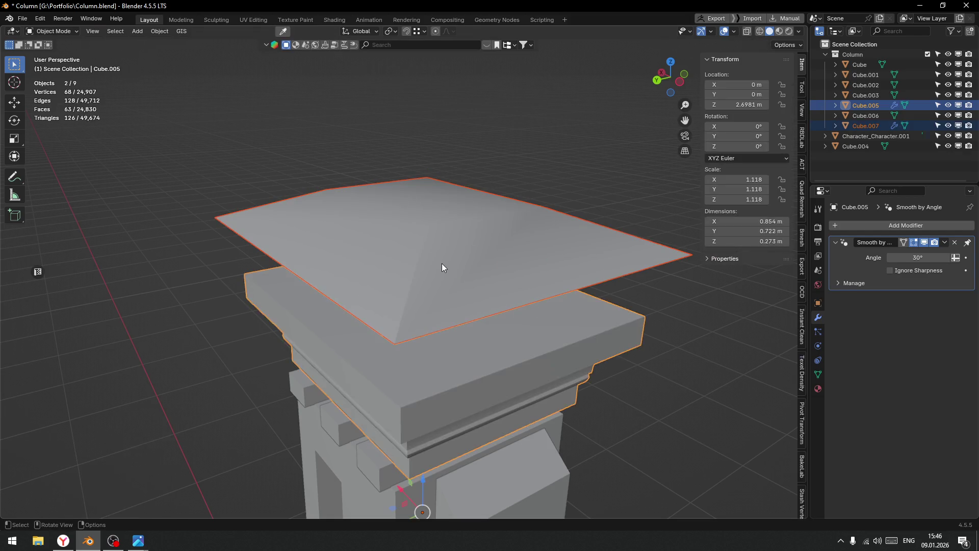
Set the cap's origin to Center of Mass (Surface), enlarge it and lower it onto the column.
key("shift+s")
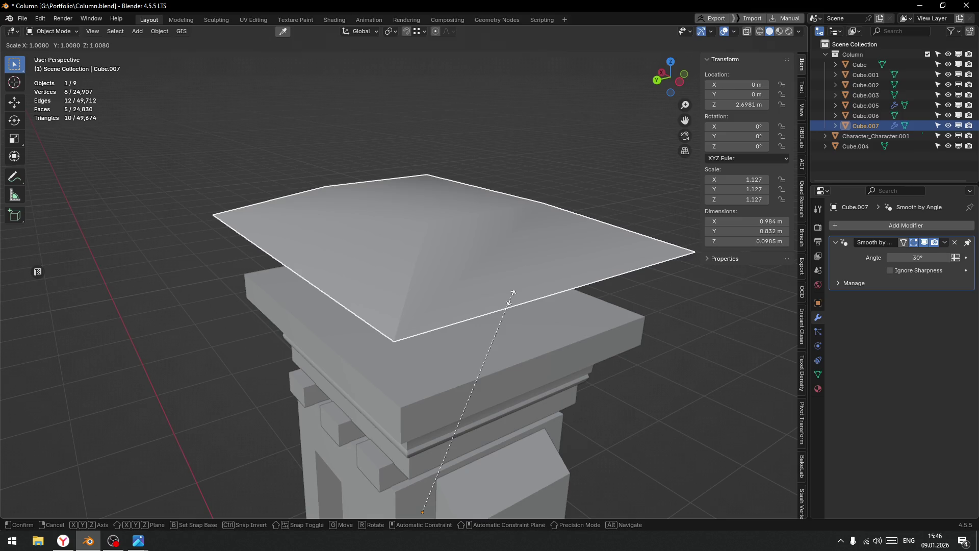
left_click(511, 302)
key("s")
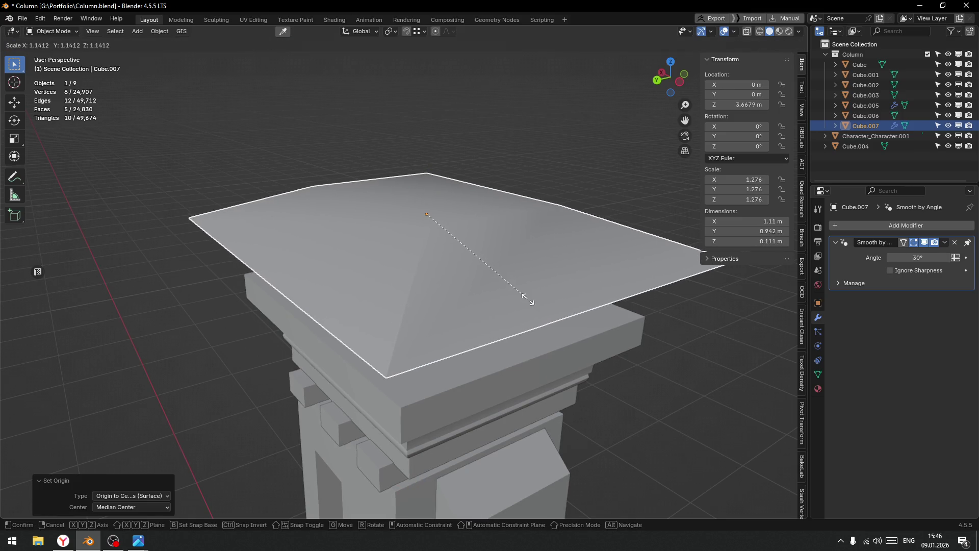
key("Return")
key("g")
key("z")
left_click(443, 246)
Shrink the roof cap in two passes to a final scale of 1.084.
left_click_drag(444, 246, 485, 264)
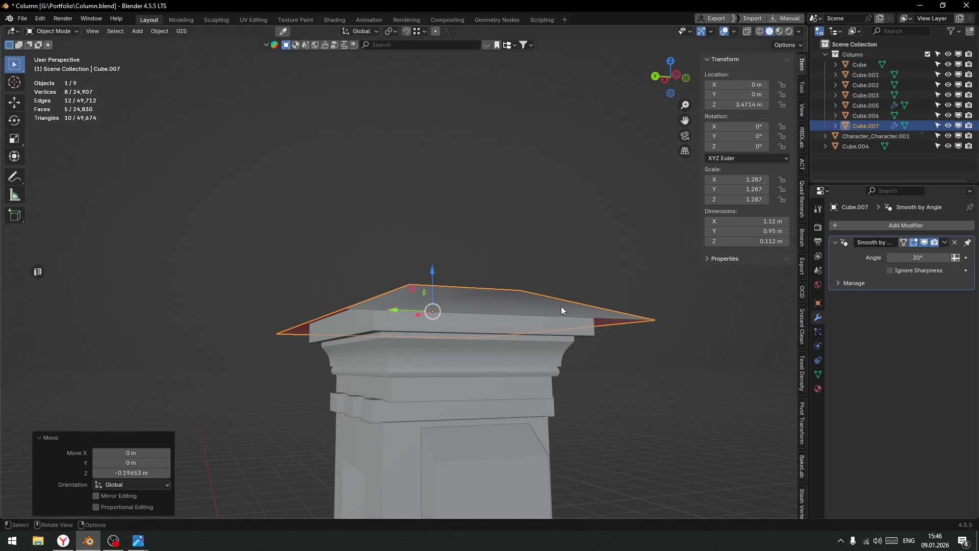
key("s")
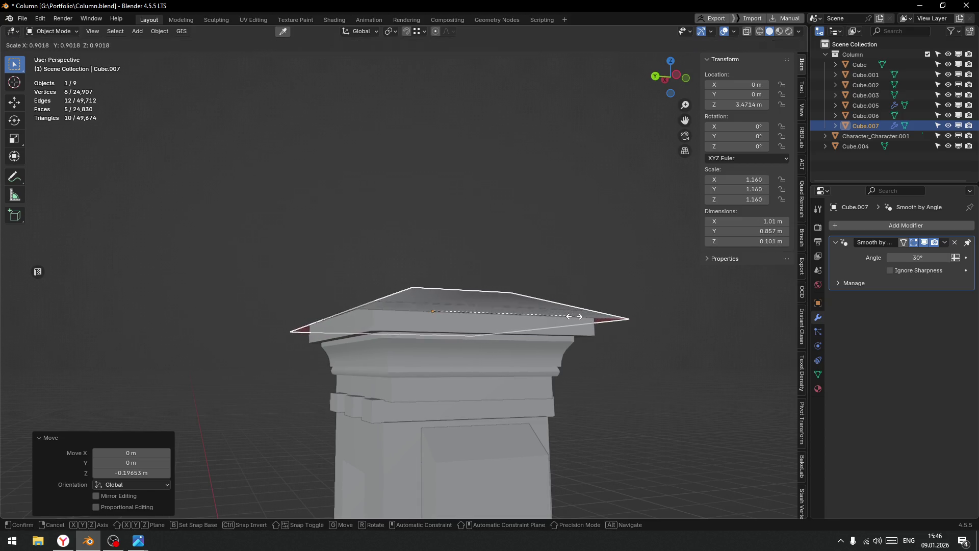
left_click(580, 317)
left_click_drag(580, 318, 427, 254)
key("s")
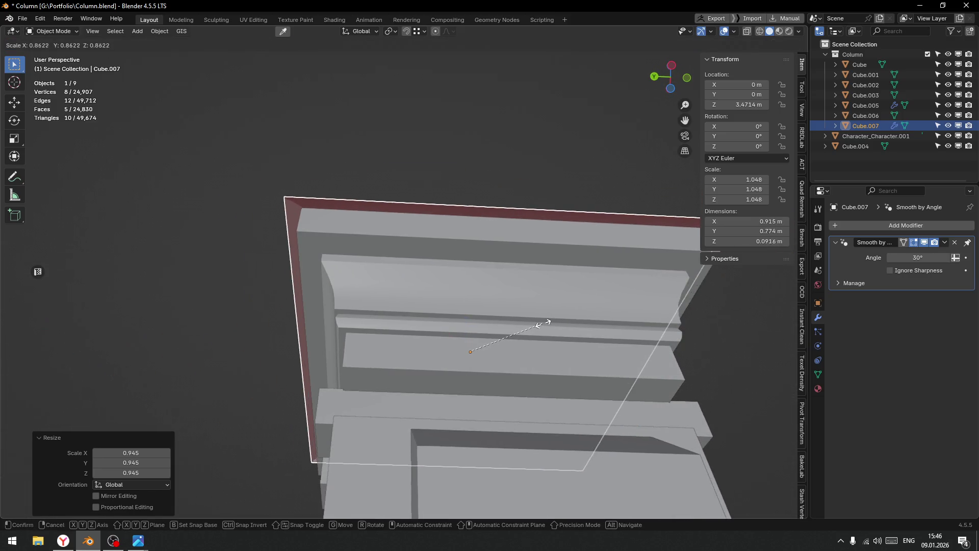
left_click(546, 324)
left_click_drag(461, 295, 424, 304)
In Edit Mode, raise the cap's top face 0.088116 m for a taller peak.
key("ctrl+Tab")
left_click(491, 305)
left_click_drag(403, 240, 398, 206)
scroll("down", 3)
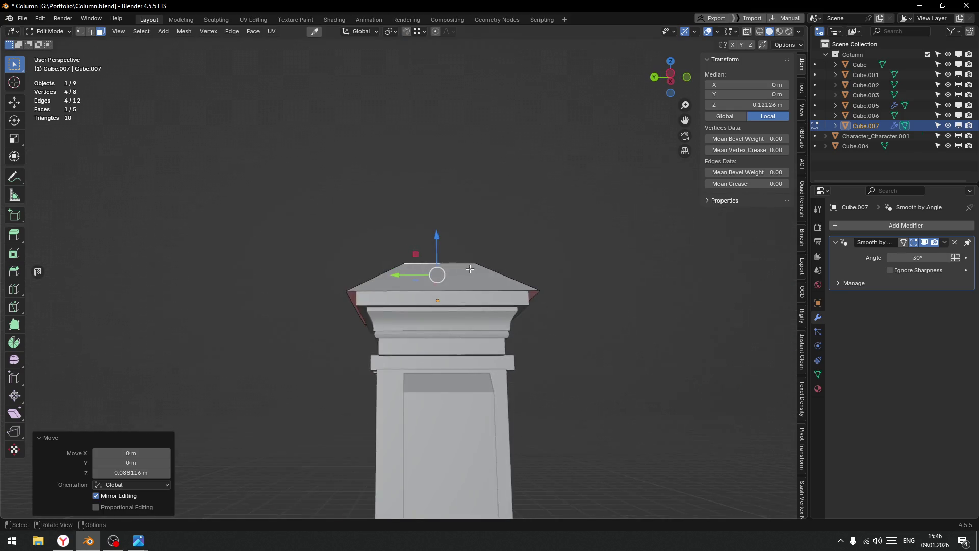
Widen the roof cap's top face horizontally to 1.490 and lower it.
scroll("up", 3)
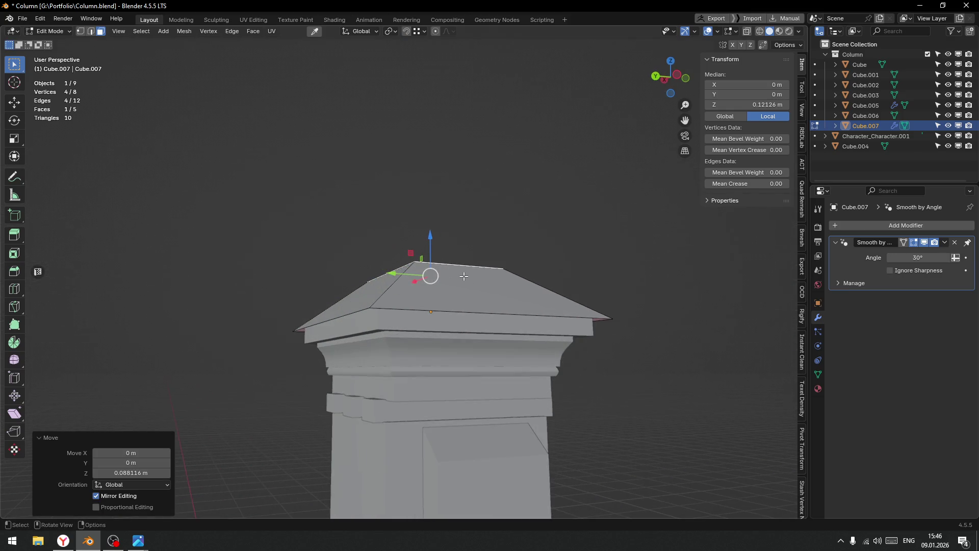
left_click_drag(476, 297, 480, 328)
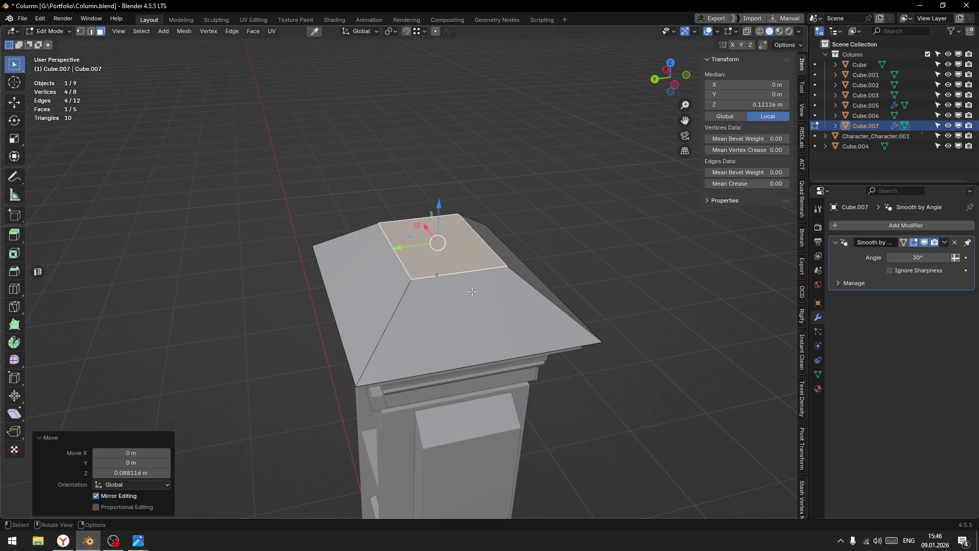
key("s")
key("shift+z")
left_click(506, 299)
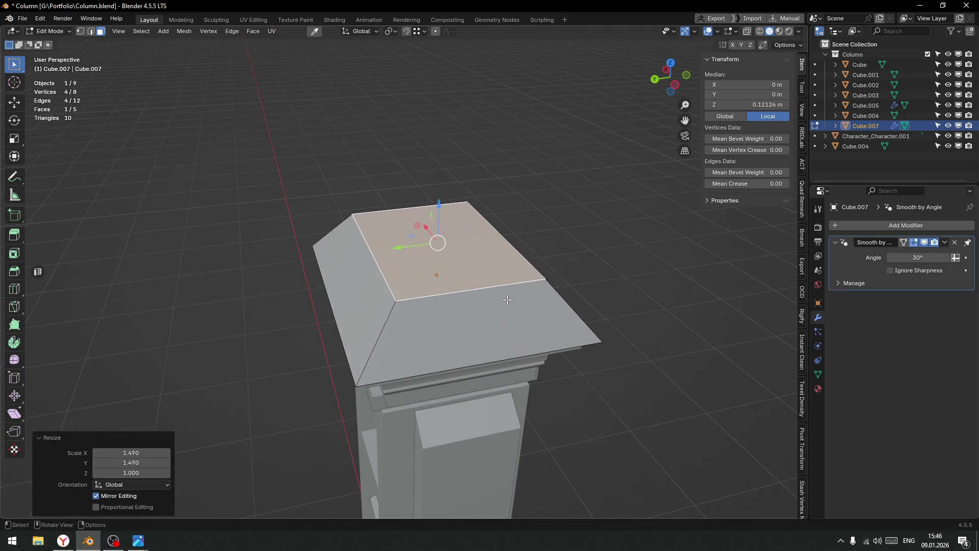
left_click_drag(434, 199, 446, 230)
Select the cap's bottom rim edge loop and flare it horizontally outward to 1.044.
left_click(347, 351)
key("ctrl+Tab")
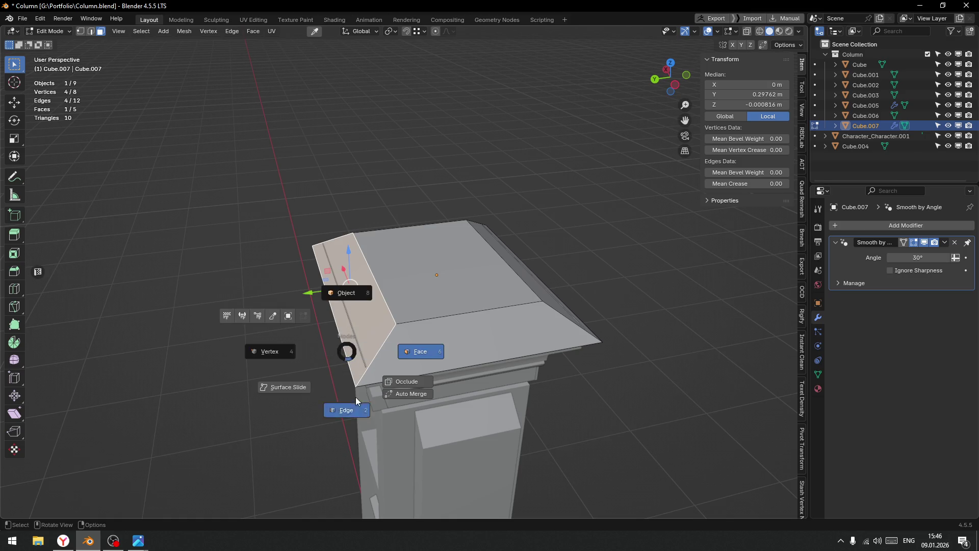
left_click(351, 364)
key("s")
key("shift+z")
left_click(476, 360)
Return to Object Mode with the roof cap now 0.101 m tall.
scroll("down", 3)
left_click_drag(474, 347, 368, 295)
scroll("down", 3)
key("Tab")
left_click(467, 280)
scroll("up", 3)
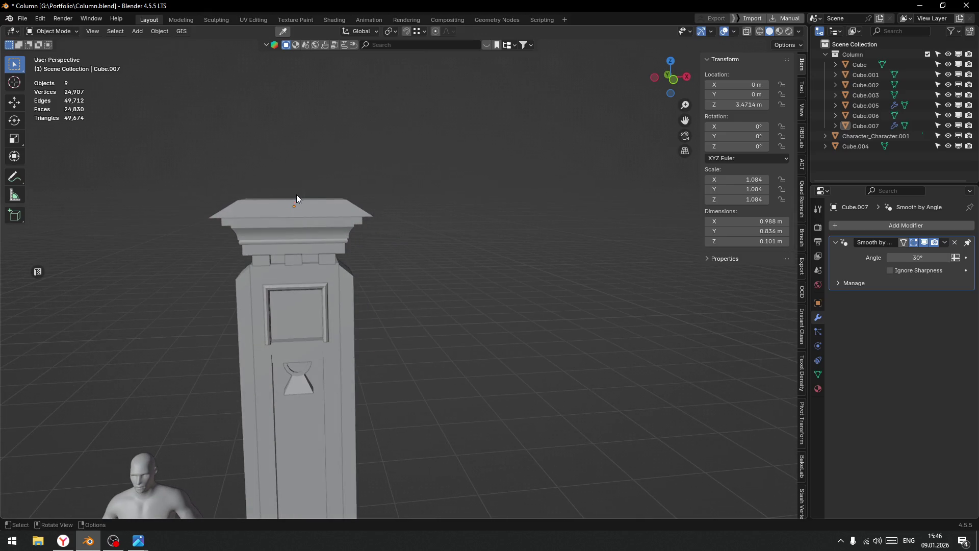
Edit the roof cap and raise its top face slightly.
left_click(296, 199)
key("Tab")
left_click(388, 202)
left_click_drag(387, 202, 316, 225)
left_click(305, 225)
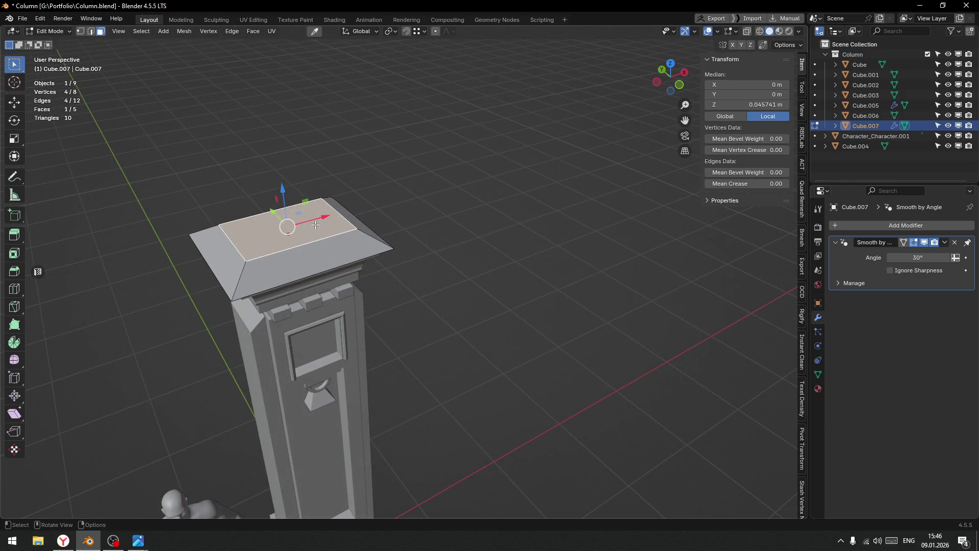
left_click_drag(284, 194, 282, 190)
left_click_drag(282, 190, 315, 289)
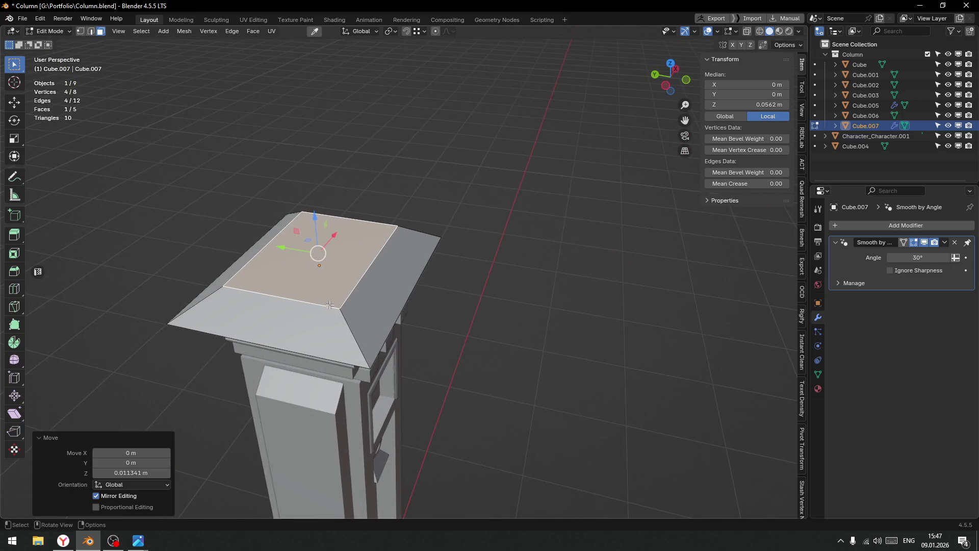
Knife both diagonals across the top and raise the centre vertex into a 0.184 m peak.
key("k")
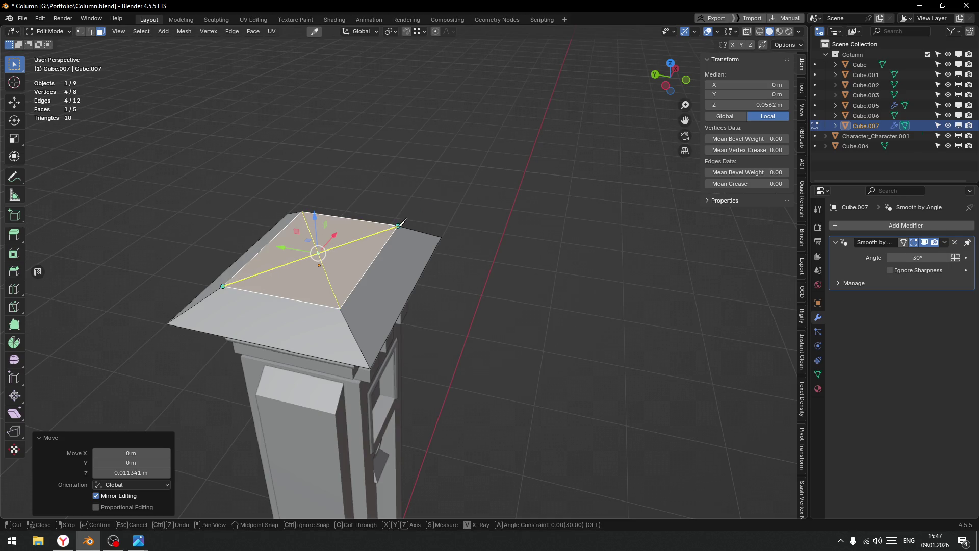
key("Return")
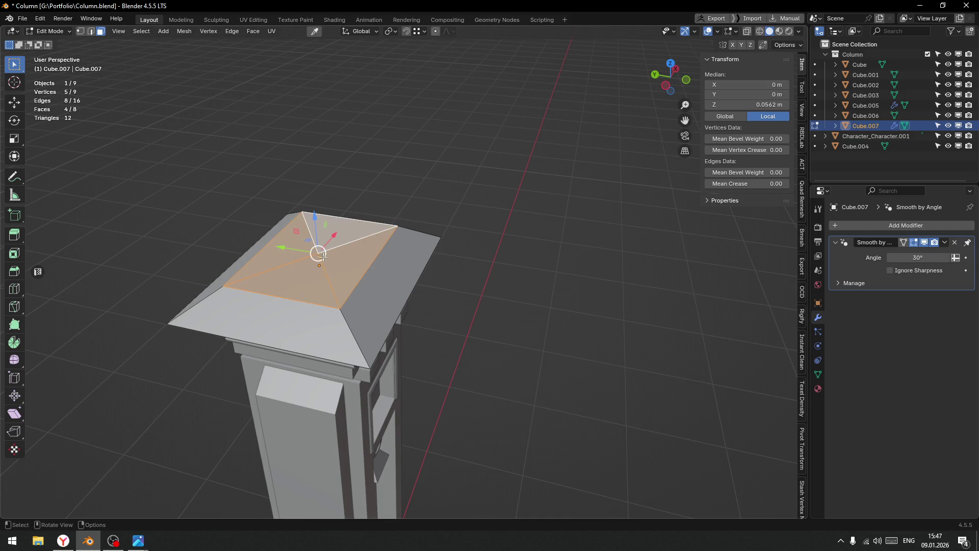
key("1")
left_click(319, 269)
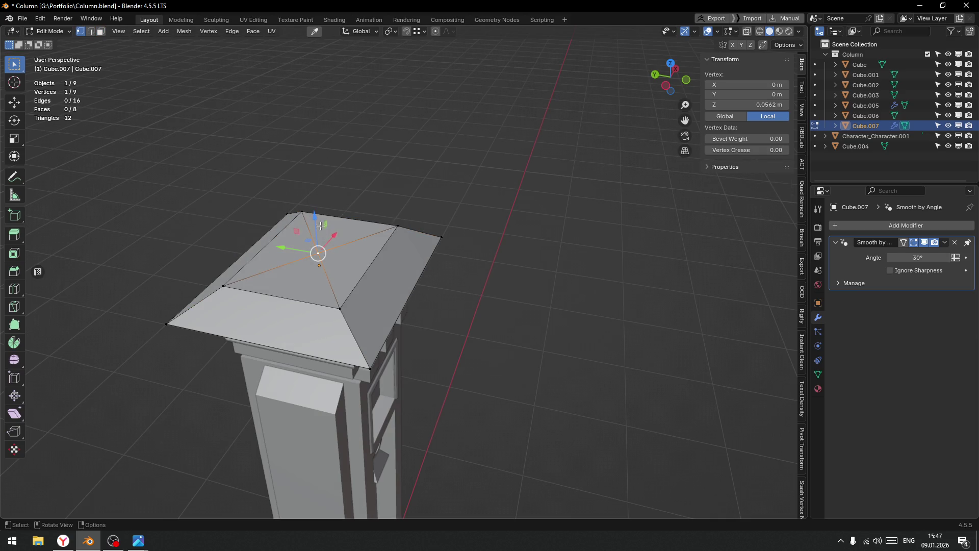
left_click_drag(315, 220, 314, 209)
scroll("down", 3)
left_click_drag(313, 209, 312, 190)
left_click_drag(312, 168, 312, 176)
Back in Object Mode, apply Shade Flat to the roof cap.
key("ctrl+Tab")
left_click(235, 217)
right_click(354, 209)
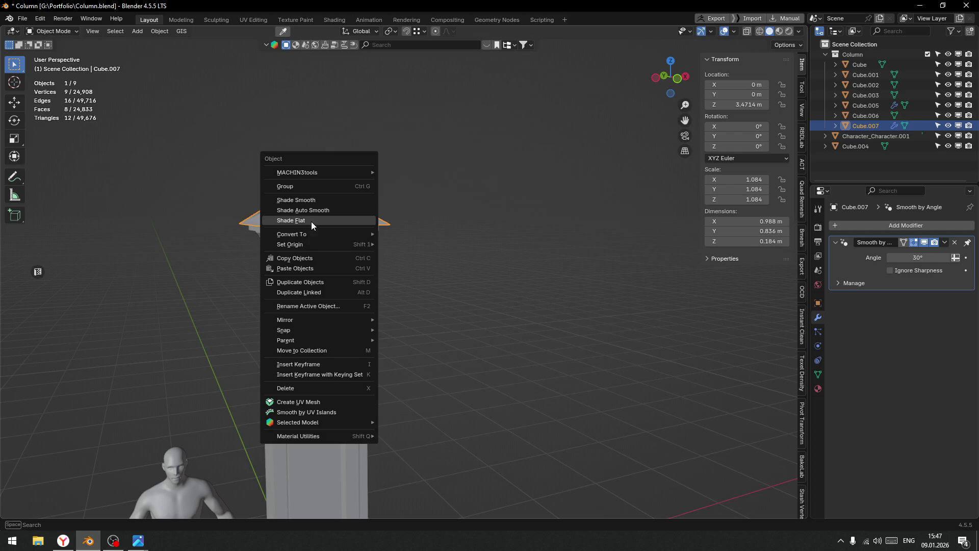
left_click(311, 221)
left_click_drag(486, 234, 453, 336)
scroll("down", 3)
scroll("up", 3)
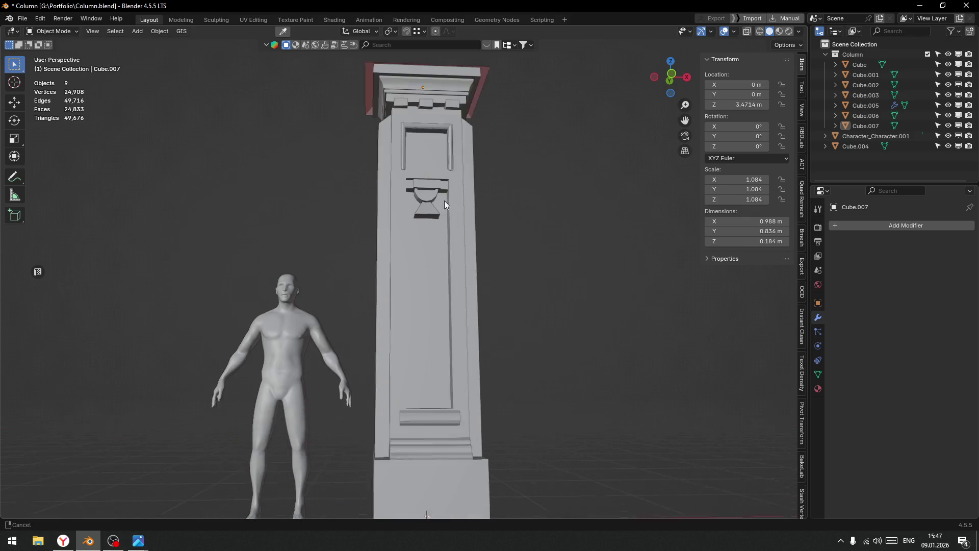
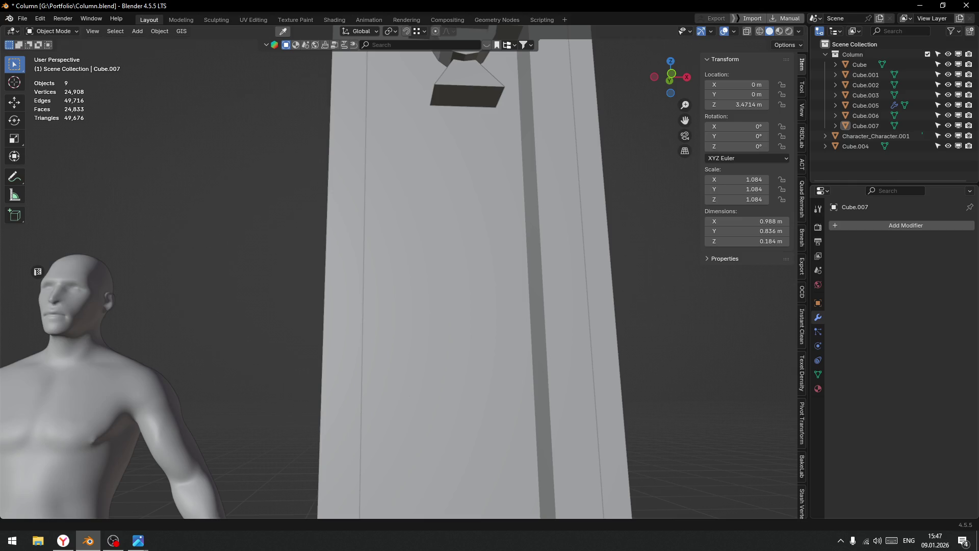
Bring the column's upper panel, with its hourglass emblem, and the whole figure into view.
left_click_drag(514, 247, 435, 56)
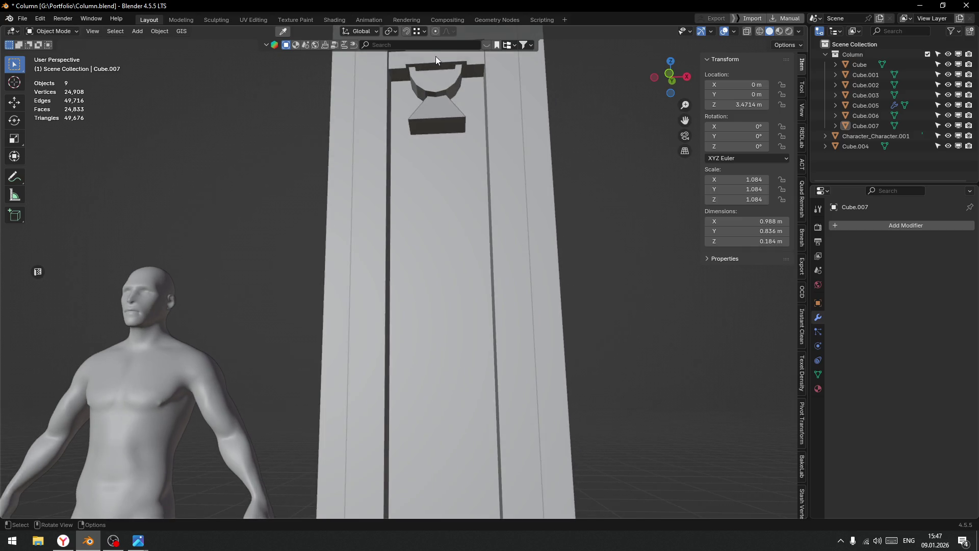
left_click(452, 90)
scroll("down", 3)
left_click_drag(442, 192, 389, 194)
scroll("up", 3)
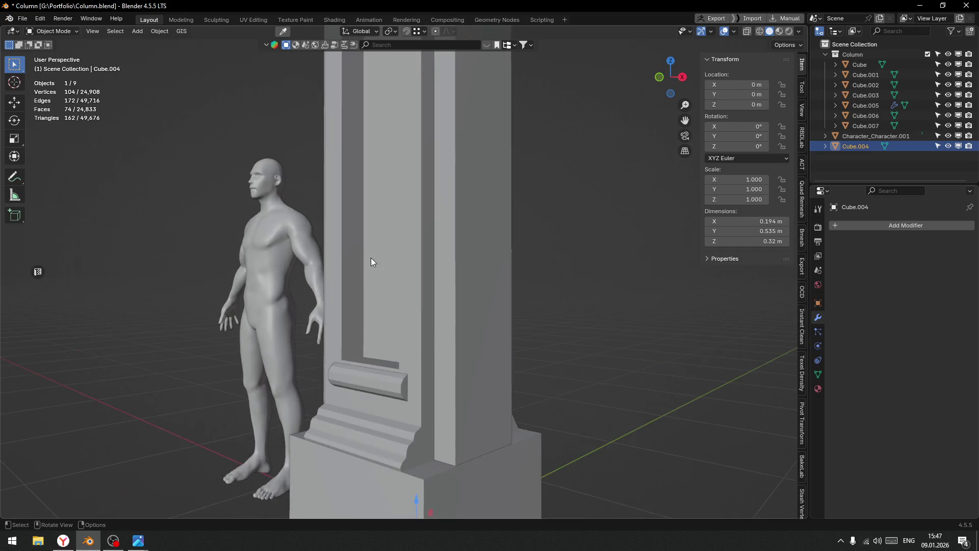
left_click_drag(401, 154, 377, 264)
Duplicate the ledge near the column base and raise the copy straight up in Z.
left_click(398, 326)
left_click_drag(398, 327, 439, 347)
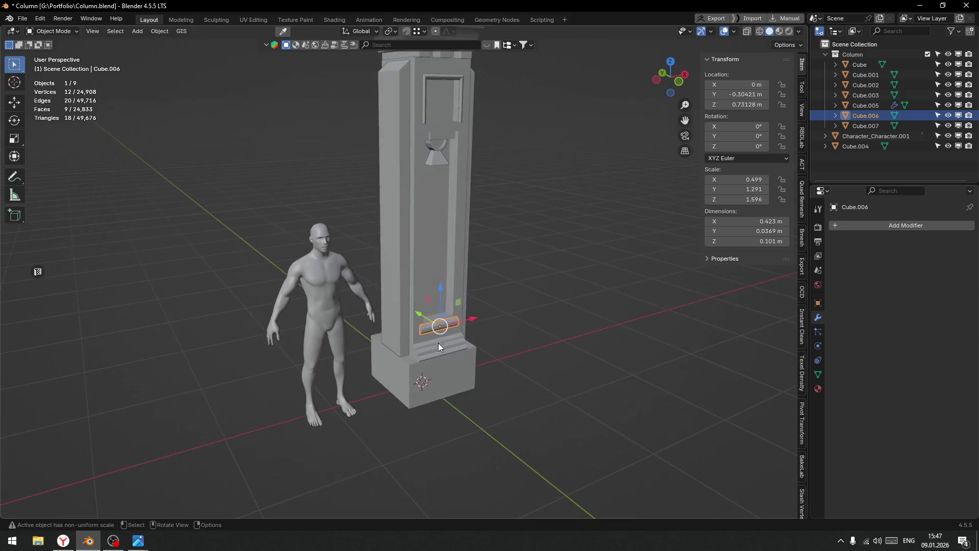
key("shift+d")
key("z")
left_click(509, 212)
left_click_drag(509, 212, 484, 296)
scroll("up", 3)
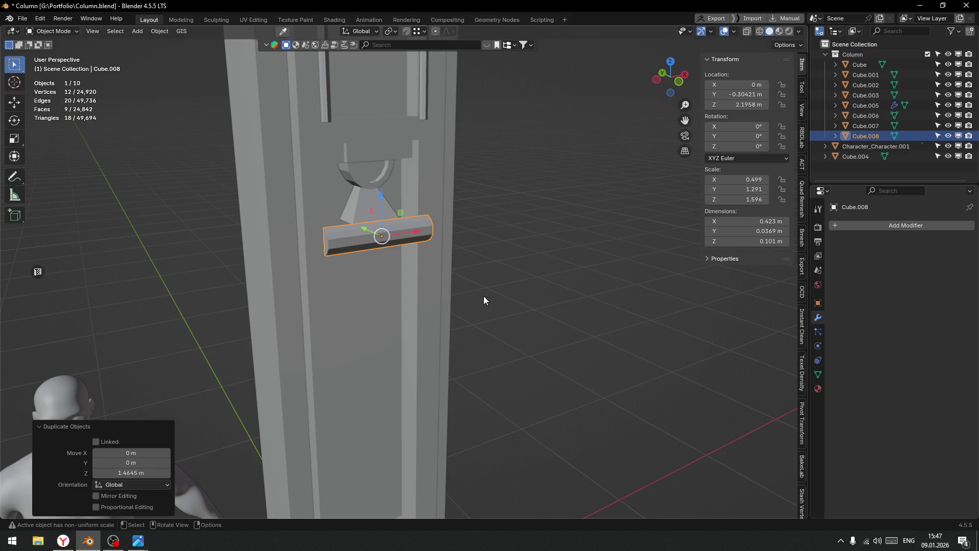
Rotate the copied ledge -90° about Y, then -90° again to stand it upright.
key("r")
key("x")
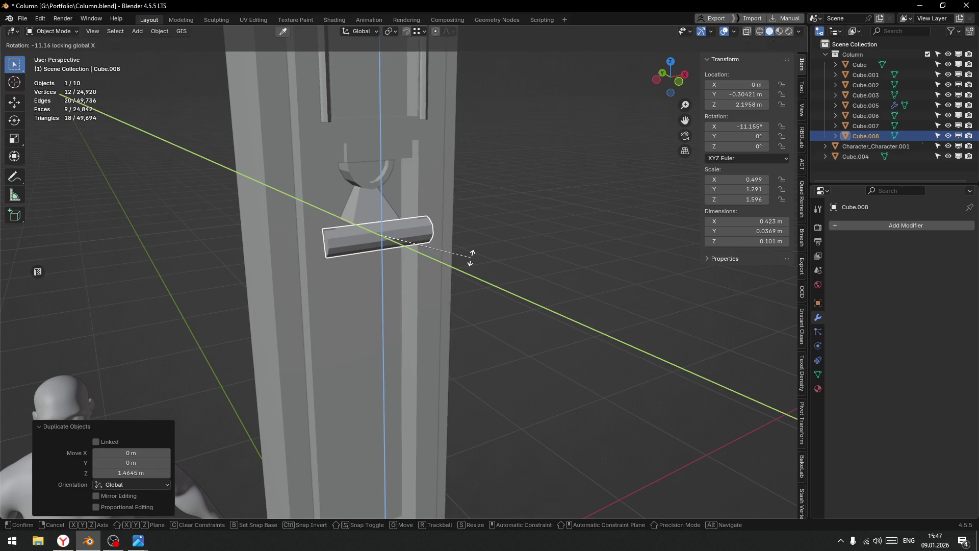
type("y-90")
key("Return")
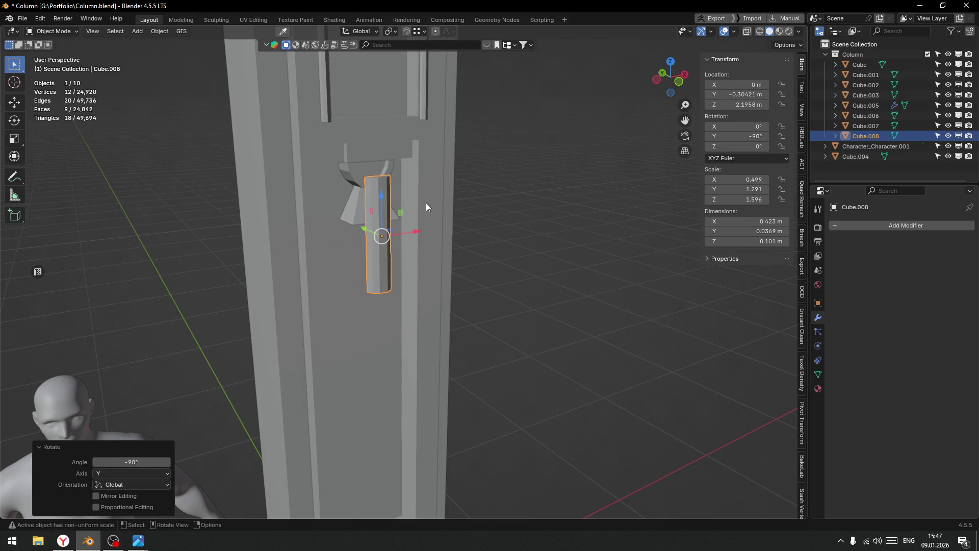
key("r")
key("shift+z")
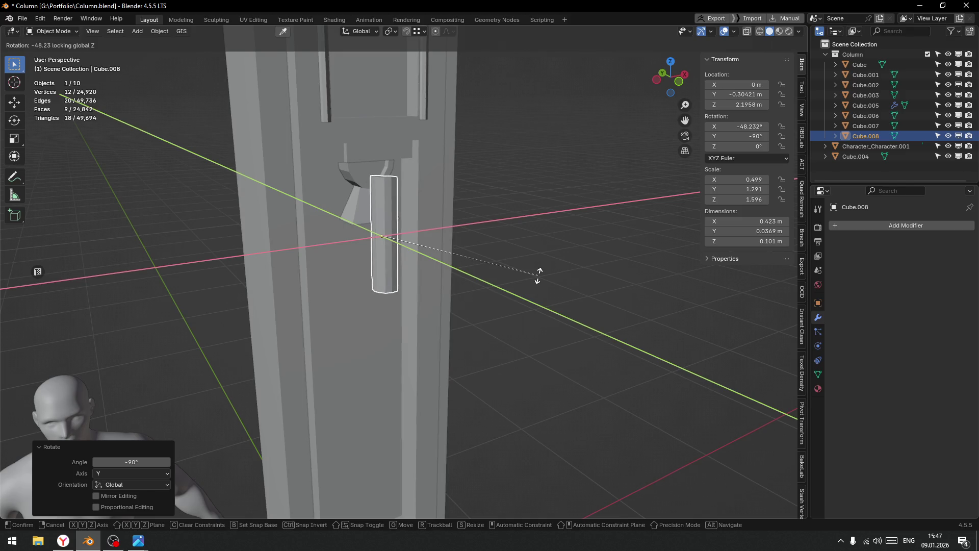
type("-90")
key("Return")
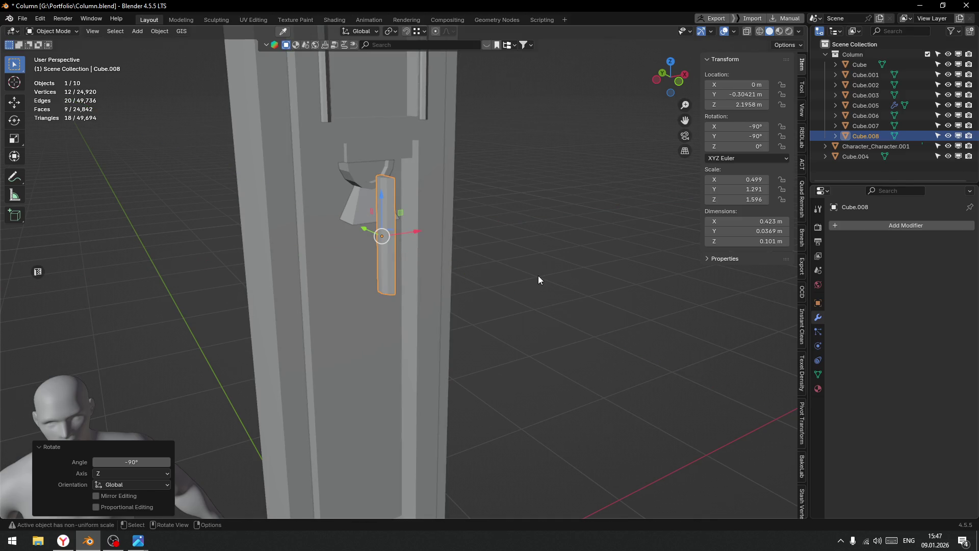
Move the upright piece beside the hourglass emblem against the column panel.
left_click_drag(416, 234, 412, 252)
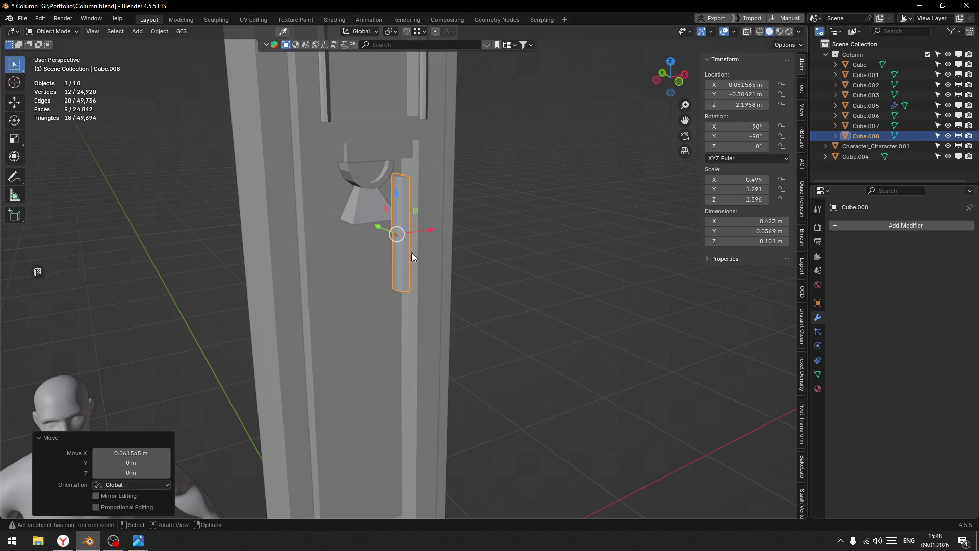
scroll("up", 3)
left_click_drag(394, 301, 327, 304)
left_click_drag(276, 324, 306, 272)
left_click_drag(306, 272, 337, 309)
left_click_drag(445, 283, 396, 260)
left_click_drag(395, 260, 364, 192)
left_click_drag(365, 150, 375, 158)
Turn the piece about 40° around vertical and nudge it into place by the bracket.
key("r")
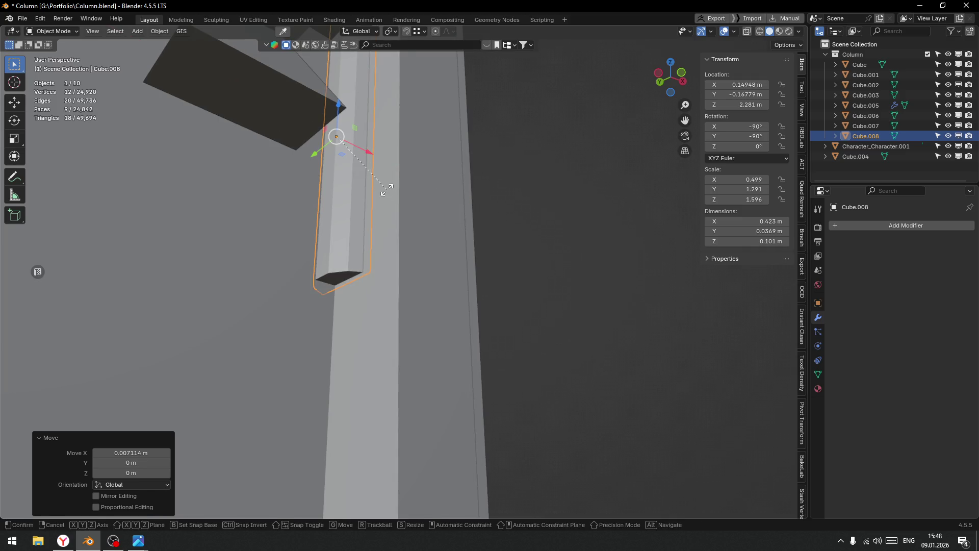
key("shift+z")
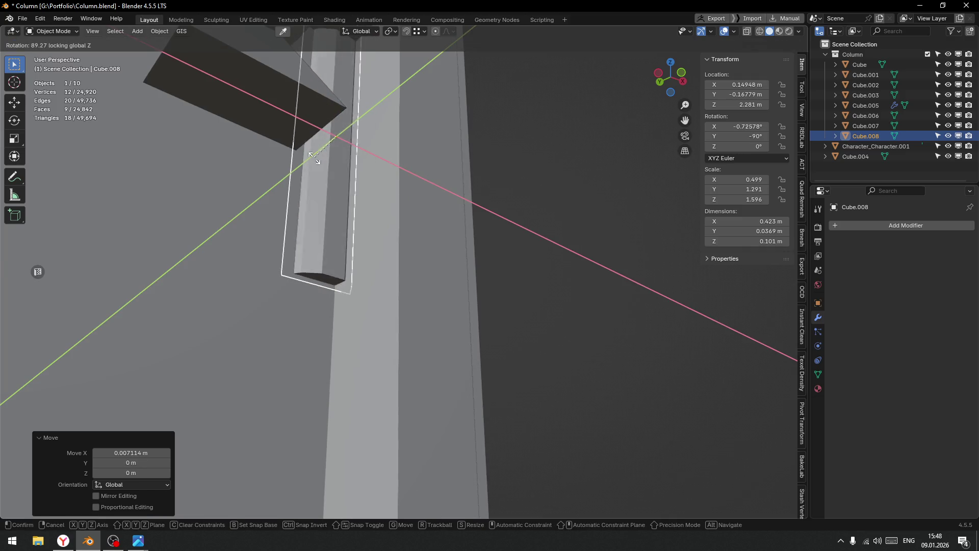
left_click(361, 155)
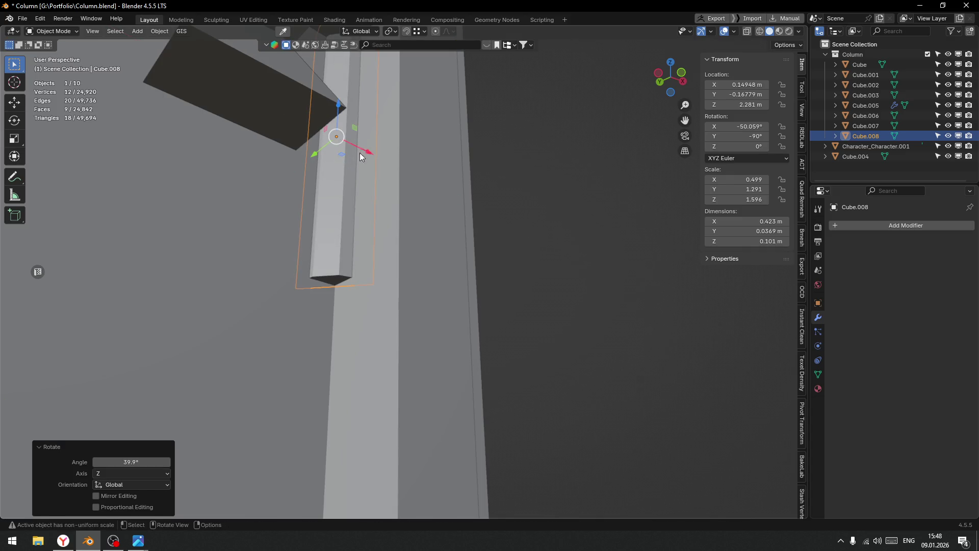
left_click_drag(366, 155, 323, 151)
scroll("down", 3)
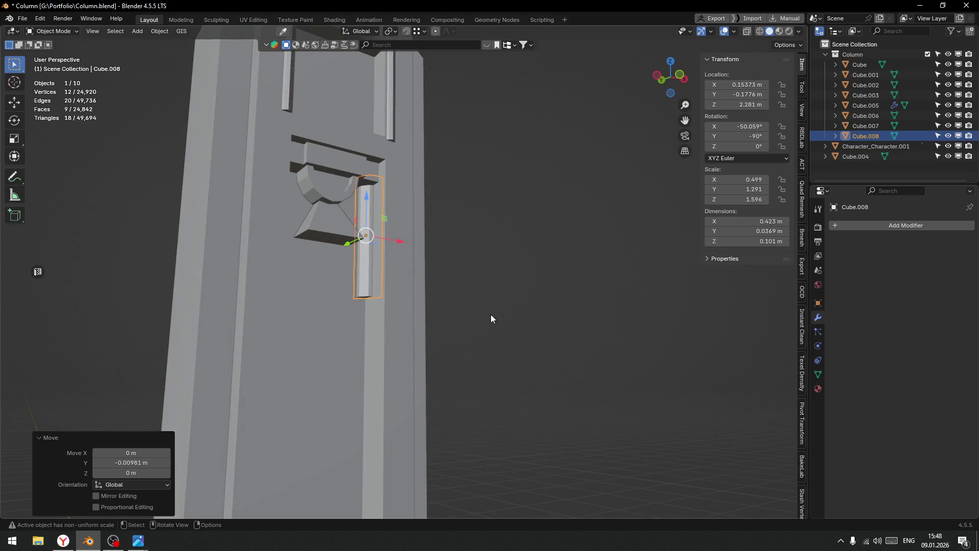
Shrink the piece to about half size, stretch it vertically and slide it down the panel.
key("s")
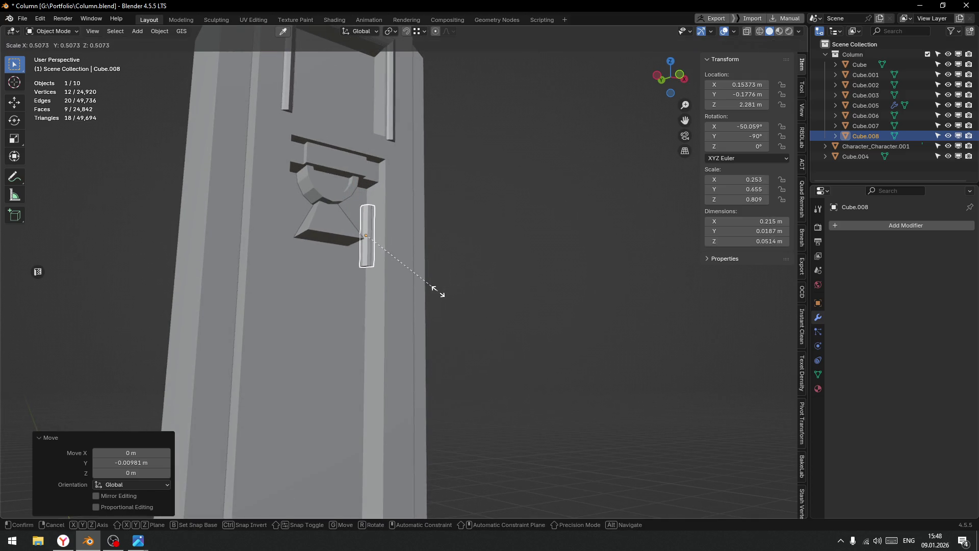
left_click(401, 264)
left_click_drag(364, 203, 367, 177)
right_click(366, 179)
key("s")
key("z")
left_click(437, 516)
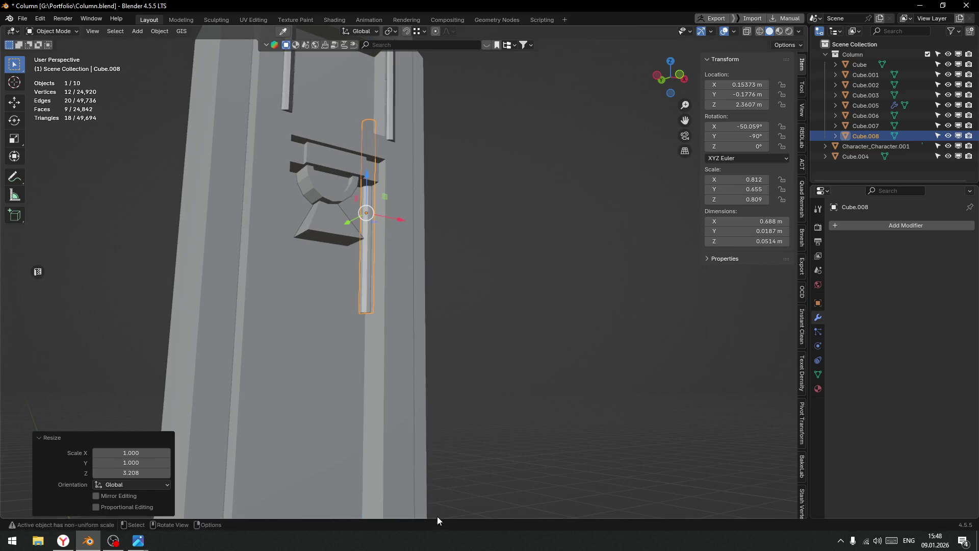
left_click_drag(367, 176, 380, 385)
scroll("down", 3)
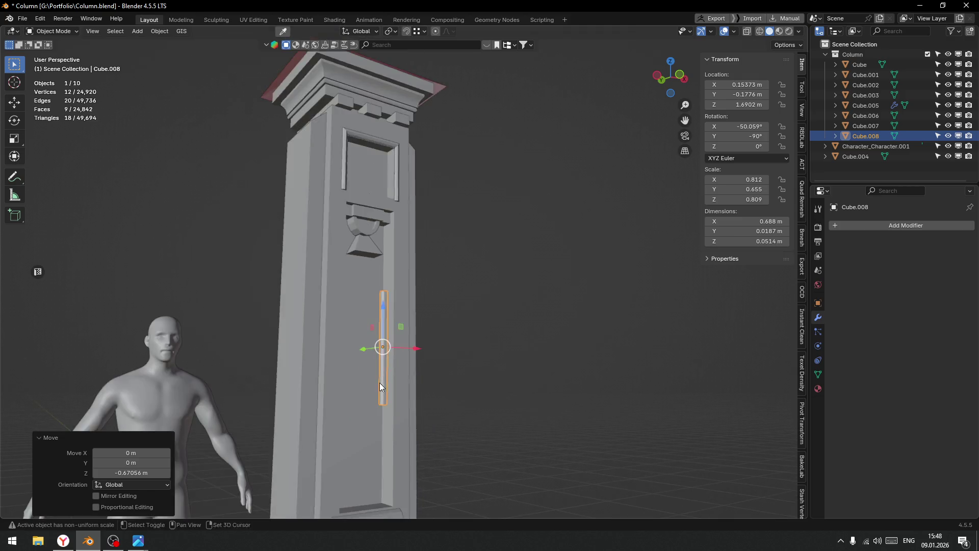
scroll("up", 3)
left_click_drag(355, 113, 361, 197)
scroll("down", 3)
Lengthen the strip further along Z and raise it slightly.
key("s")
key("z")
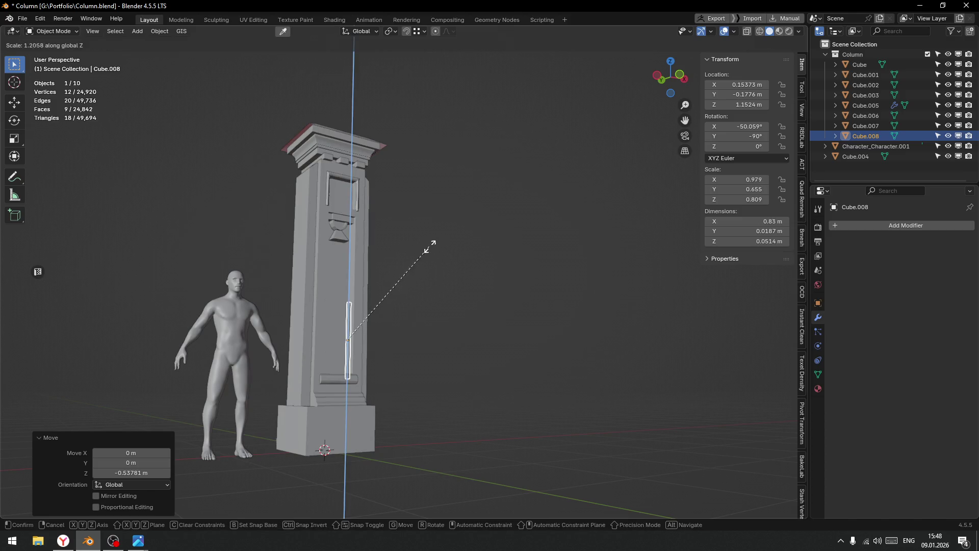
left_click(565, 225)
left_click_drag(345, 312, 348, 248)
right_click(351, 298)
left_click_drag(399, 347, 451, 279)
In Edit Mode, drag the strip's bottom vertices down to reach the lower ledge.
key("Tab")
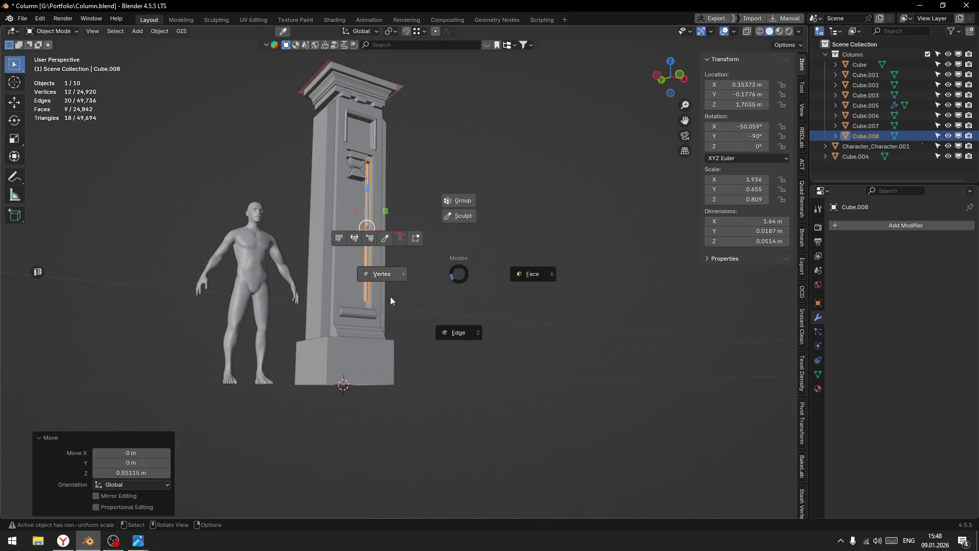
left_click(383, 274)
key("alt+z")
left_click_drag(334, 276, 428, 338)
key("alt+z")
left_click_drag(366, 254, 365, 277)
scroll("down", 3)
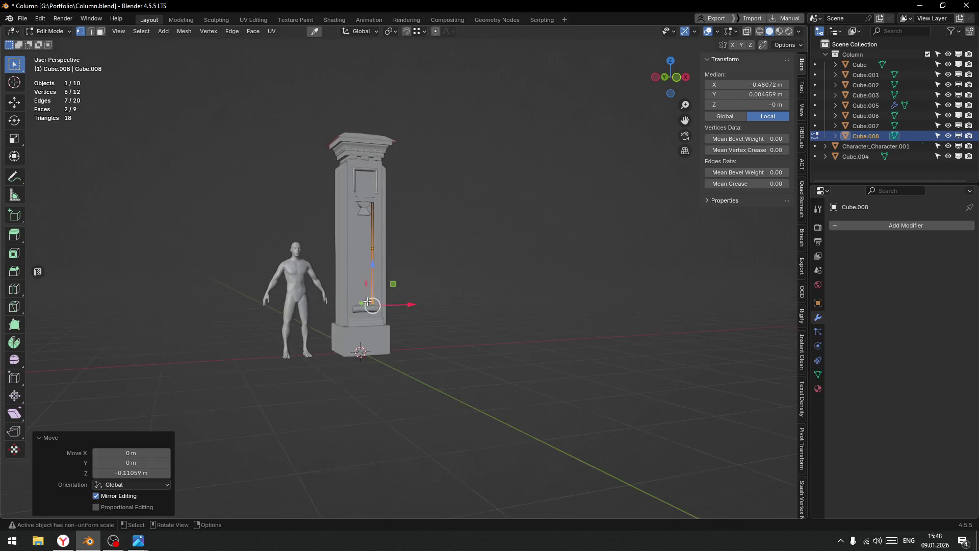
scroll("up", 3)
left_click(383, 302)
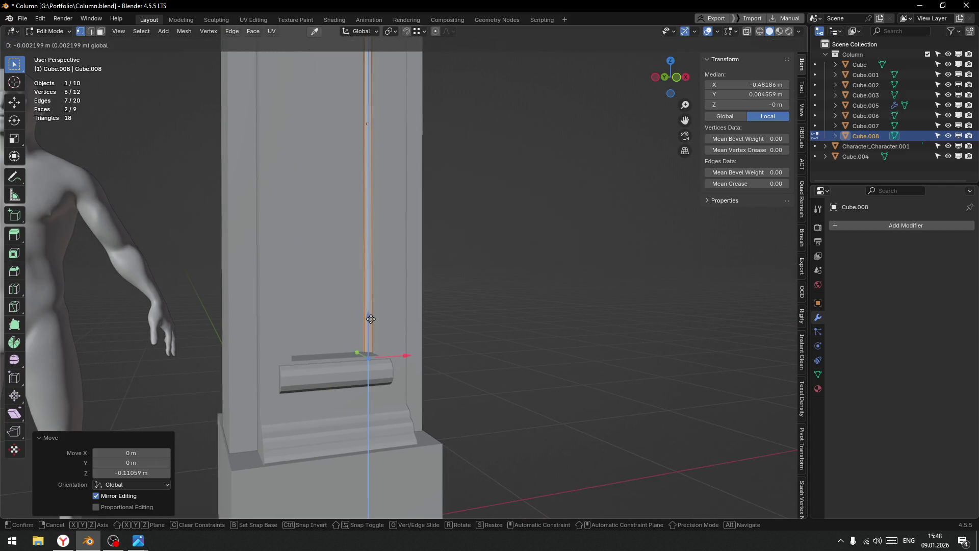
key("Tab")
left_click(390, 270)
Frame the strip and nudge it horizontally against the panel's inner edge.
scroll("down", 3)
left_click_drag(497, 245, 384, 217)
scroll("up", 3)
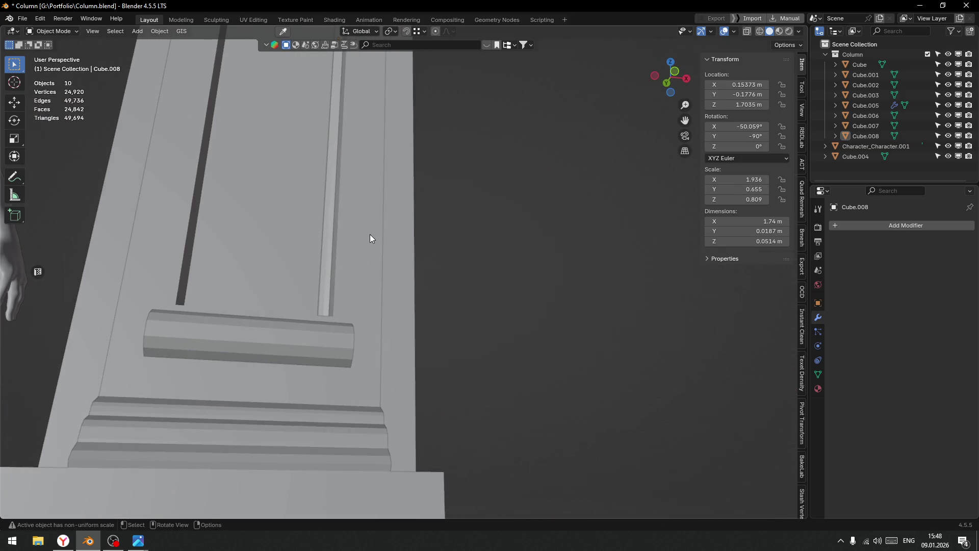
left_click(329, 266)
key("KP_Decimal")
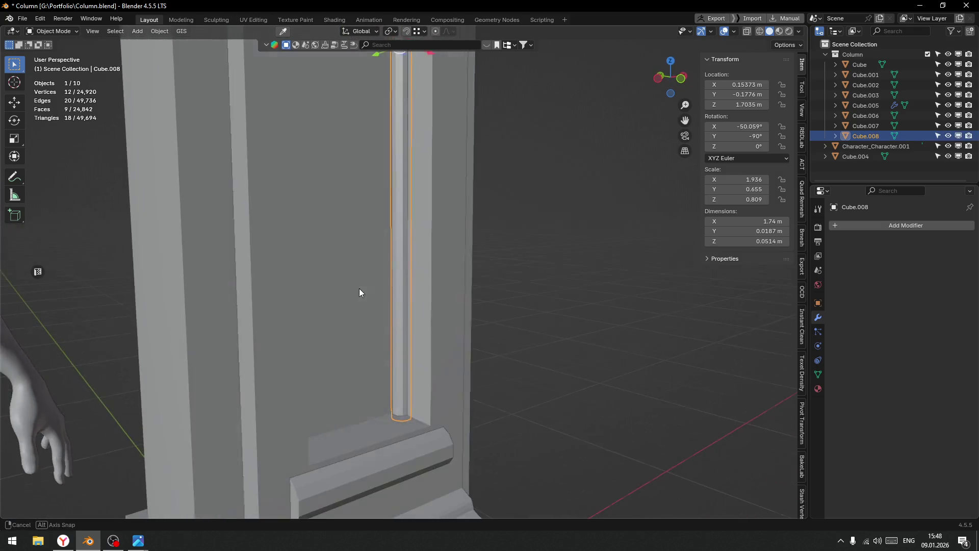
left_click_drag(408, 354, 400, 292)
left_click_drag(400, 235, 403, 276)
key("g")
key("shift+z")
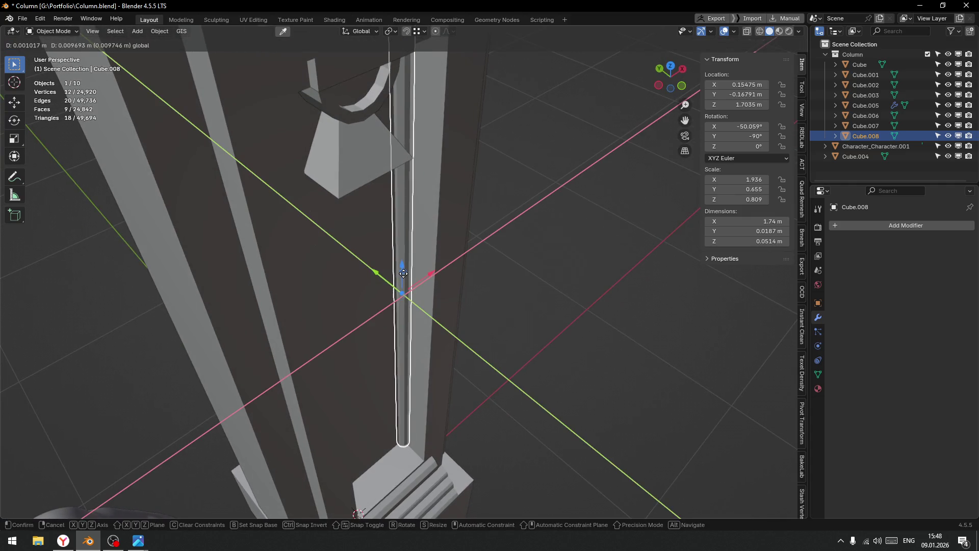
left_click(459, 295)
Thicken the strip slightly in width and depth, giving it 1.936 × 0.767 × 0.947 scale.
key("s")
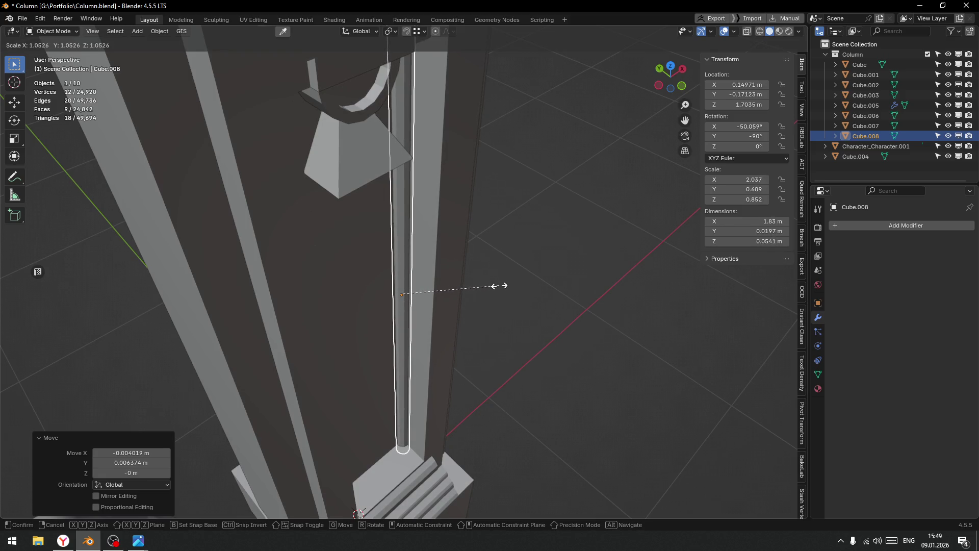
key("shift+z")
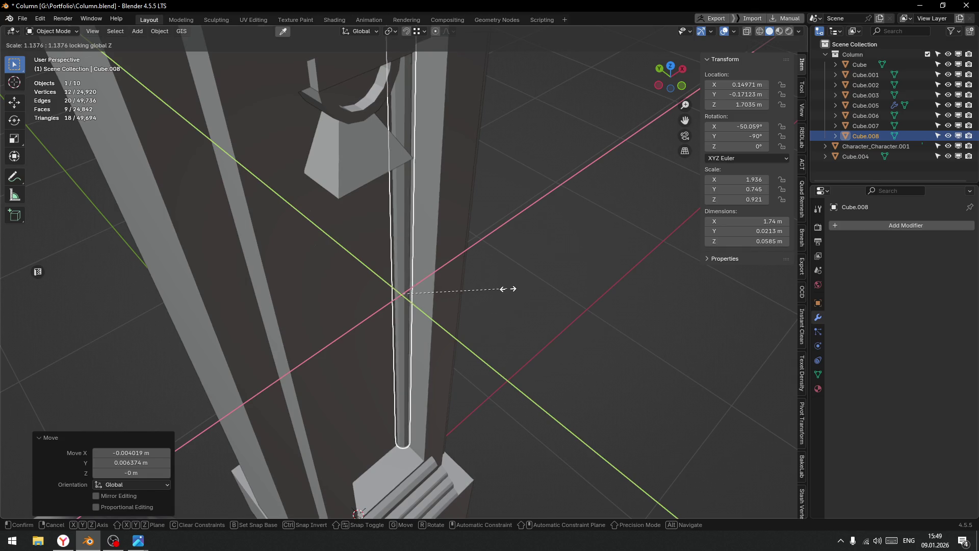
left_click(501, 295)
left_click_drag(408, 277, 408, 276)
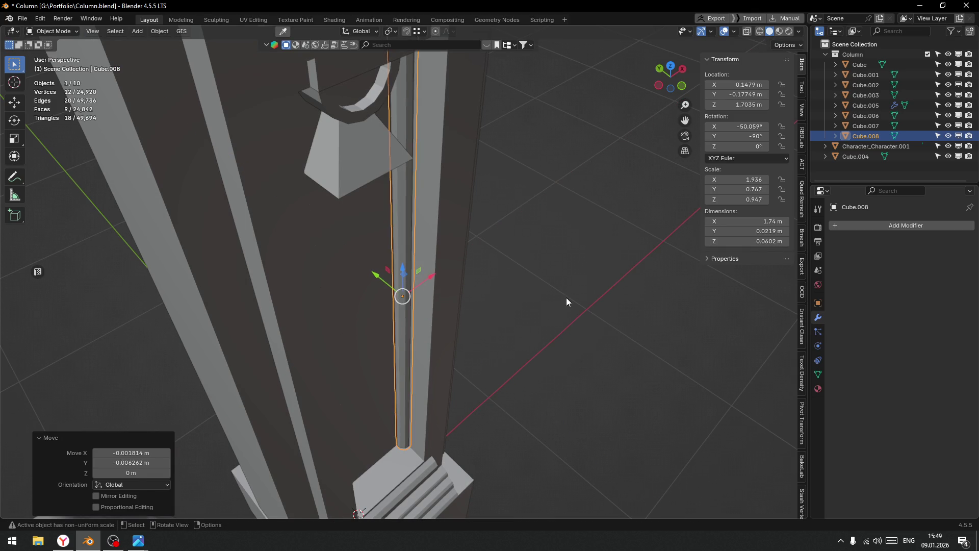
left_click(566, 297)
scroll("down", 3)
left_click_drag(525, 294, 472, 307)
left_click(408, 294)
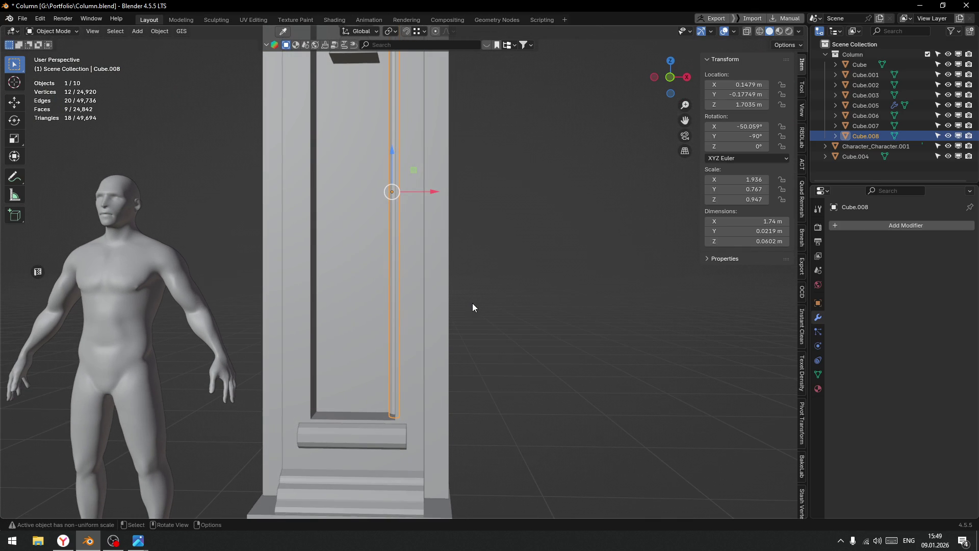
key("ctrl+a")
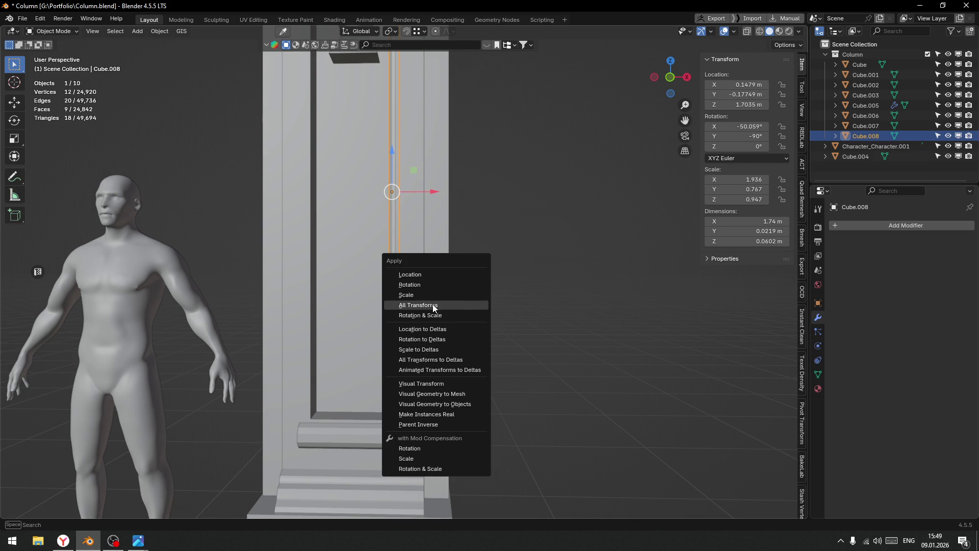
left_click(432, 305)
mouse_move(856, 224)
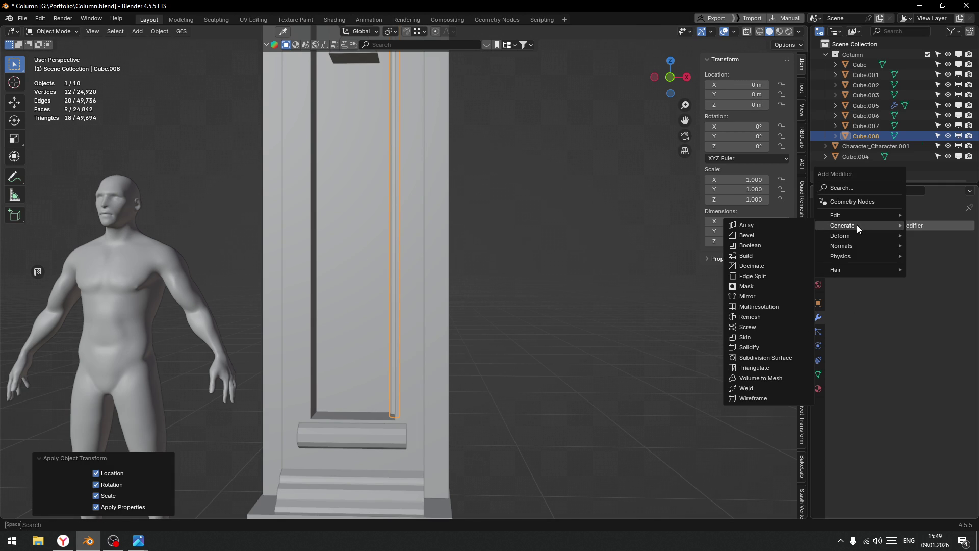
left_click(754, 298)
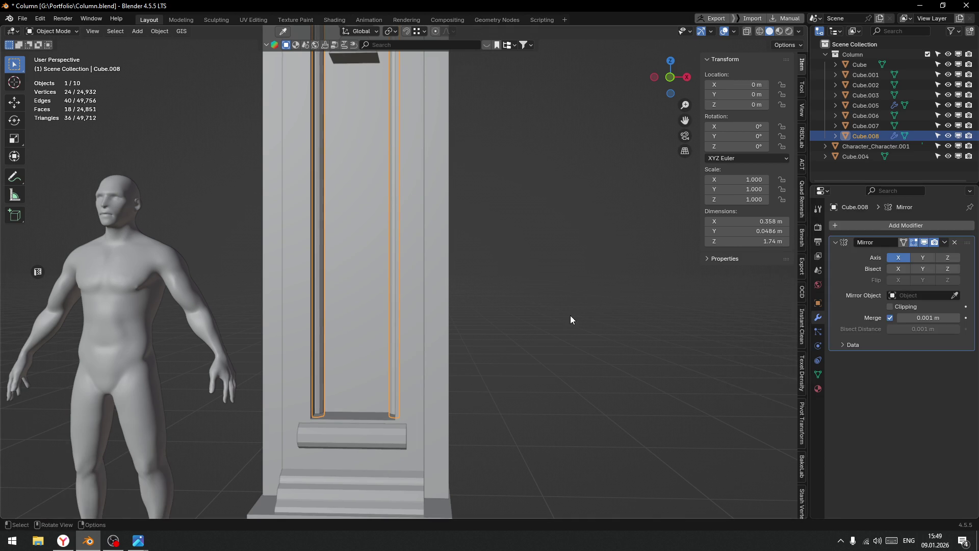
left_click(561, 315)
scroll("down", 3)
left_click_drag(502, 317, 473, 297)
scroll("up", 3)
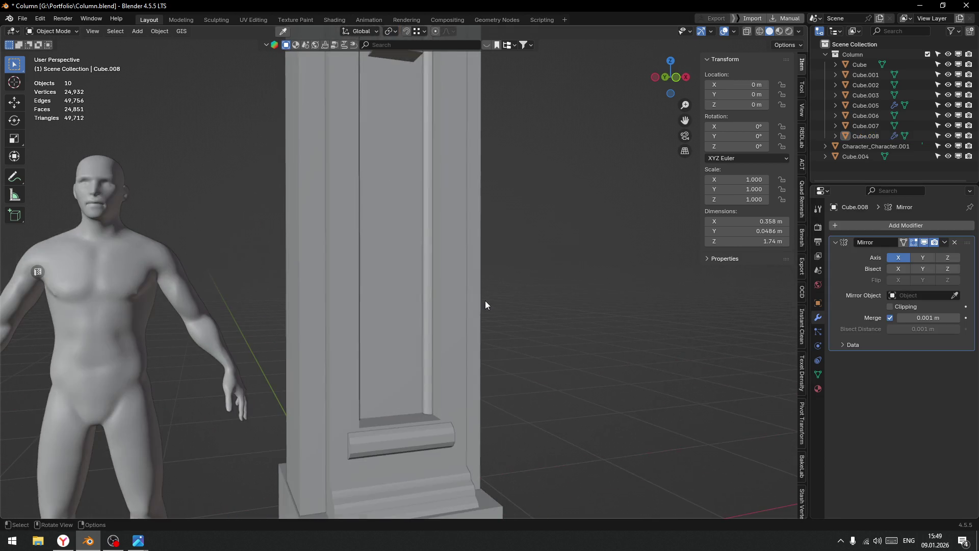
scroll("down", 3)
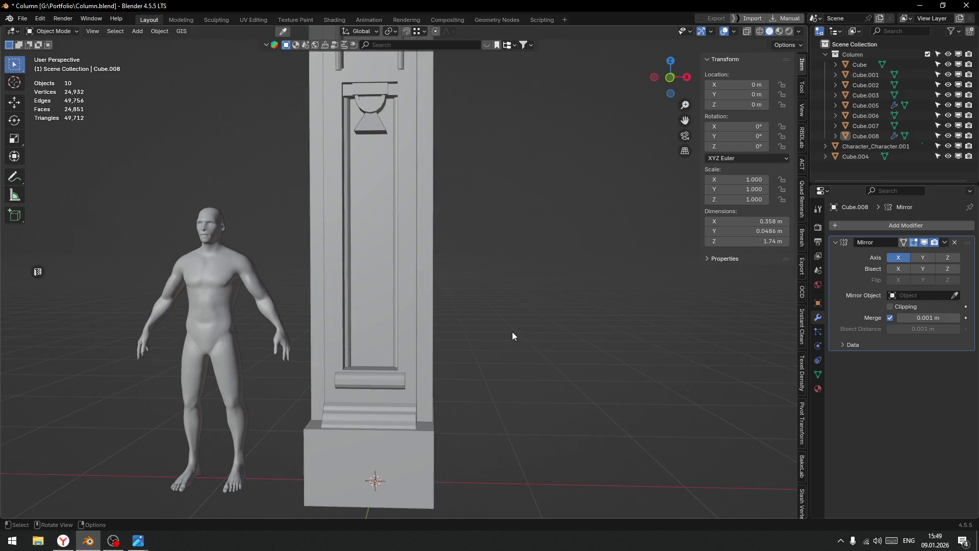
left_click_drag(509, 333, 479, 330)
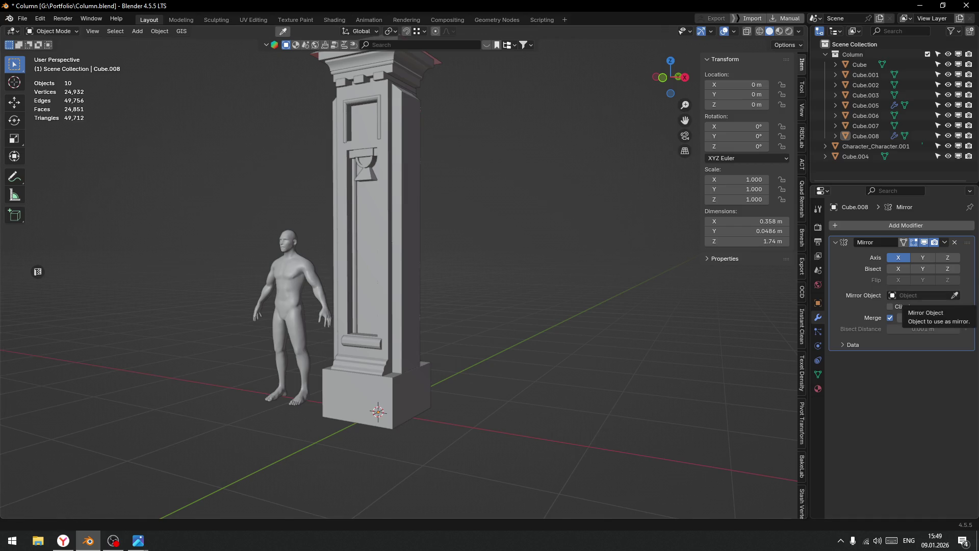
left_click_drag(456, 180, 476, 196)
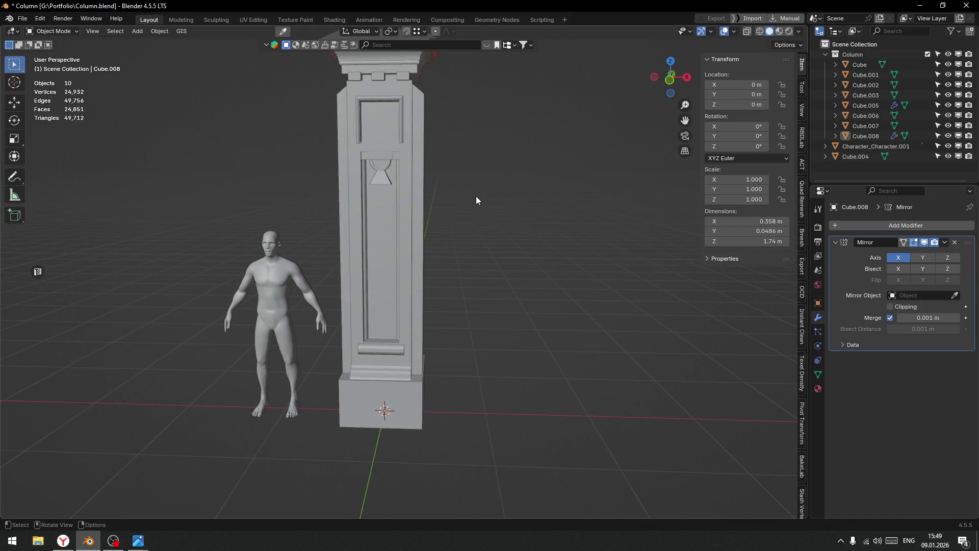
scroll("up", 3)
left_click_drag(436, 259, 470, 235)
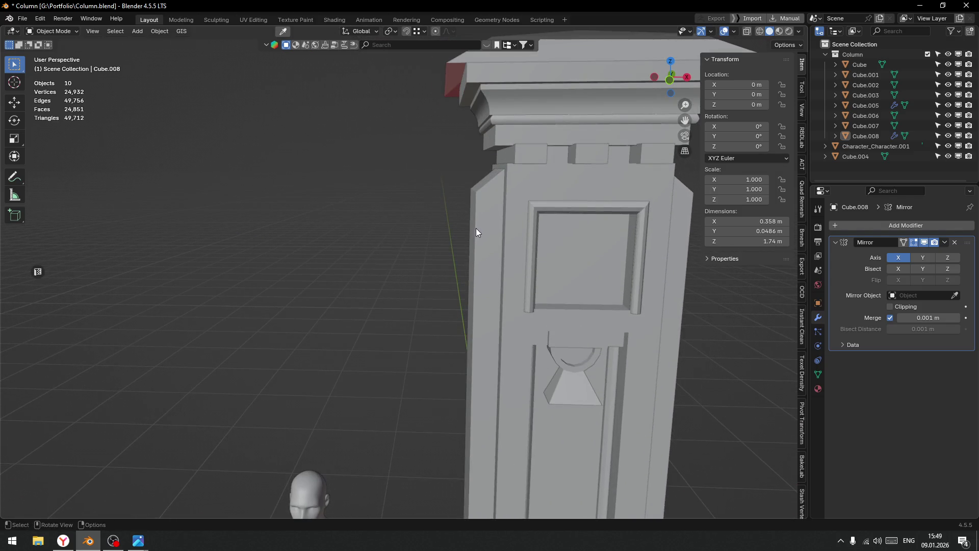
Add an edge loop near the top of shaft Cube.003 and align it level.
left_click(477, 220)
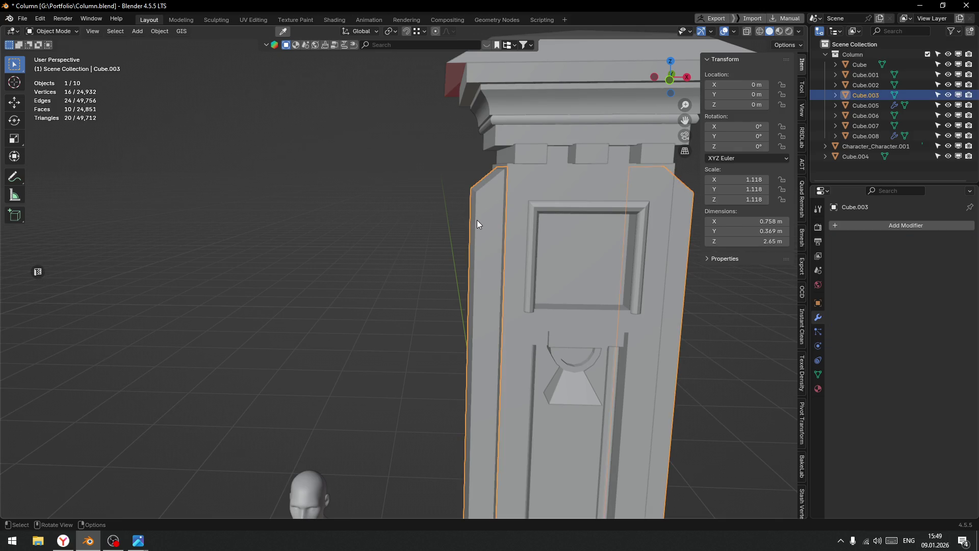
key("Tab")
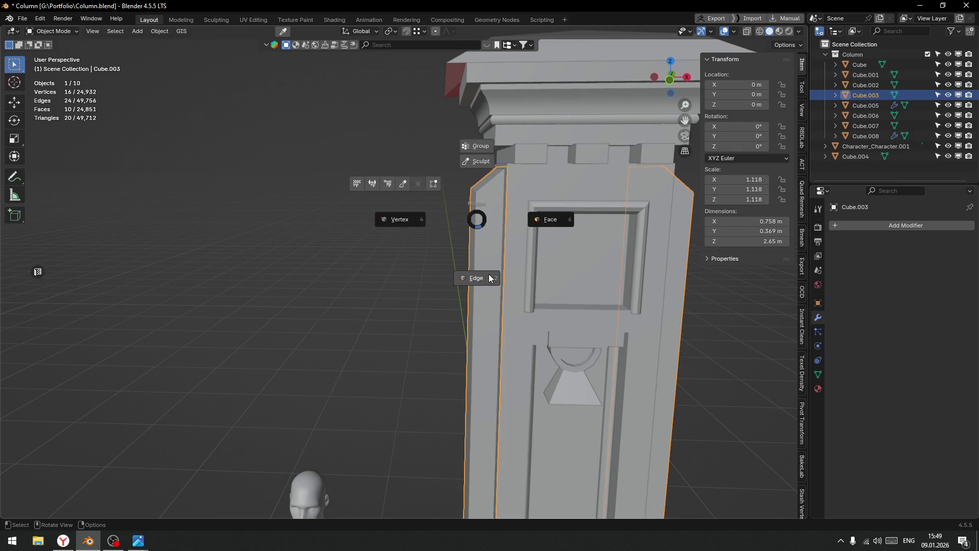
key("ctrl+r")
left_click(478, 216)
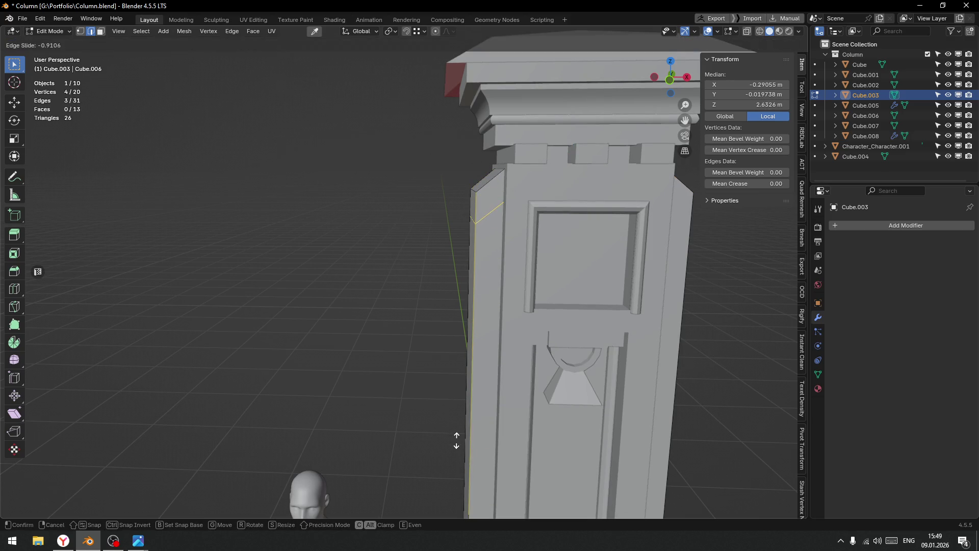
left_click(456, 440)
key("alt+a")
left_click(460, 367)
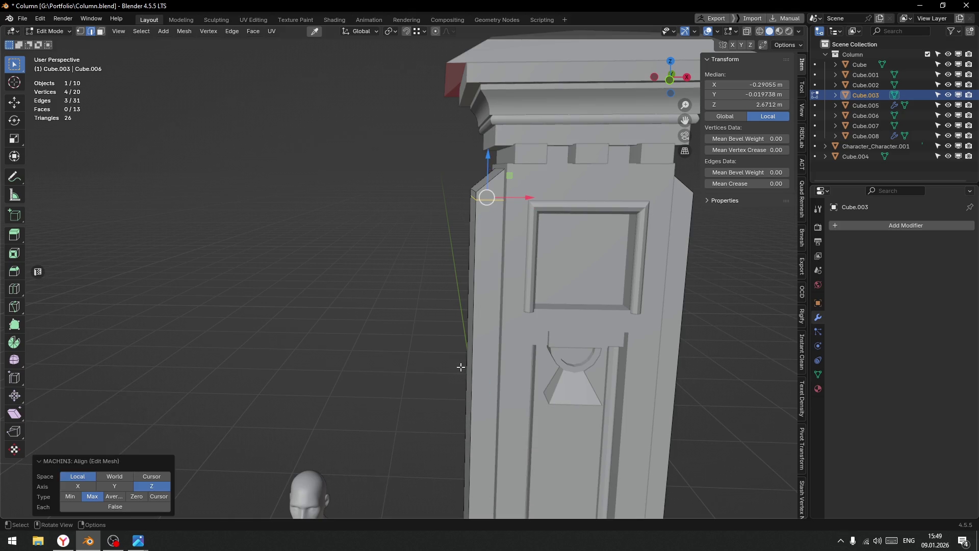
Extrude the shaft's top-corner face outward into a small projecting ledge.
scroll("up", 3)
left_click_drag(479, 184, 463, 231)
scroll("up", 3)
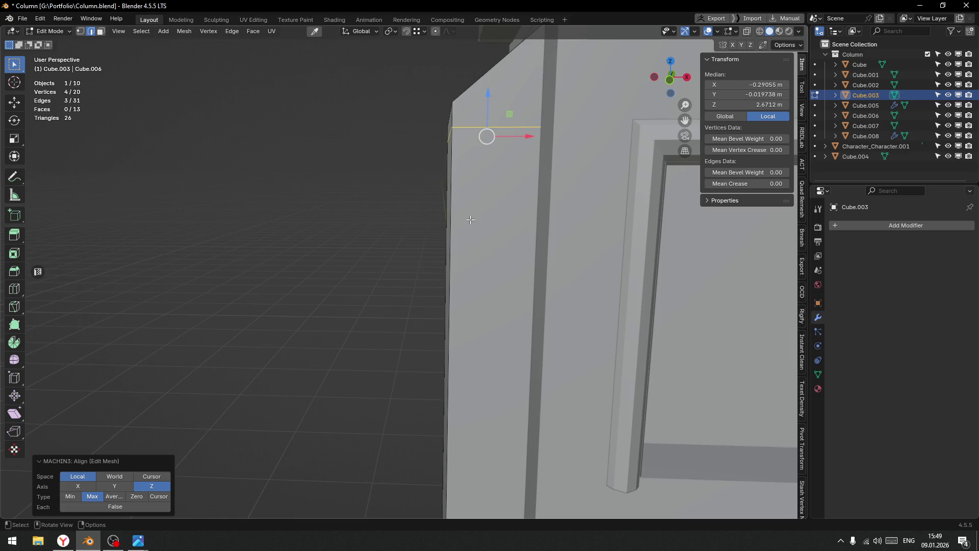
left_click_drag(452, 129, 551, 201)
key("Tab")
left_click(598, 148)
key("e")
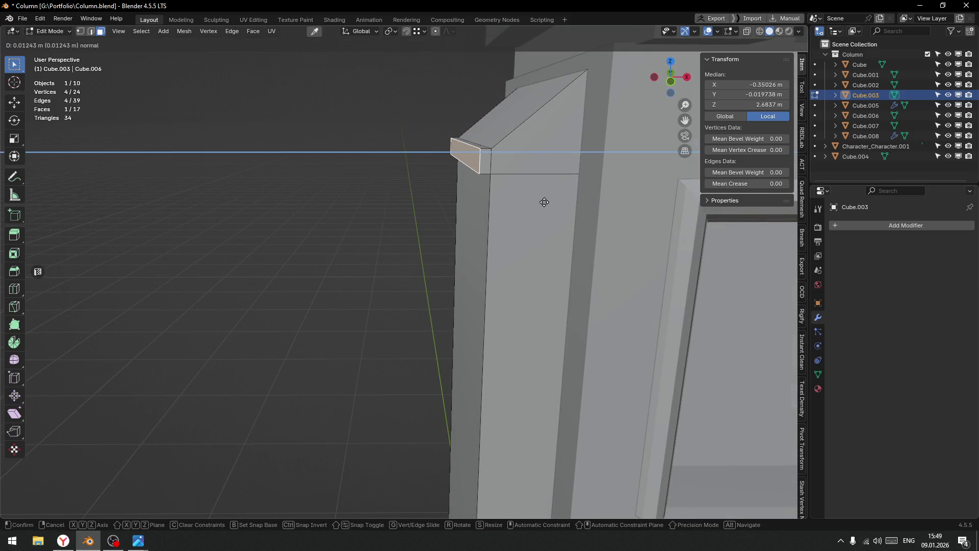
left_click(544, 202)
left_click_drag(464, 114, 466, 118)
left_click_drag(465, 118, 450, 261)
Dissolve the ledge's unwanted edge and add a centred loop cut across the chamfer, pushed outward.
key("2")
left_click(437, 364)
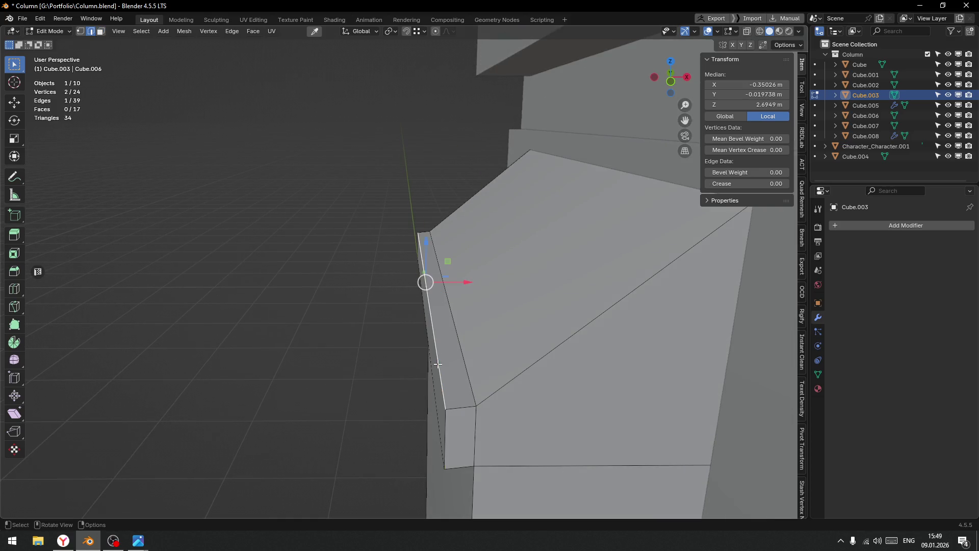
key("ctrl+x")
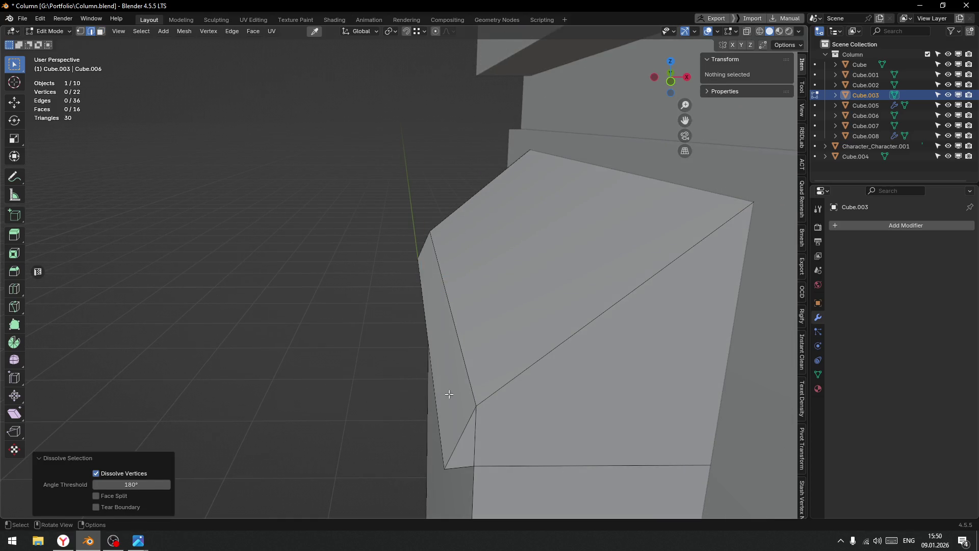
scroll("up", 3)
scroll("down", 3)
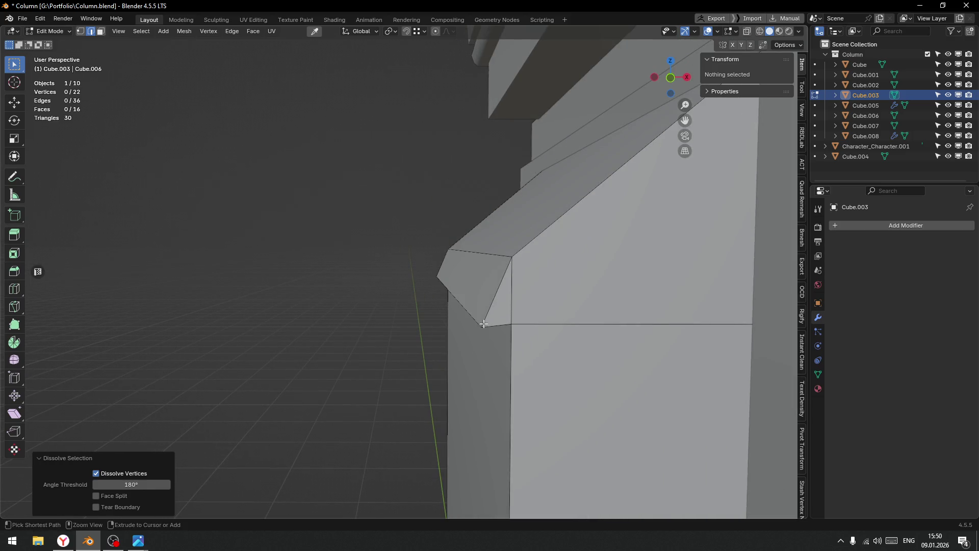
key("ctrl+r")
left_click(456, 269)
right_click(456, 270)
left_click_drag(496, 273, 488, 277)
Bevel the lower chamfer edge with one segment, about 0.005 m.
left_click(474, 319)
left_click_drag(476, 343, 476, 323)
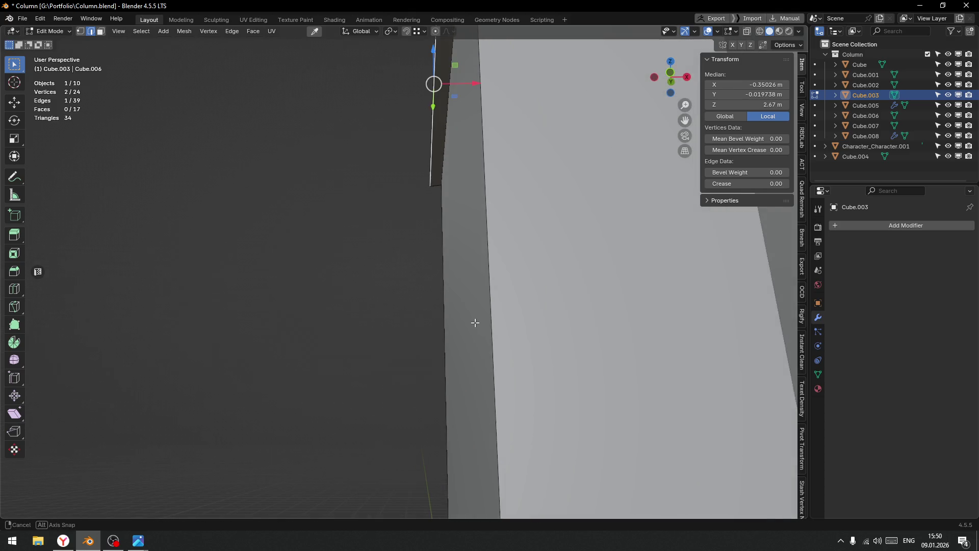
left_click_drag(459, 271, 464, 308)
key("ctrl+b")
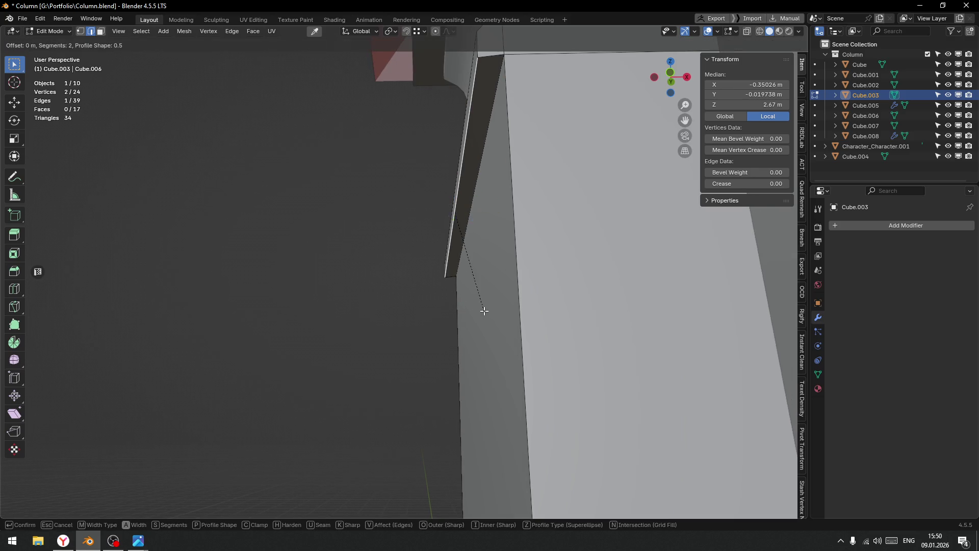
scroll("down", 3)
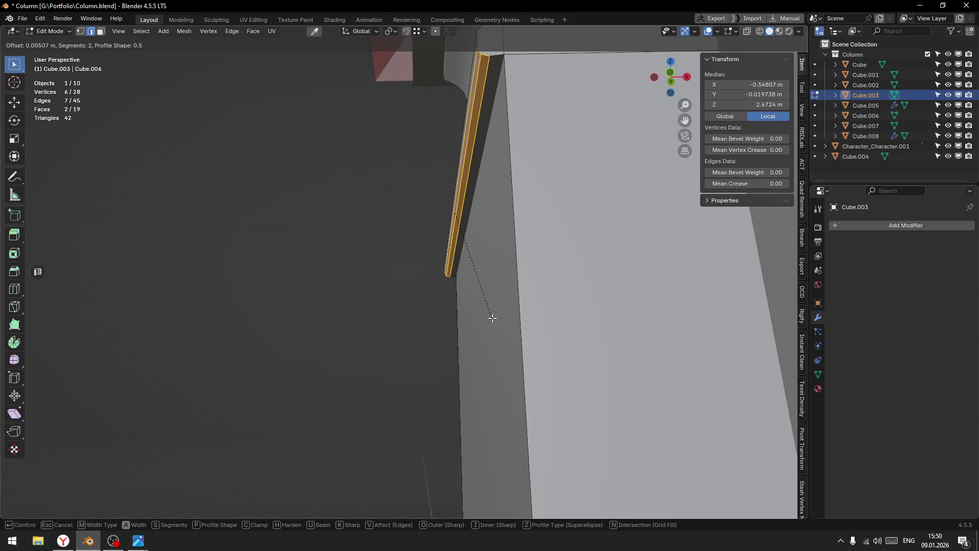
left_click(495, 319)
Return to Object Mode, inspect the new ledge, and reselect the shaft in front orthographic view.
left_click_drag(494, 319, 484, 337)
key("Tab")
left_click(481, 291)
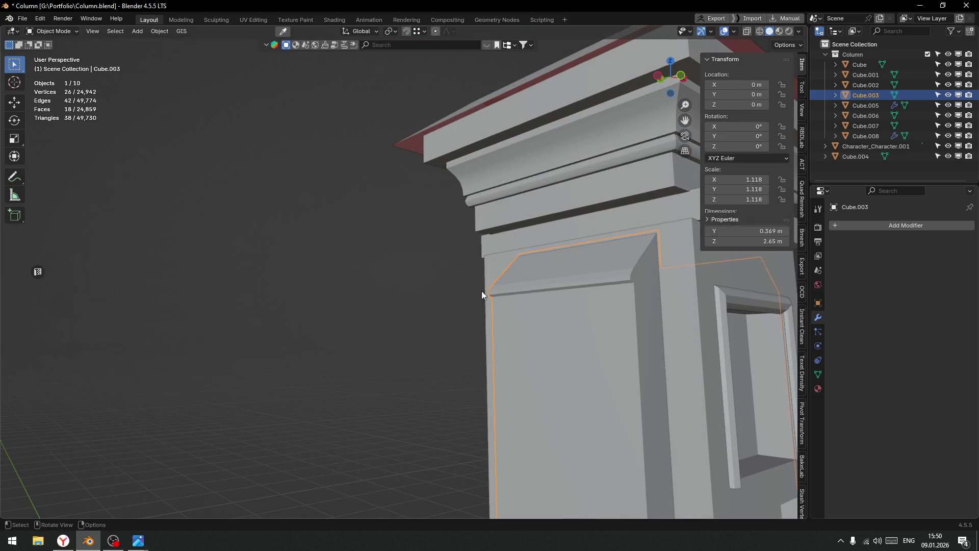
scroll("down", 3)
left_click(415, 345)
left_click_drag(416, 350, 369, 350)
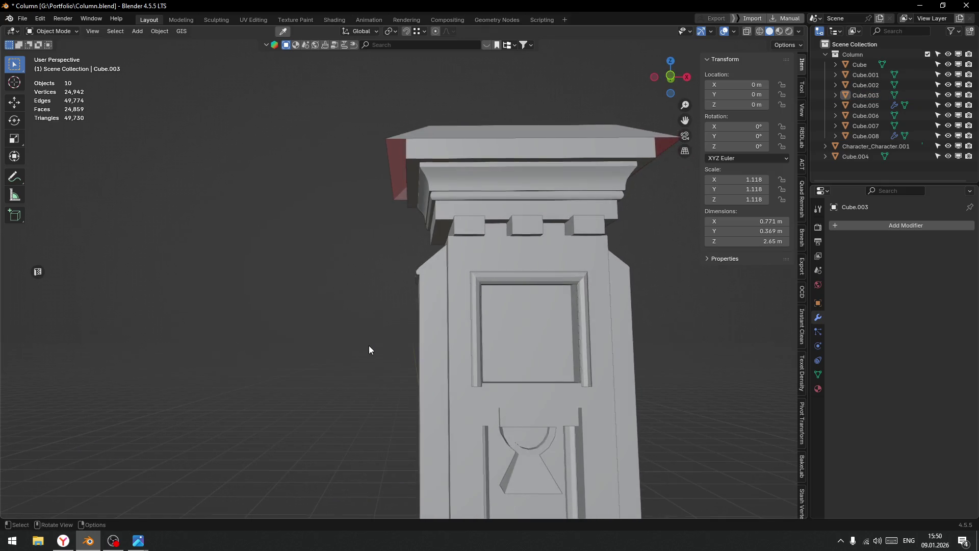
scroll("up", 3)
left_click_drag(503, 292, 420, 359)
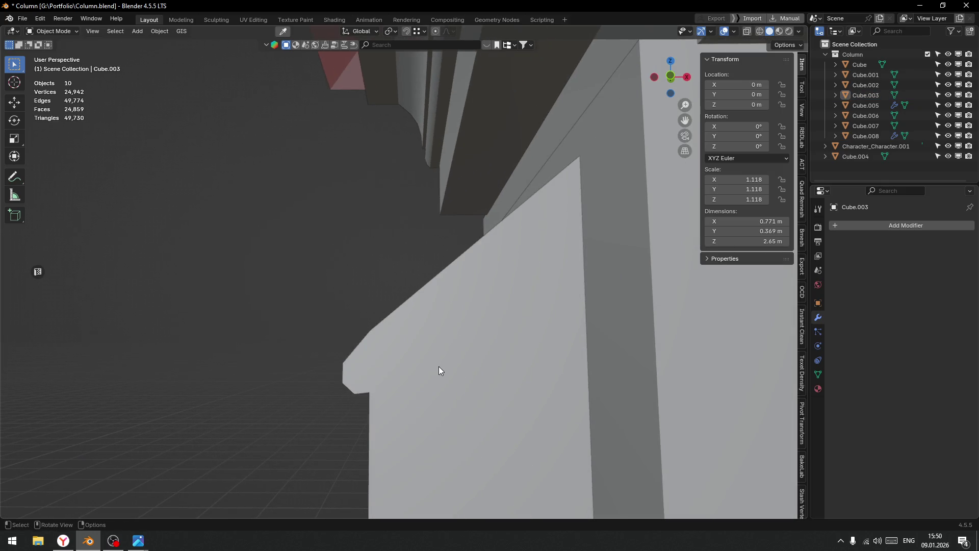
left_click_drag(451, 360, 448, 360)
left_click(504, 335)
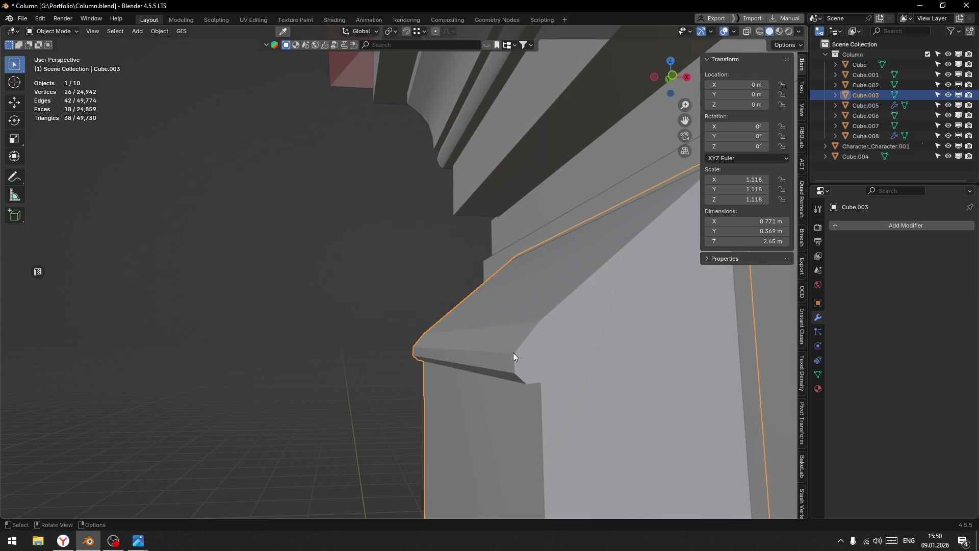
key("KP_1")
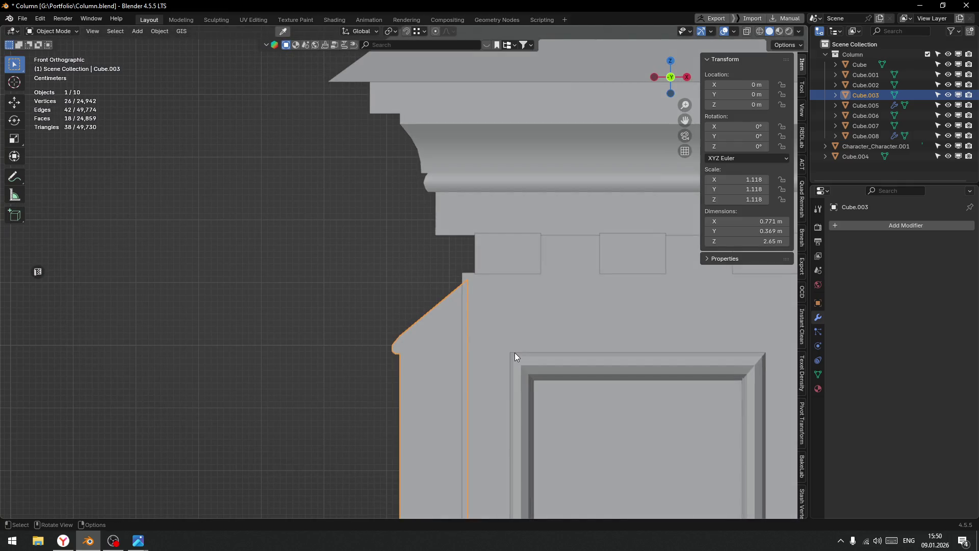
Enter Edit Mode on the shaft with X-ray on and nudge the ledge's corner vertices.
scroll("up", 3)
key("ctrl+Tab")
left_click(412, 263)
left_click(426, 273)
key("alt+z")
left_click_drag(393, 248, 444, 289)
left_click_drag(449, 254, 453, 228)
Raise the lower ledge corner vertex slightly and pick the upper corner point.
scroll("up", 3)
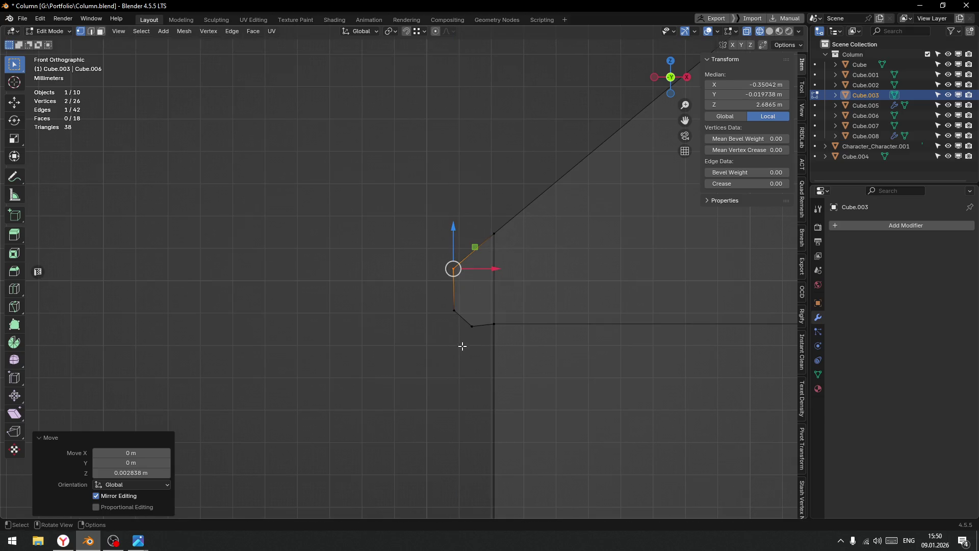
left_click(476, 328)
left_click_drag(475, 293, 494, 267)
left_click(454, 267)
Shift the ledge corner vertices slightly left and lower, then return to Object Mode.
scroll("down", 3)
left_click_drag(371, 227, 435, 332)
left_click_drag(479, 290, 472, 292)
scroll("up", 3)
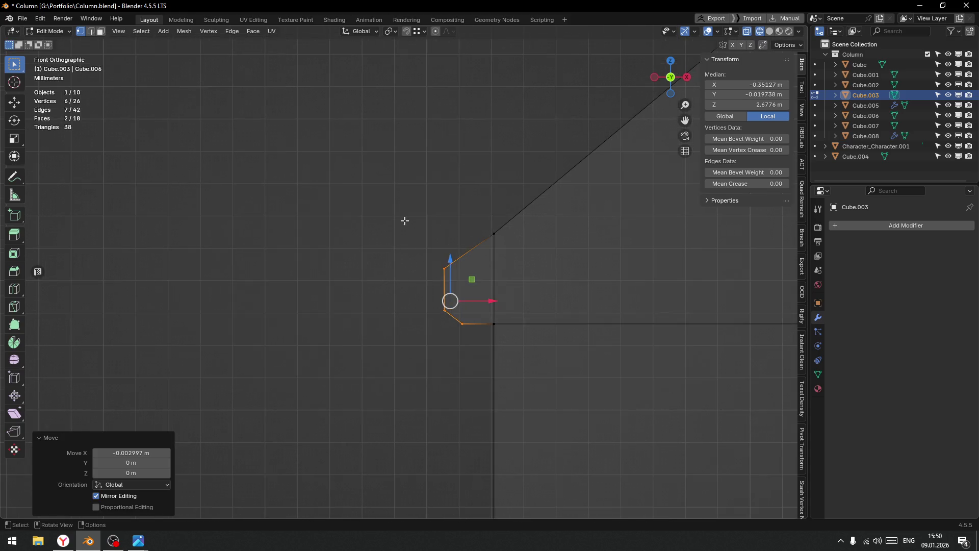
left_click_drag(404, 219, 474, 297)
left_click_drag(444, 233, 446, 240)
key("ctrl+Tab")
left_click(403, 326)
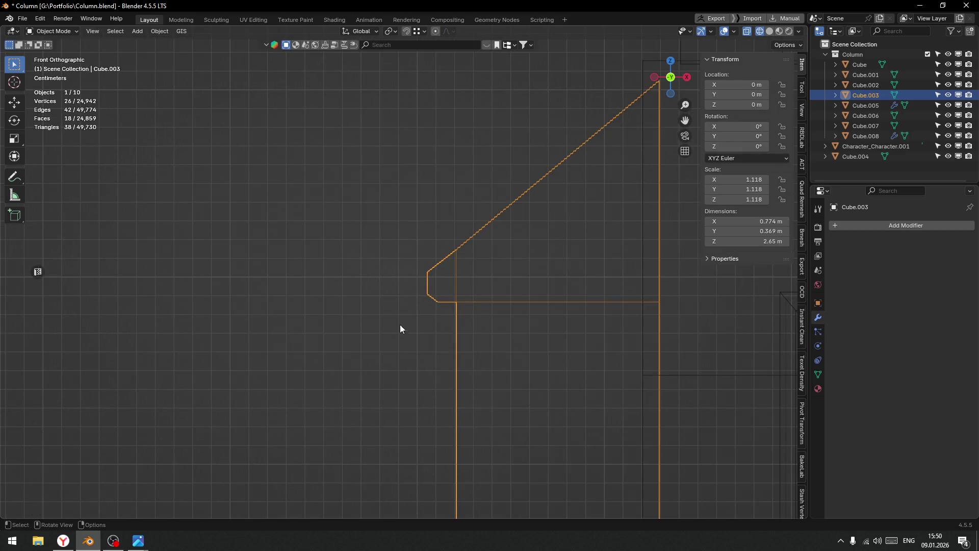
left_click(385, 349)
left_click_drag(385, 349, 367, 322)
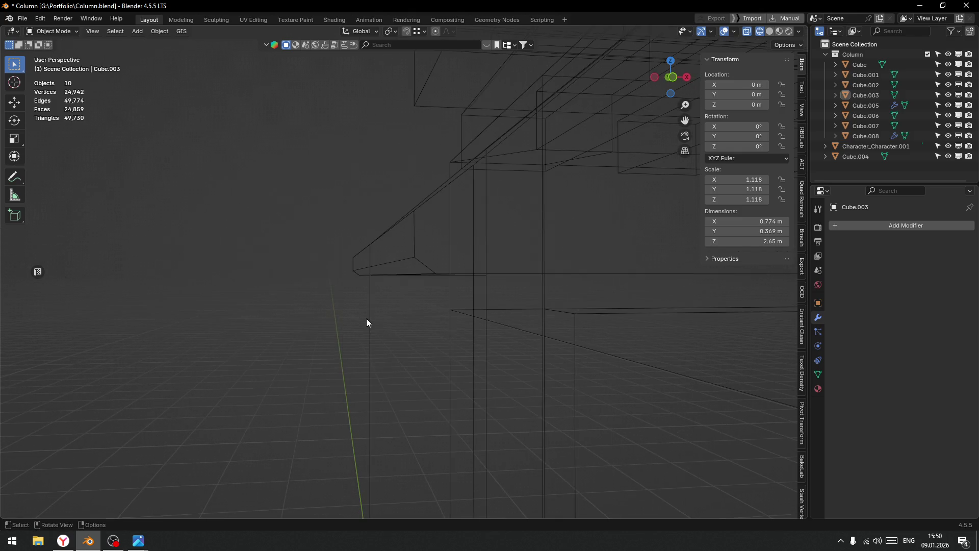
Add an edge loop across the shaft's angled shoulder, nudged along X, and reselect the shaft in Object Mode.
key("Tab")
key("shift+z")
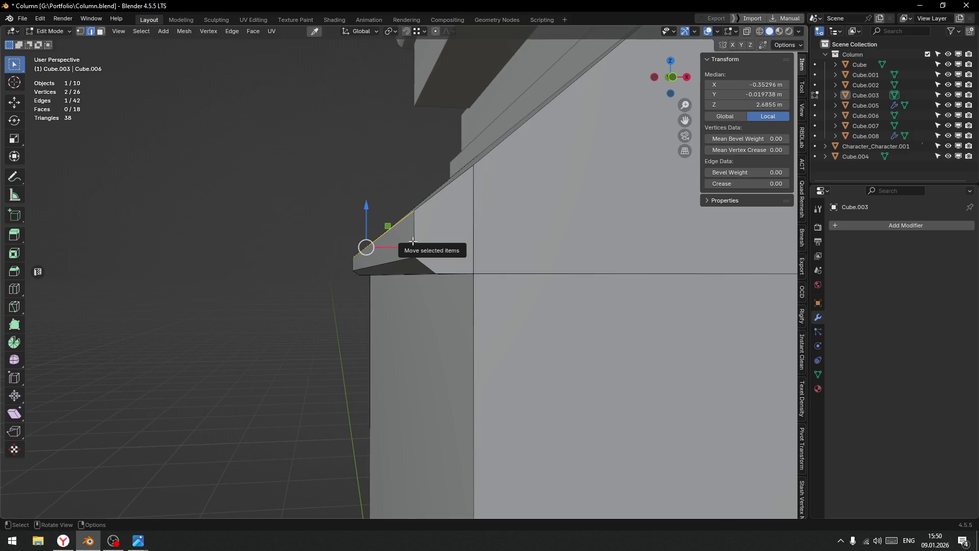
key("ctrl+r")
left_click(412, 240)
right_click(400, 244)
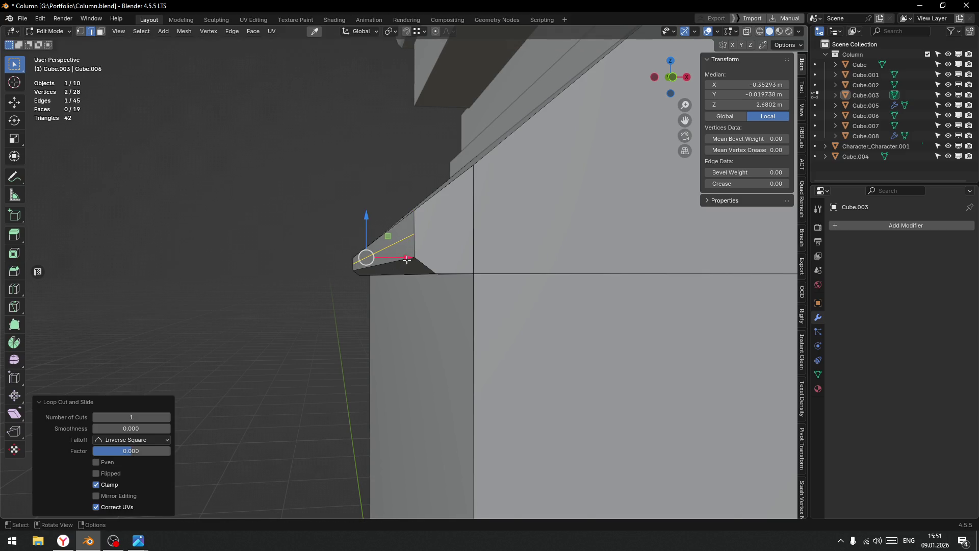
key("g")
key("x")
key("Return")
key("Tab")
left_click(299, 221)
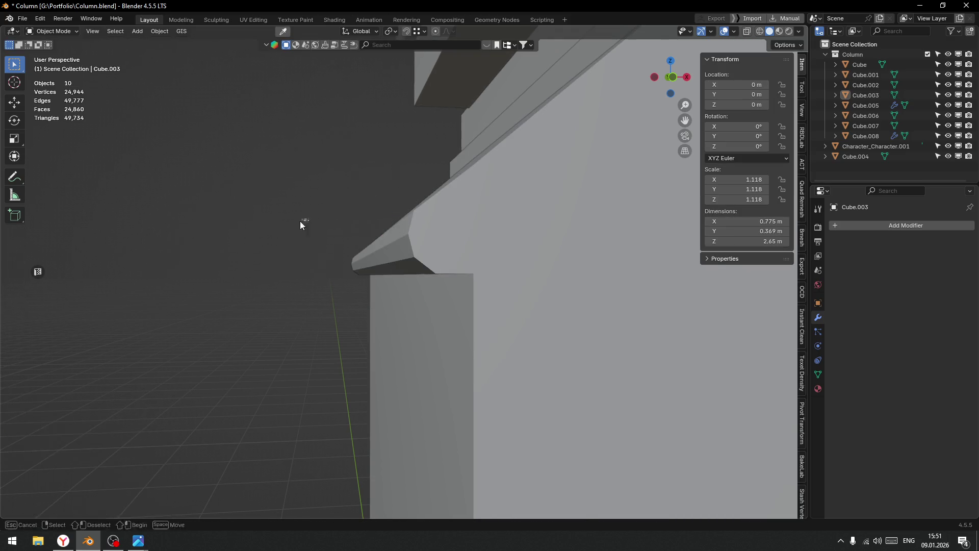
scroll("down", 3)
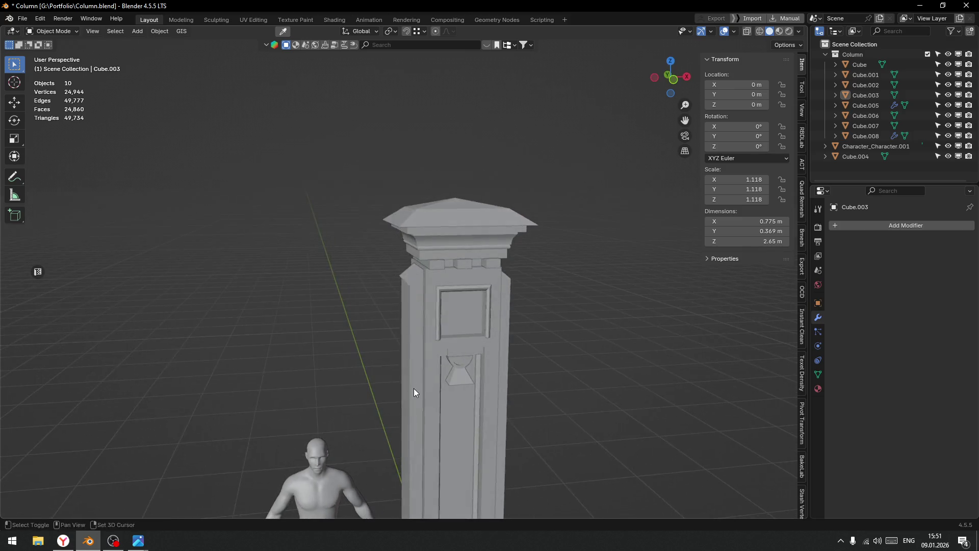
scroll("down", 3)
left_click(386, 285)
Delete the linked faces of one column side and return to Object Mode.
left_click_drag(385, 318, 376, 297)
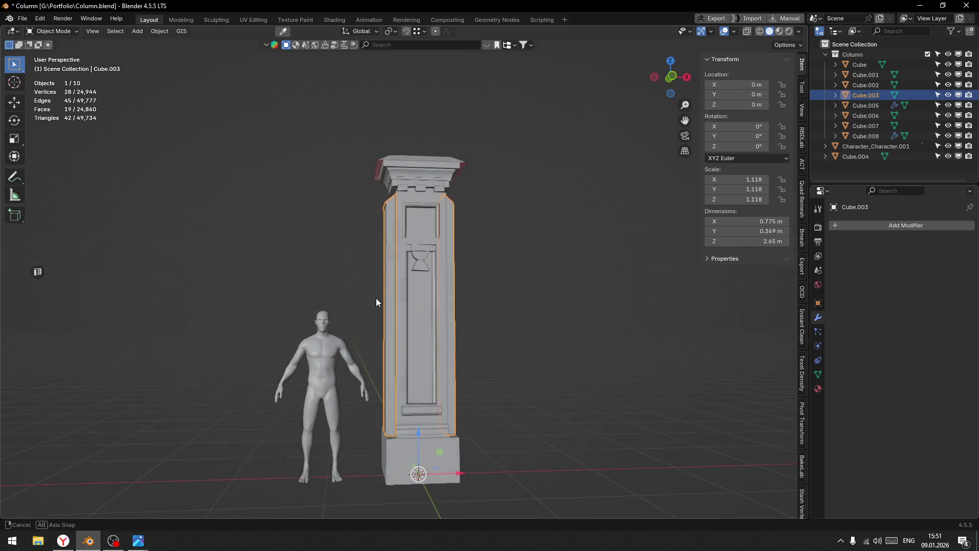
key("Tab")
left_click(521, 320)
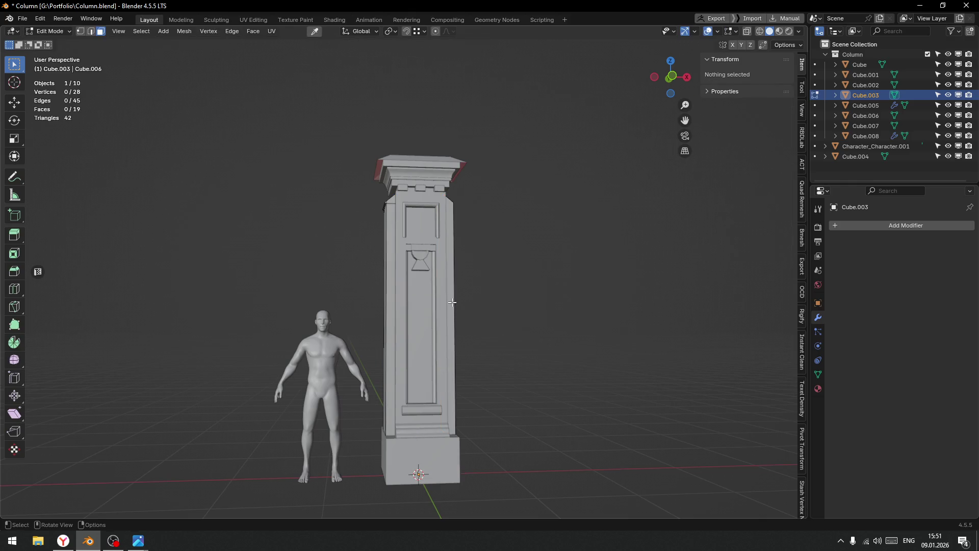
key("l")
key("x")
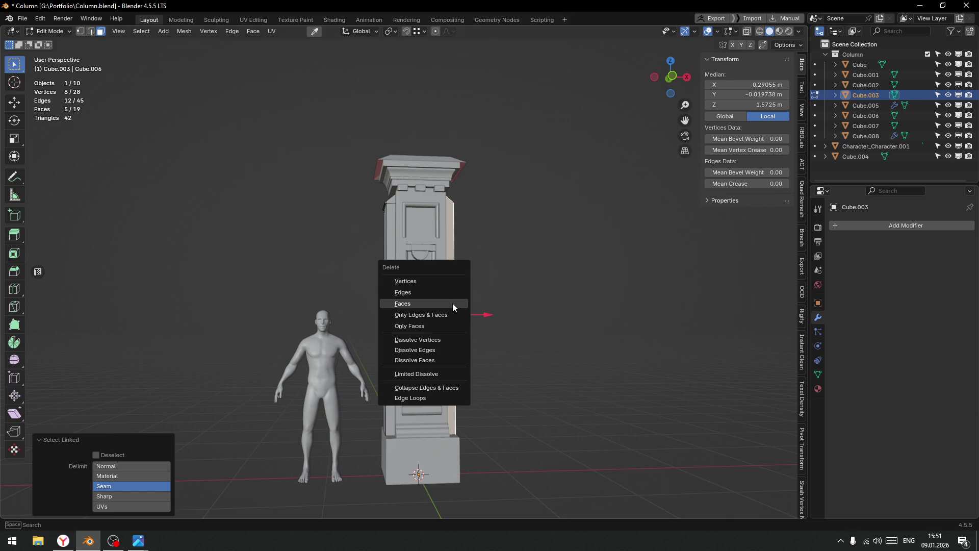
left_click(451, 303)
key("Tab")
left_click(390, 289)
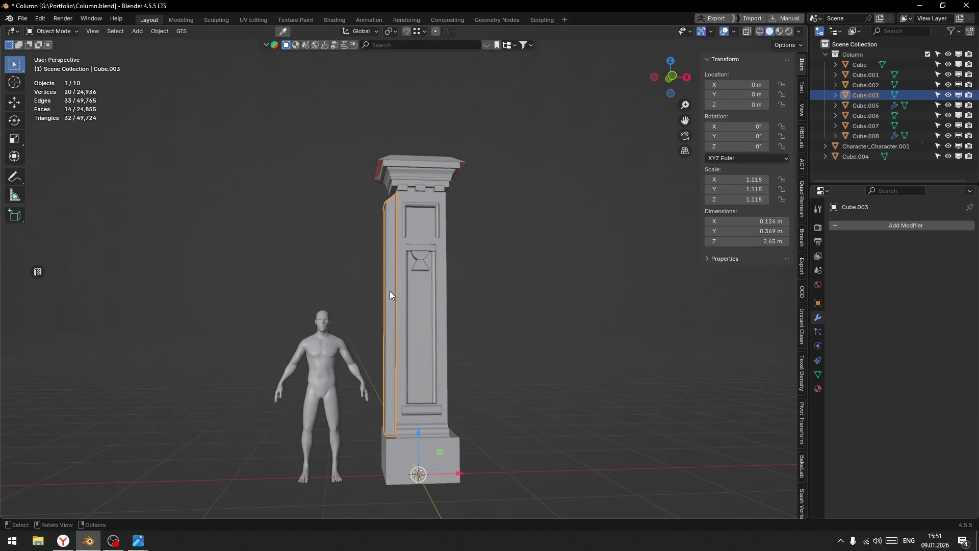
Add a Mirror modifier on the X axis and apply it to the mesh.
left_click(867, 225)
mouse_move(835, 222)
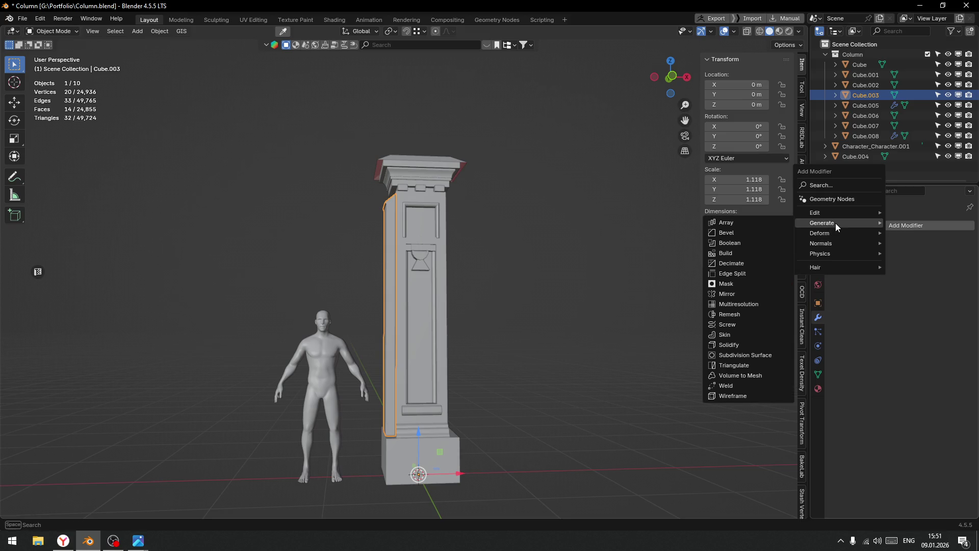
left_click(734, 300)
left_click(722, 343)
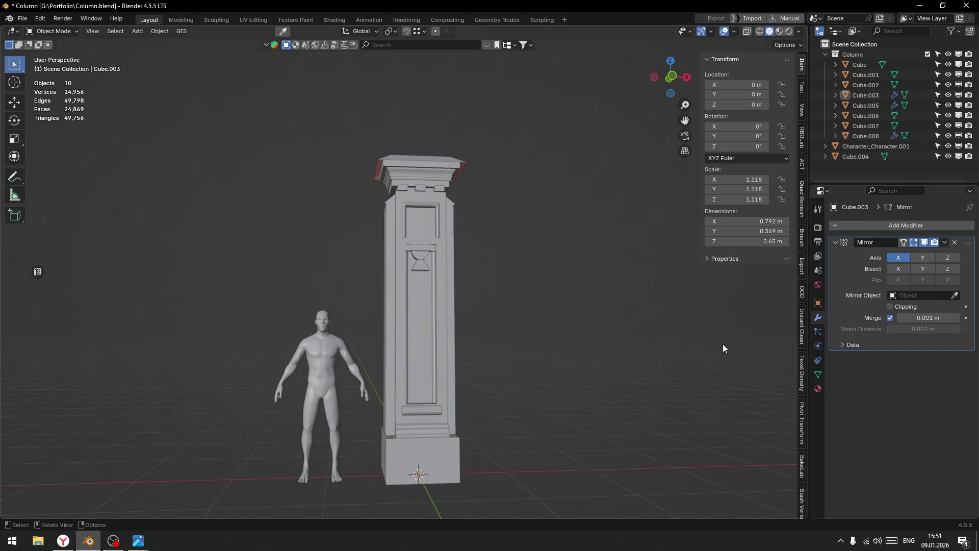
key("ctrl+a")
View the column from the front and enter Edit Mode with see-through wireframe shading.
left_click_drag(489, 355, 512, 356)
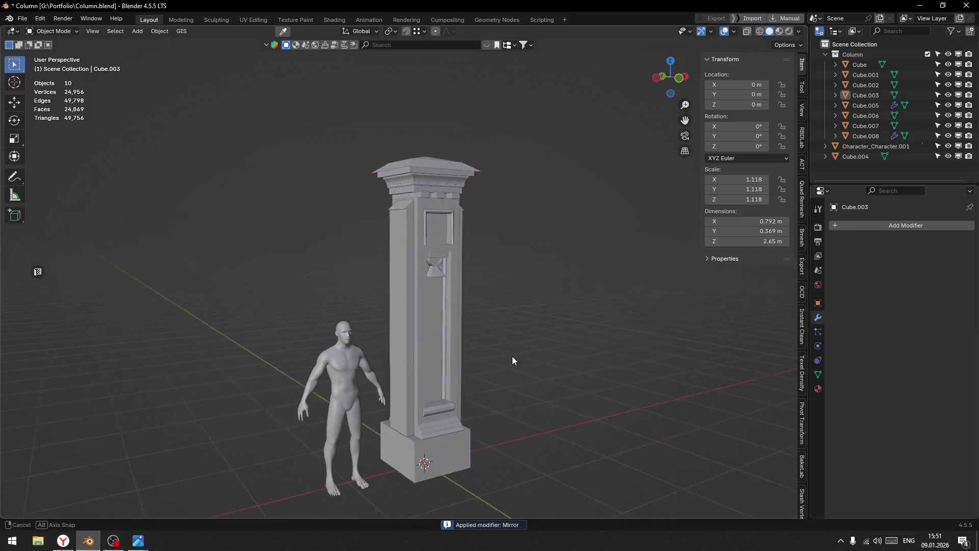
scroll("up", 3)
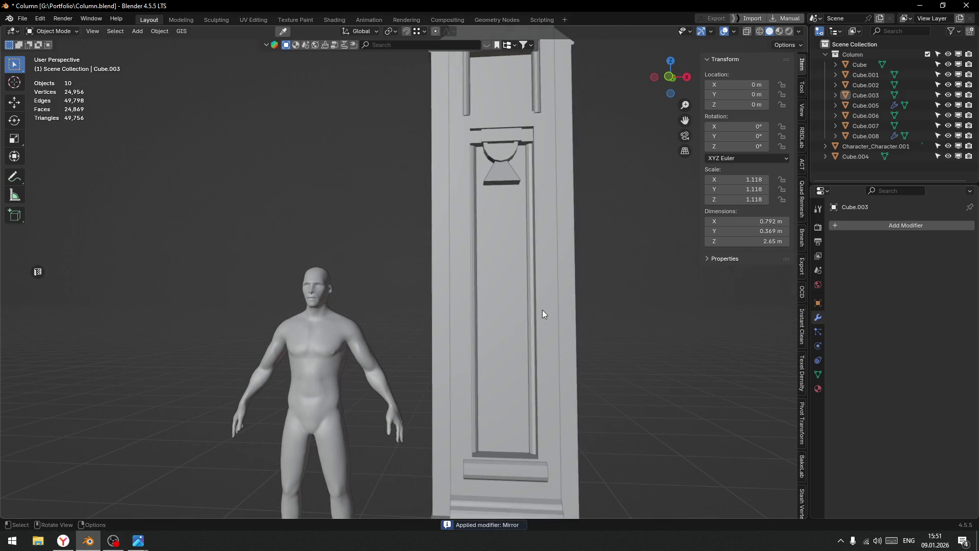
scroll("down", 3)
left_click_drag(450, 251, 484, 304)
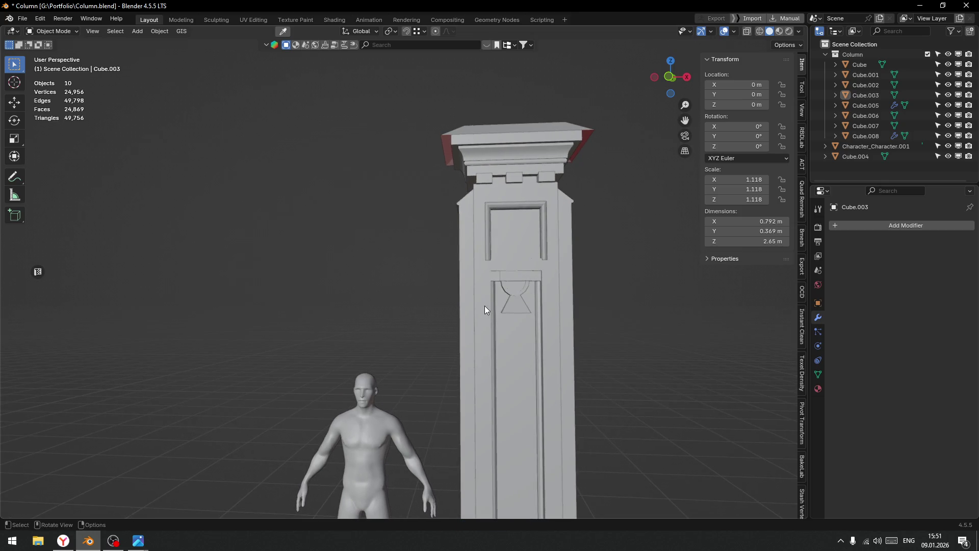
scroll("down", 3)
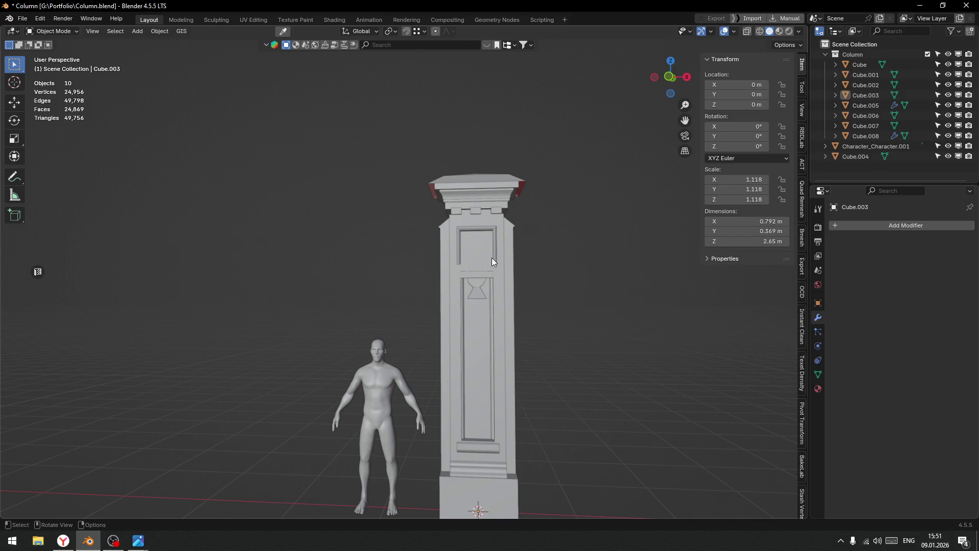
key("KP_1")
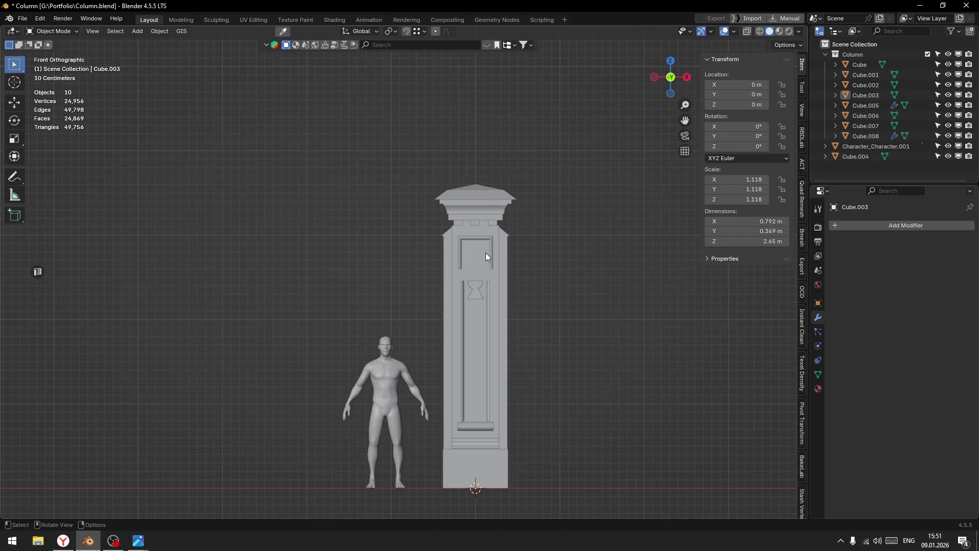
scroll("up", 3)
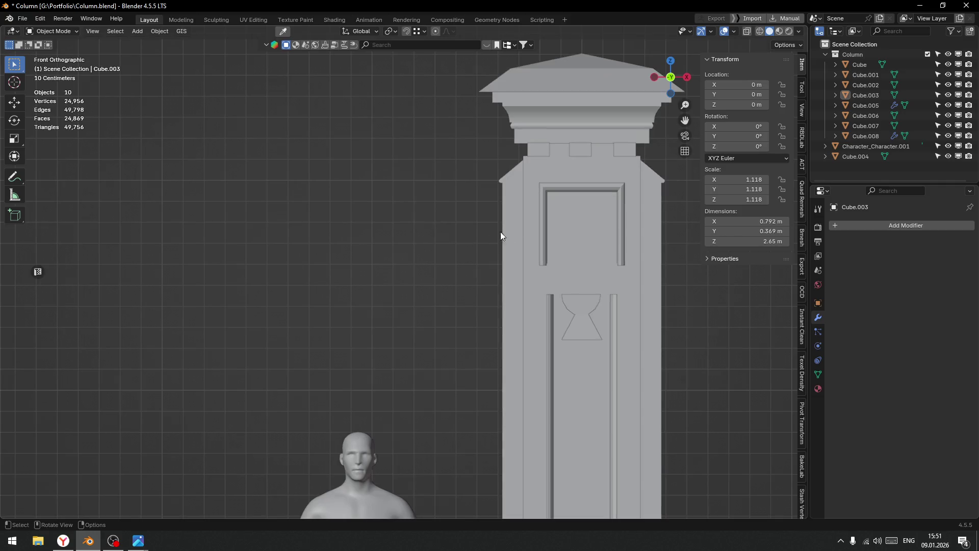
left_click(466, 258)
key("ctrl+Tab")
left_click(415, 252)
key("shift+z")
Lower the shoulder chamfer vertices slightly.
left_click_drag(411, 203, 688, 289)
left_click_drag(543, 185, 542, 196)
scroll("up", 3)
scroll("up", 3)
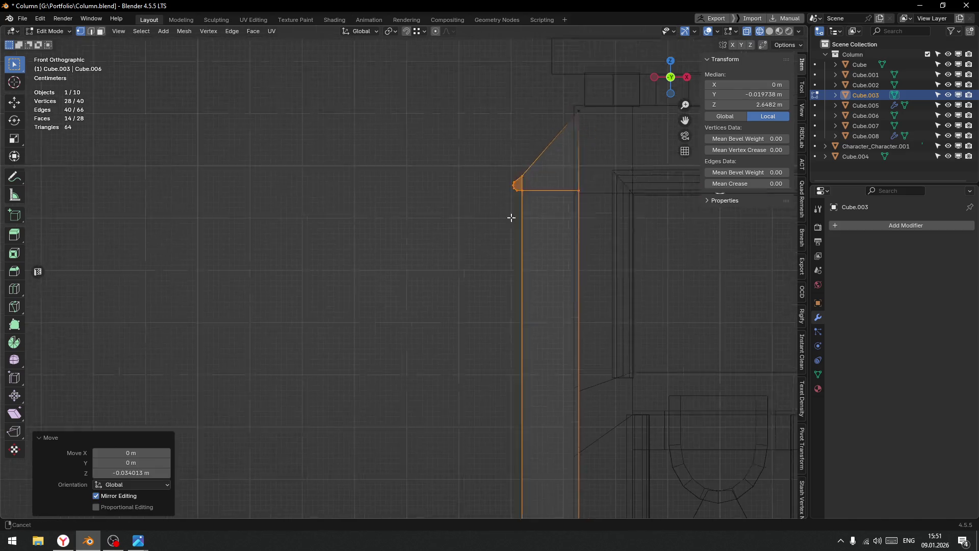
scroll("down", 3)
Subdivide the left and right diagonal shoulder edges at their midpoints.
key("ctrl+Tab")
left_click(462, 285)
key("shift+z")
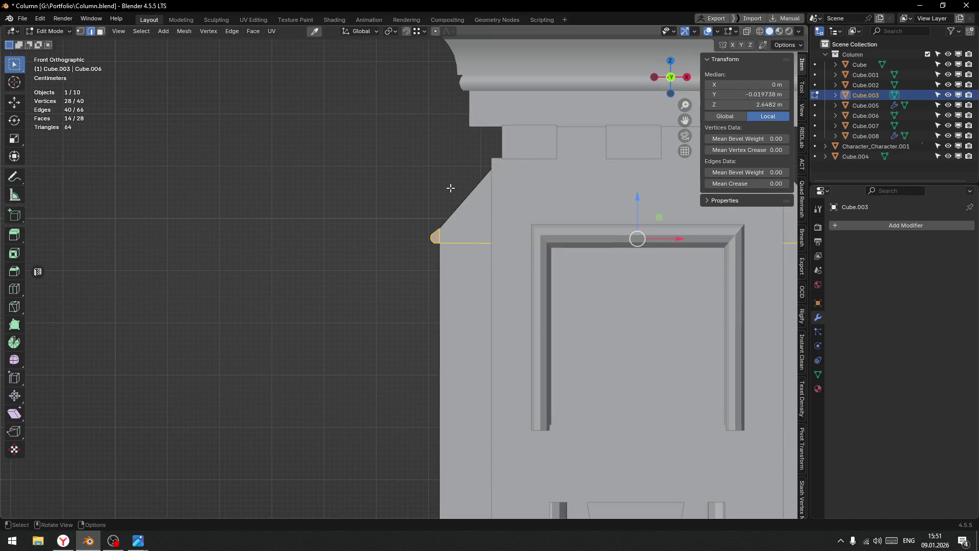
left_click(463, 202)
scroll("down", 3)
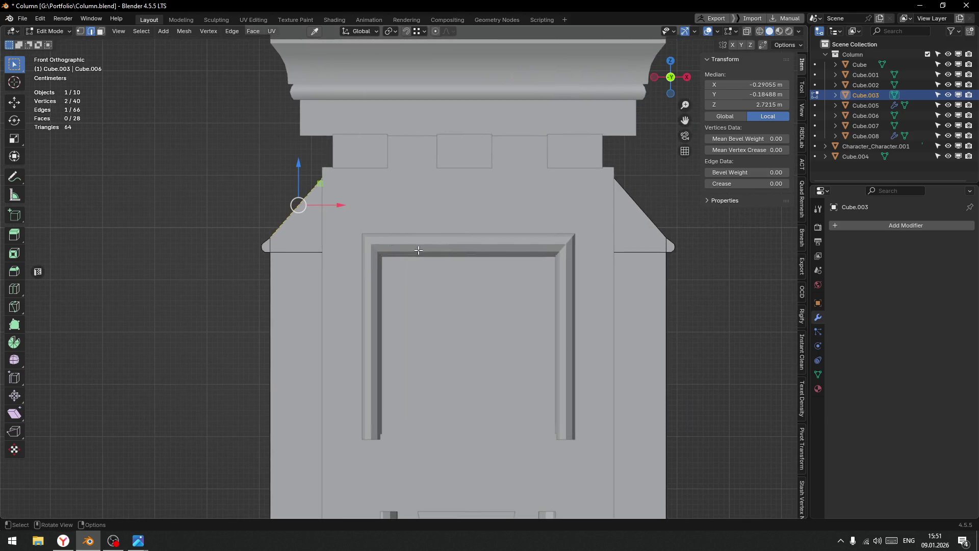
key("shift+z")
left_click_drag(261, 188, 310, 216)
left_click_drag(662, 197, 612, 219)
right_click(559, 211)
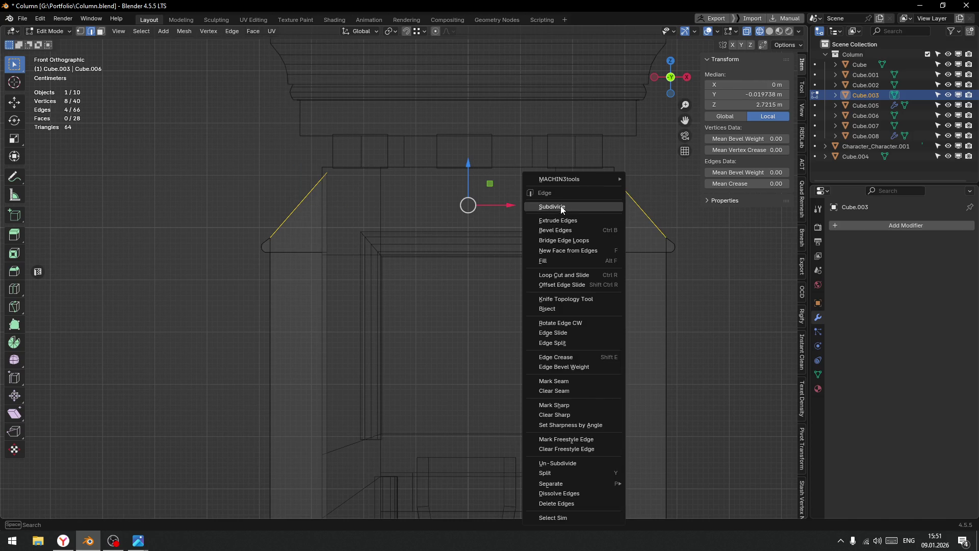
left_click(560, 206)
Scale both slope midpoints slightly inward on X and lower them a little.
key("ctrl+Tab")
left_click(433, 229)
left_click_drag(272, 185, 327, 219)
key("ctrl+shift+m")
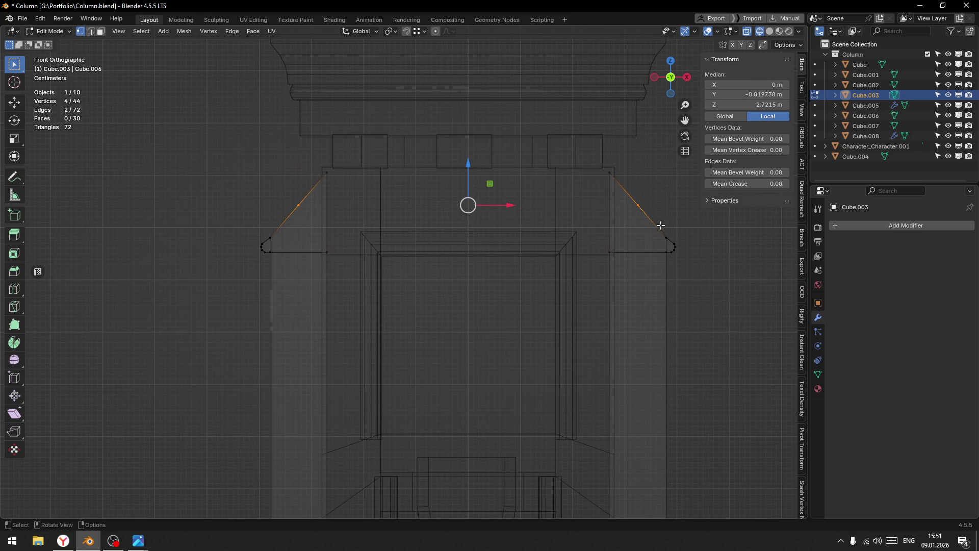
key("s")
key("x")
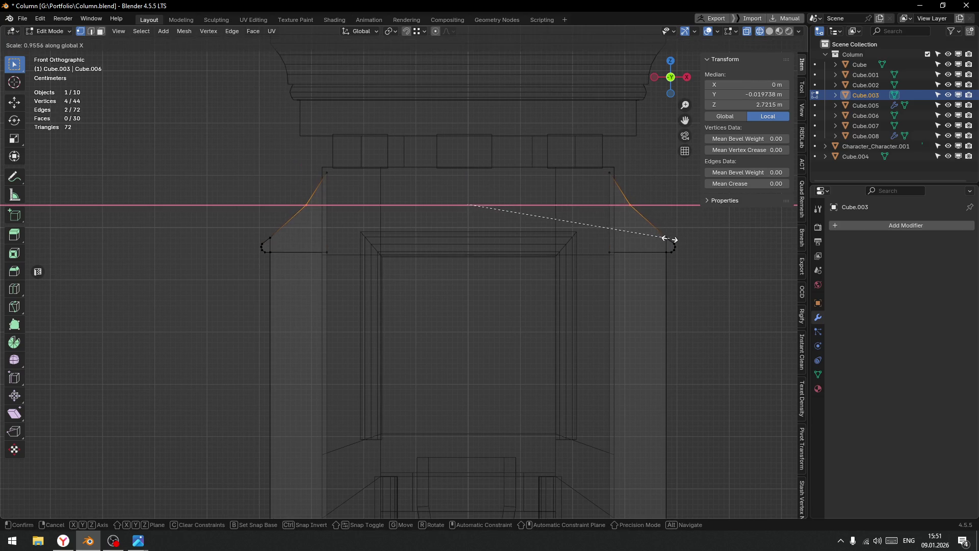
left_click(667, 238)
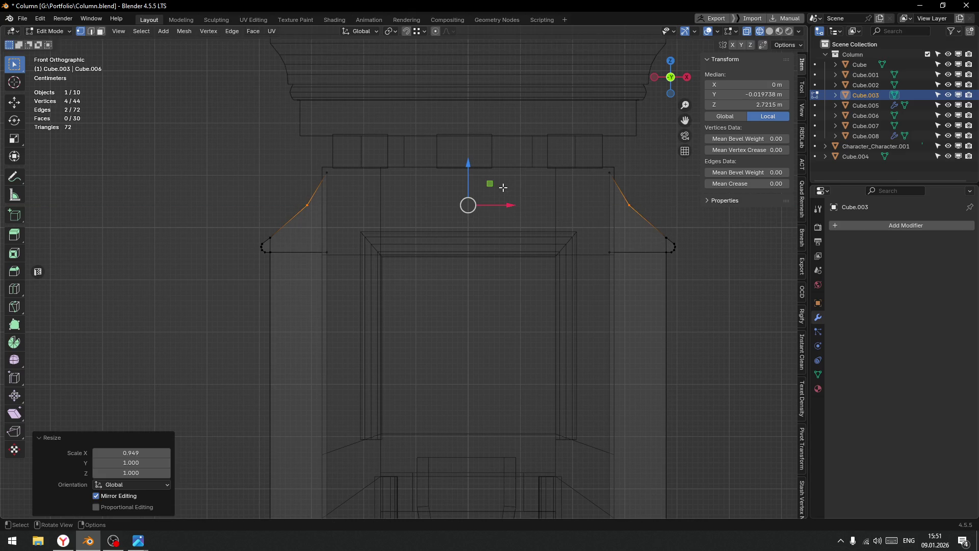
left_click_drag(469, 165, 469, 179)
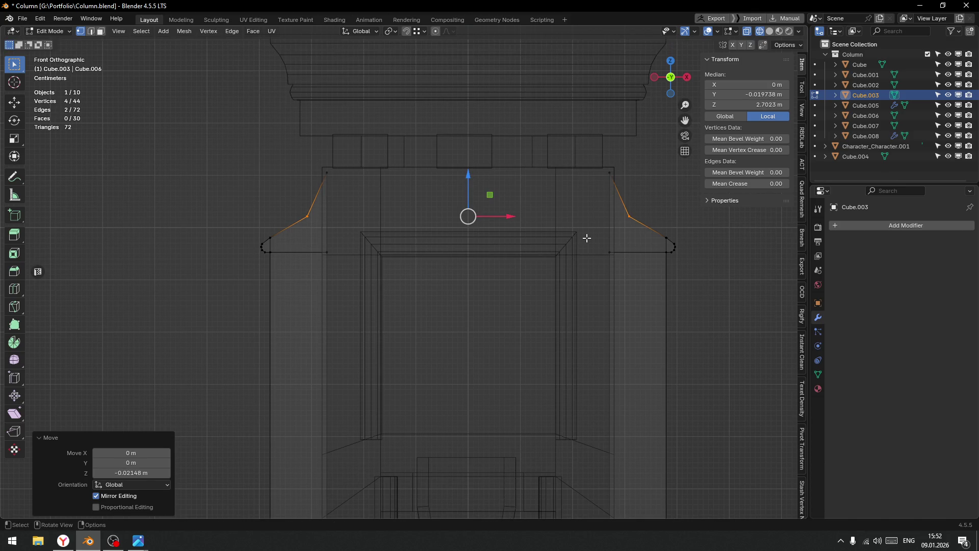
key("s")
key("x")
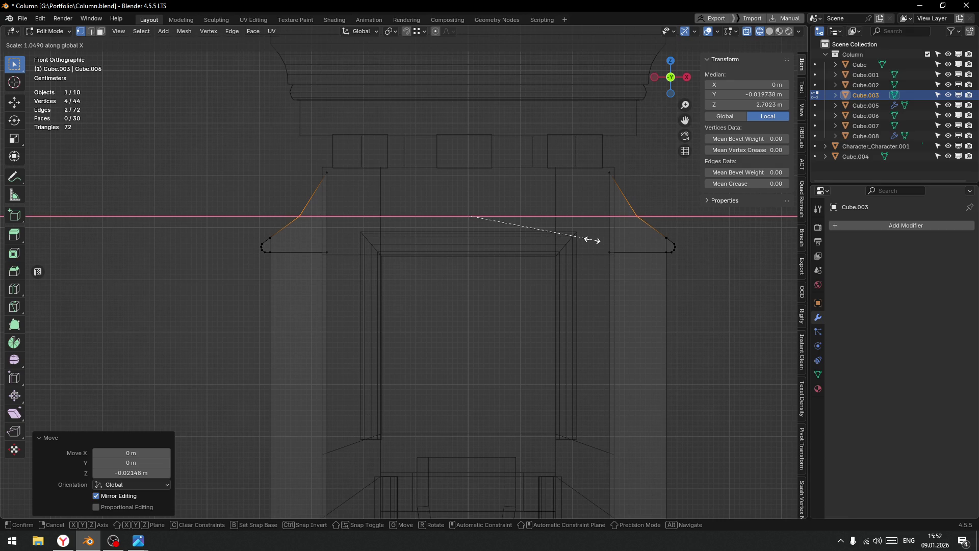
key("Escape")
Check the shoulder shape in solid shading, then re-enter Edit Mode in wireframe.
key("Tab")
left_click(582, 241)
scroll("down", 3)
scroll("up", 3)
key("shift+z")
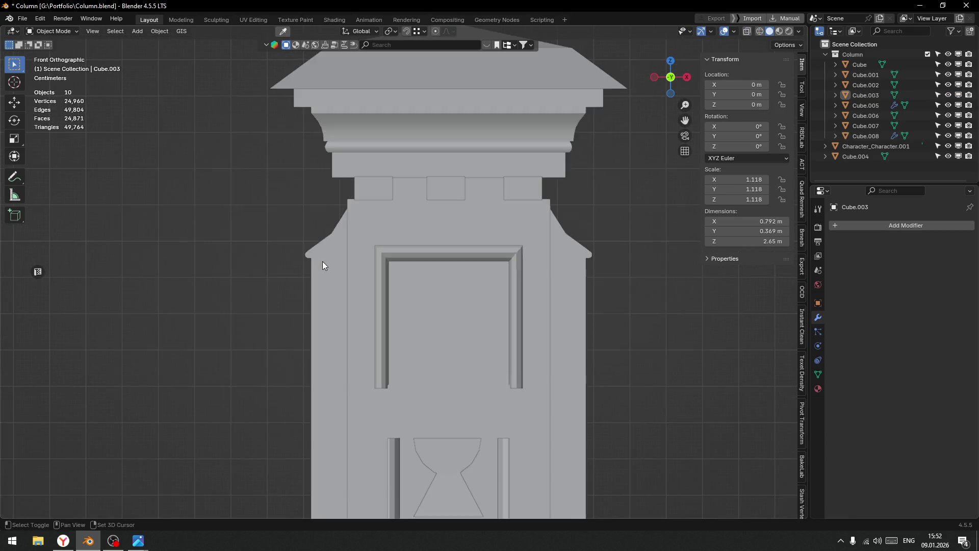
left_click(326, 237)
key("Tab")
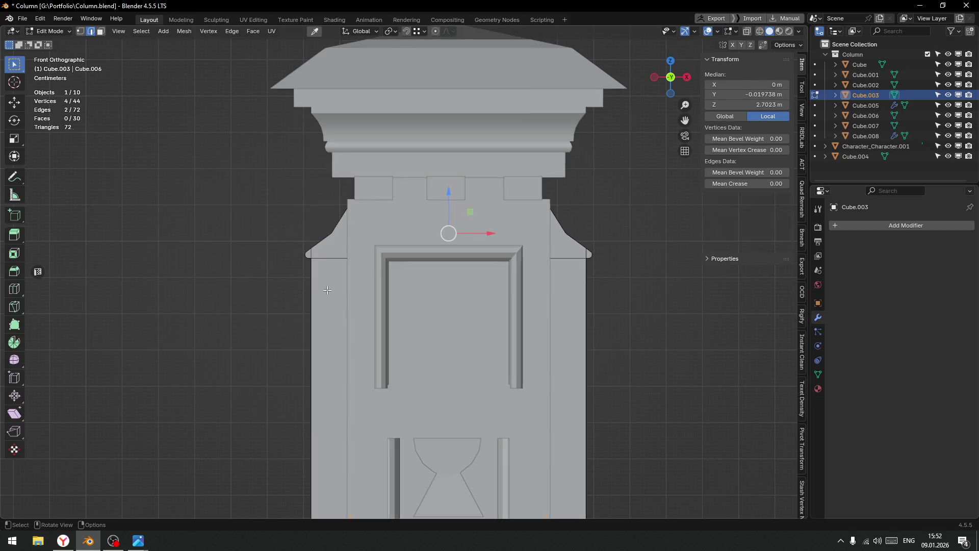
key("shift+z")
Bevel both shoulder edges with one 0.0269 m segment and return to Object Mode.
left_click(331, 233)
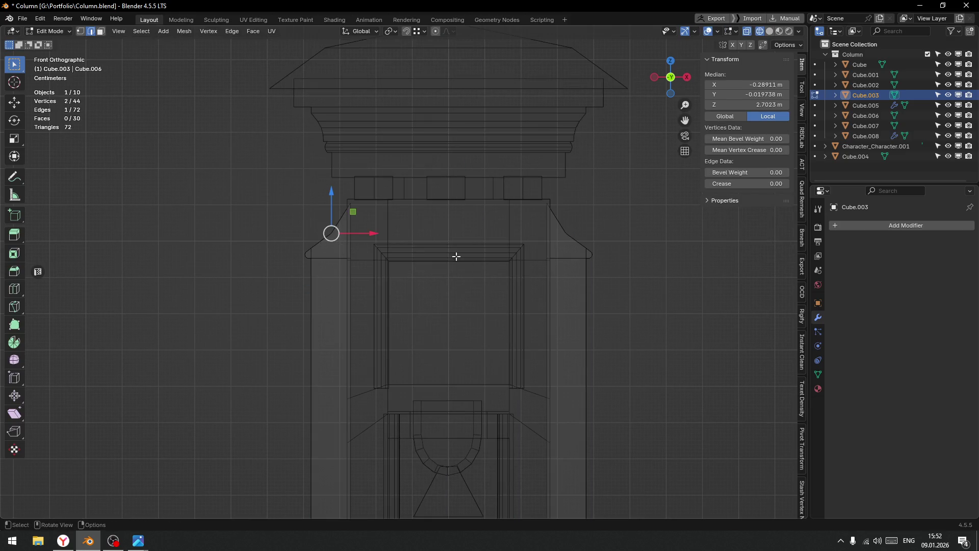
left_click(571, 244)
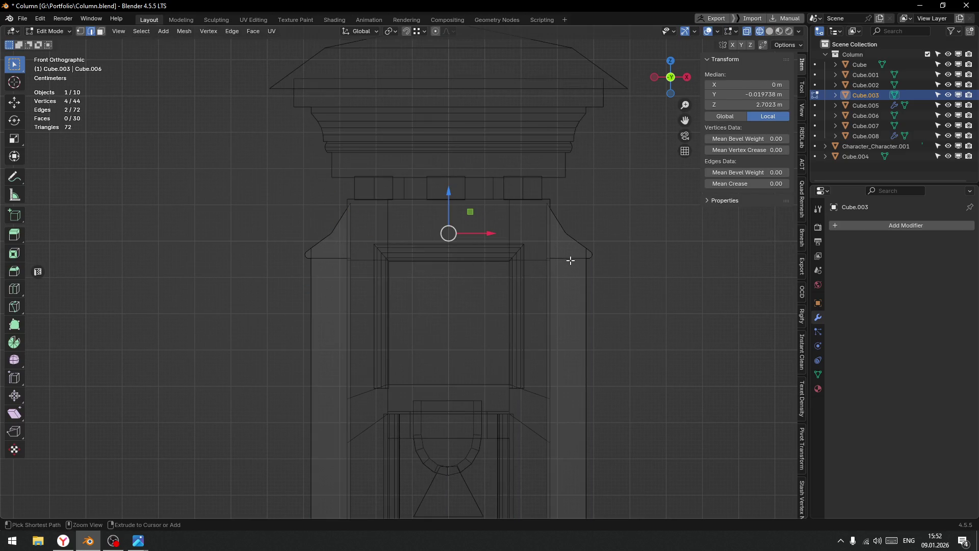
key("ctrl+b")
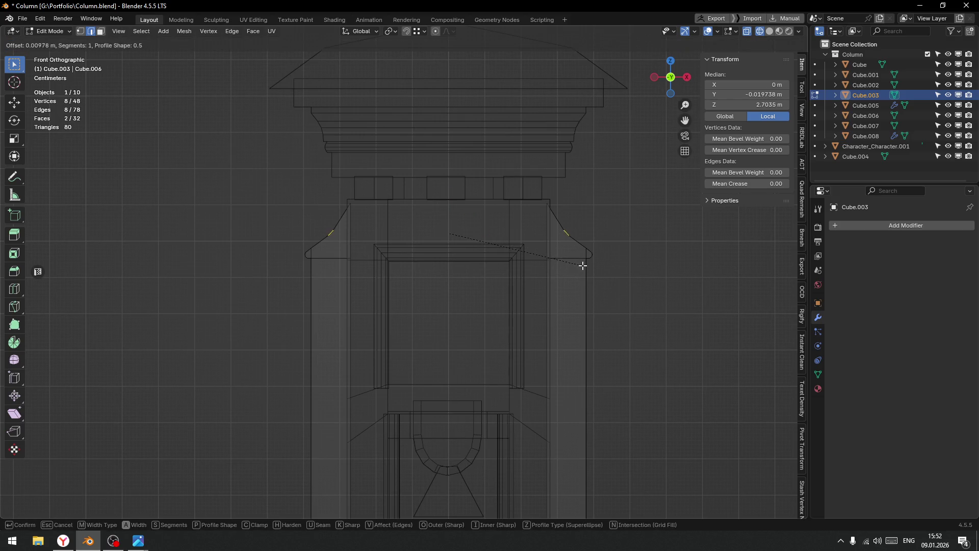
left_click(588, 267)
key("ctrl+Tab")
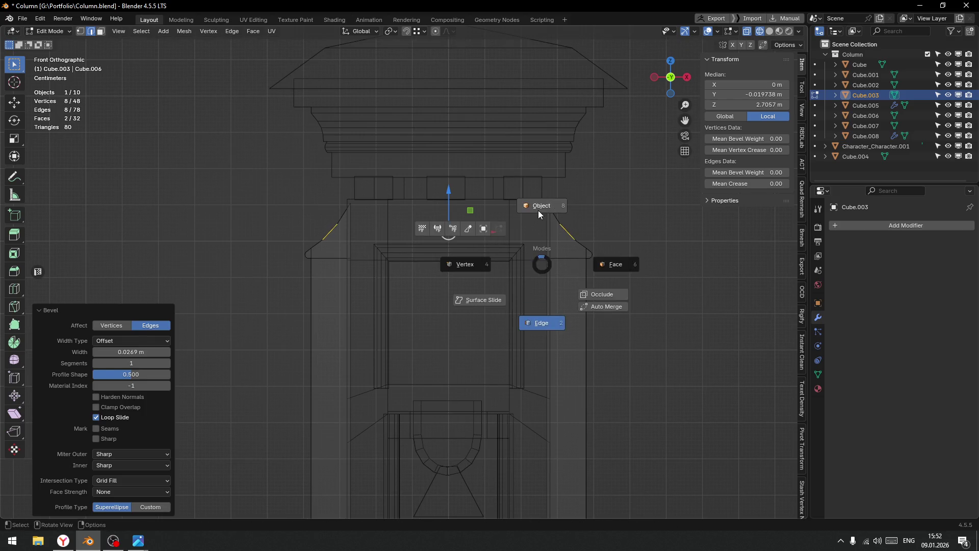
left_click(538, 210)
scroll("down", 3)
left_click_drag(537, 311, 524, 324)
key("shift+z")
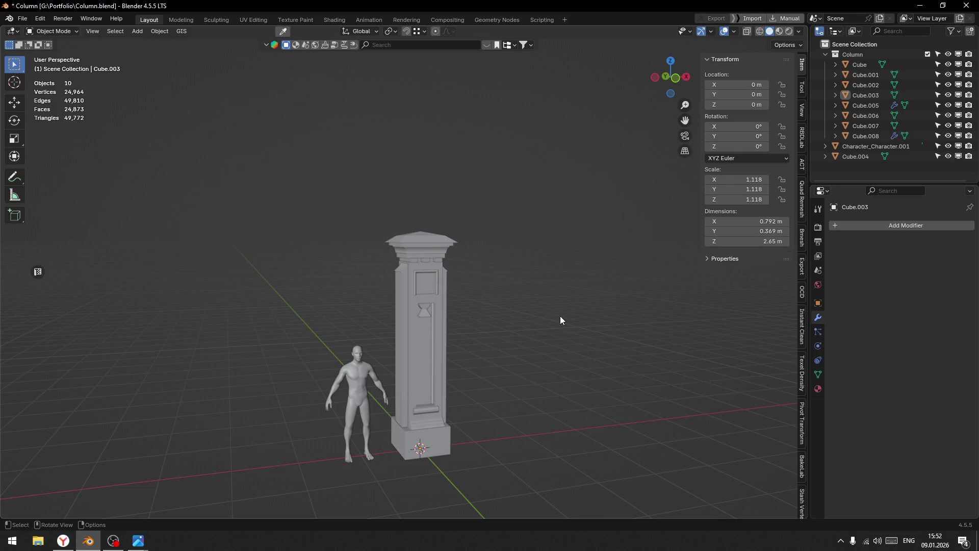
scroll("up", 3)
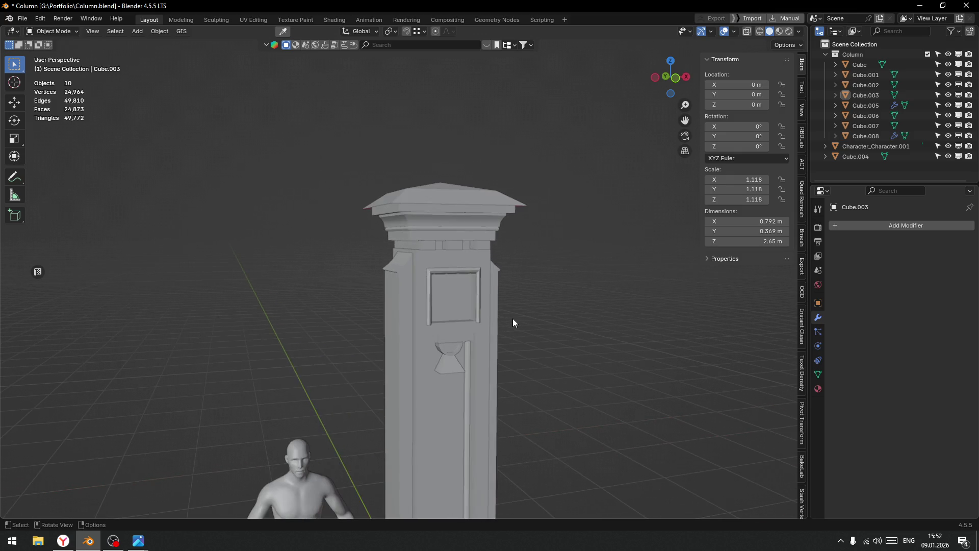
scroll("down", 3)
left_click_drag(556, 342, 528, 305)
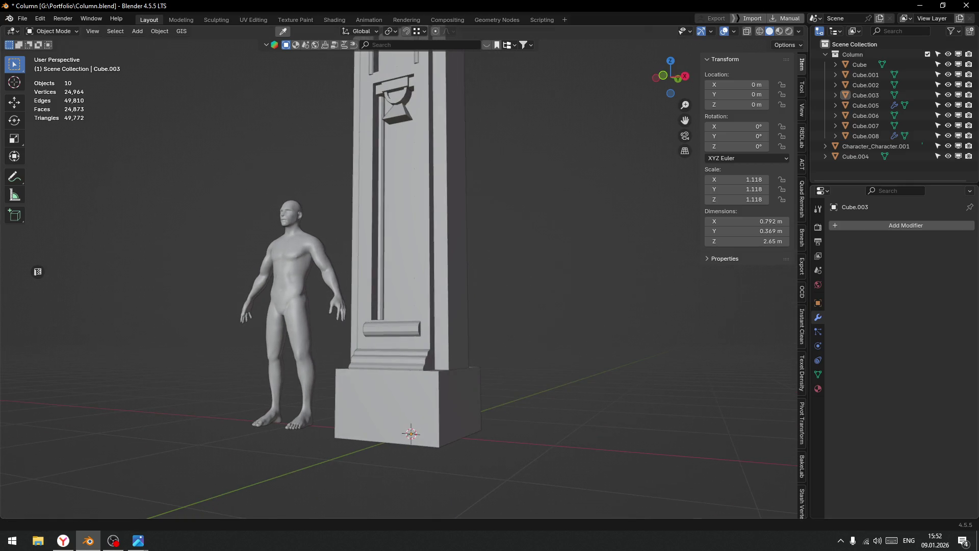
key("alt+Tab")
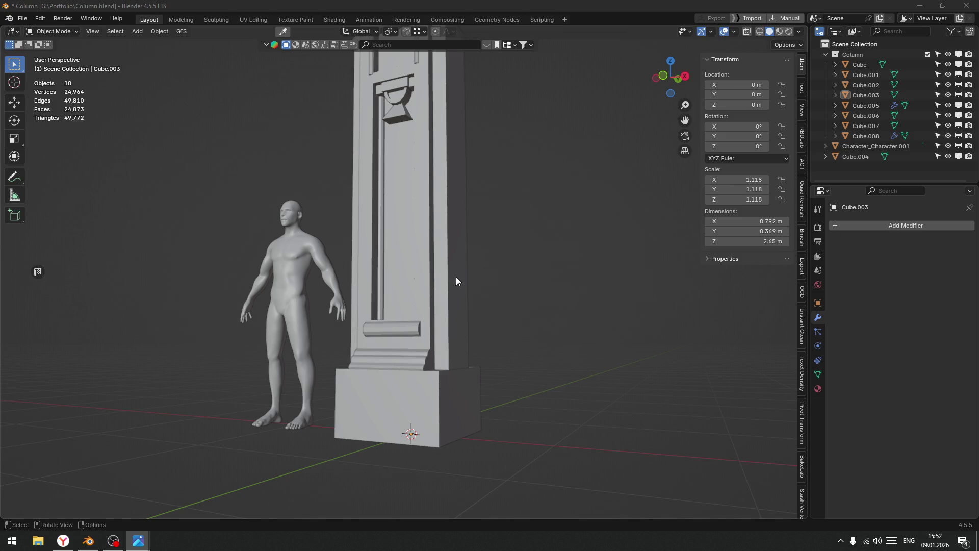
scroll("down", 3)
left_click_drag(424, 231, 438, 232)
scroll("up", 3)
Apply Shade Auto Smooth at 30° to the emblem piece Cube.004.
scroll("down", 3)
left_click(493, 225)
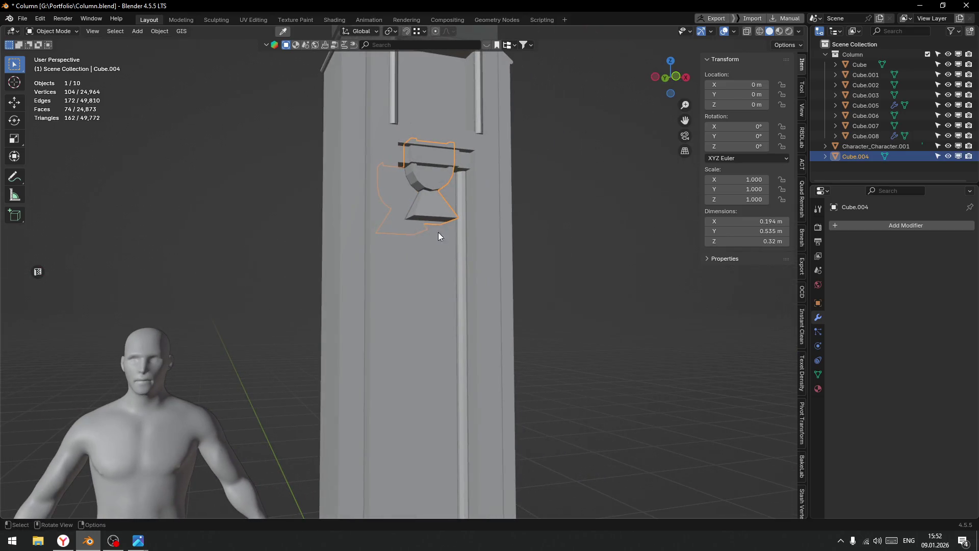
right_click(439, 197)
left_click(406, 187)
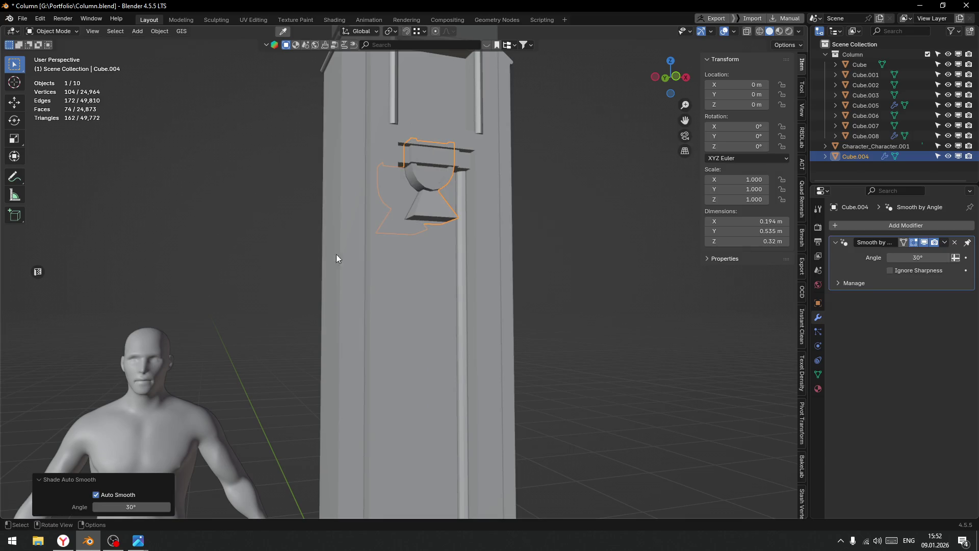
left_click(663, 335)
left_click_drag(663, 335, 471, 321)
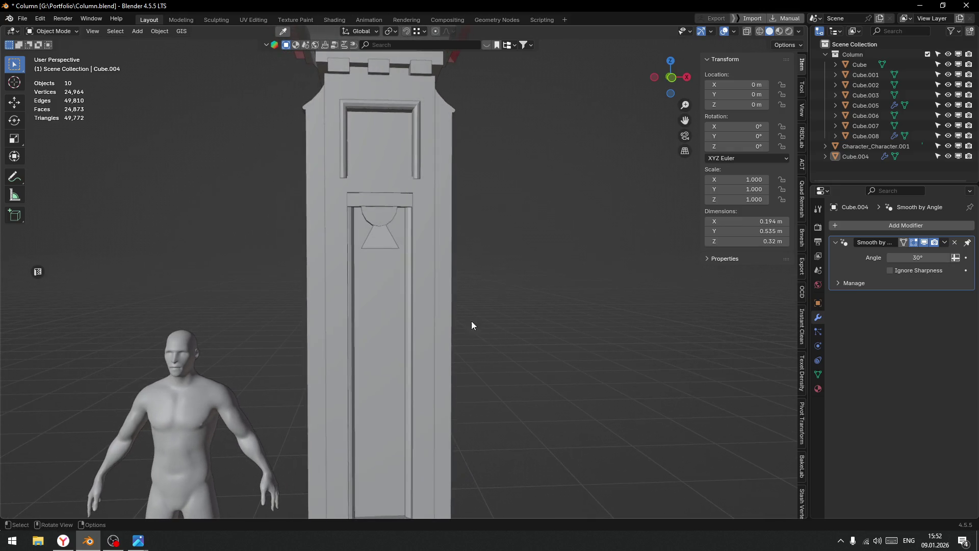
scroll("up", 3)
Switch Cube.004 briefly into Sculpt Mode, back to Object Mode, and view the whole column.
key("ctrl+Tab")
left_click(382, 316)
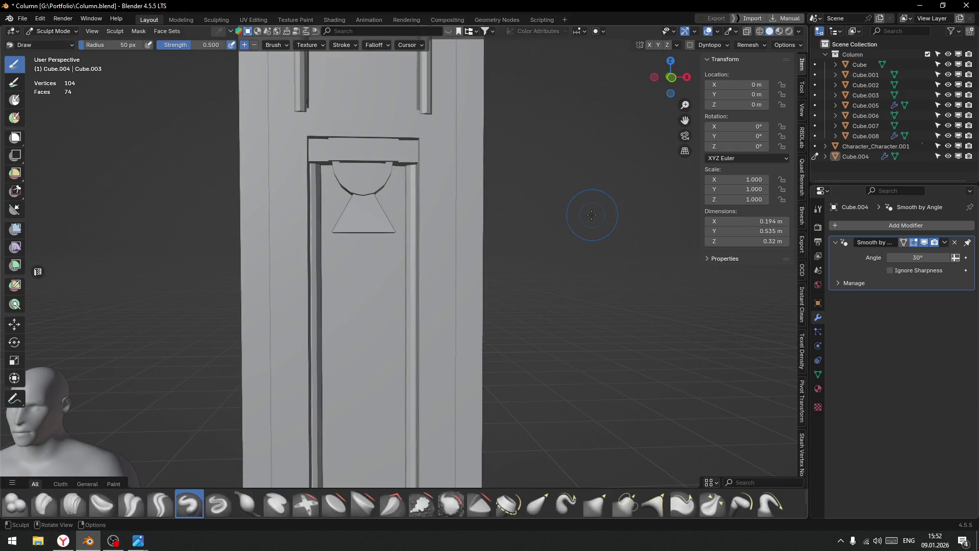
key("ctrl+Tab")
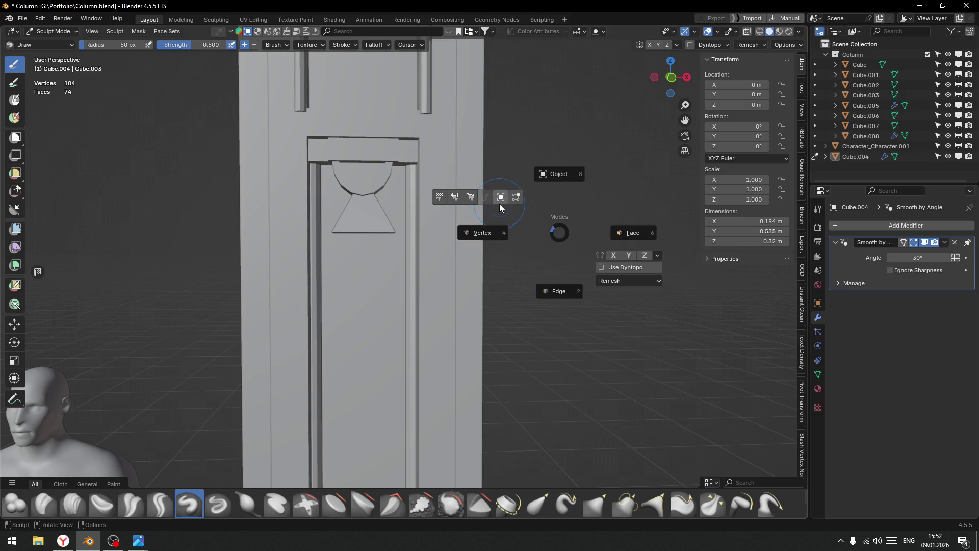
left_click(551, 176)
scroll("down", 3)
left_click_drag(520, 314, 508, 285)
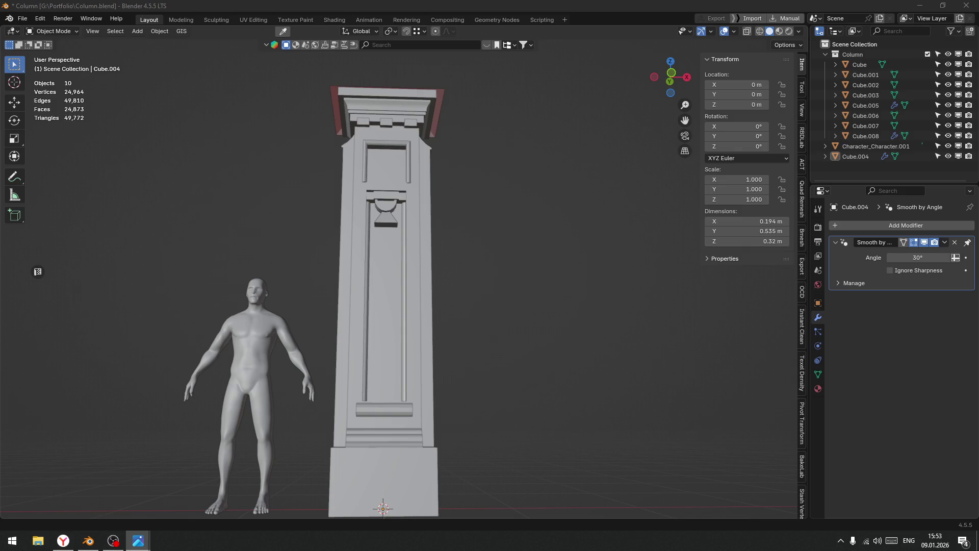
left_click_drag(504, 437, 498, 320)
scroll("up", 3)
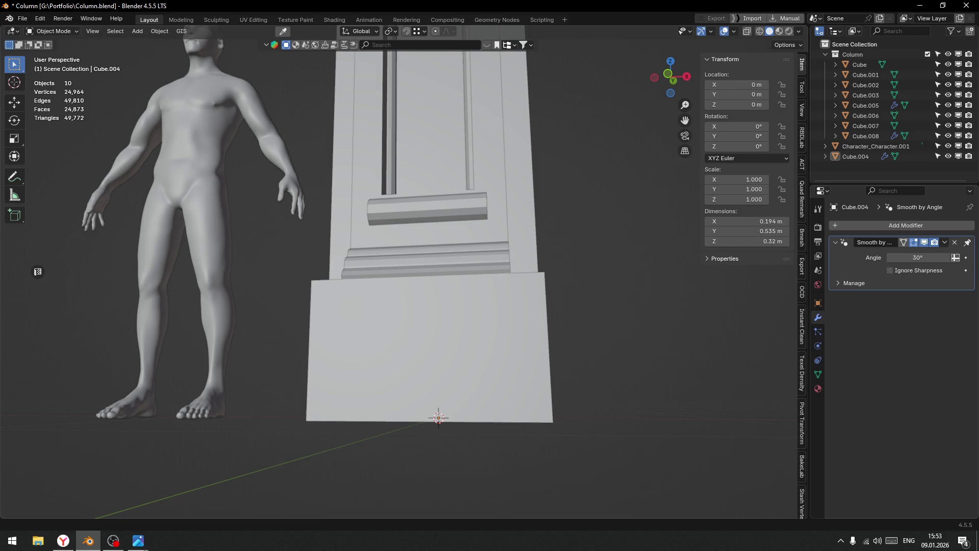
key("alt+Tab")
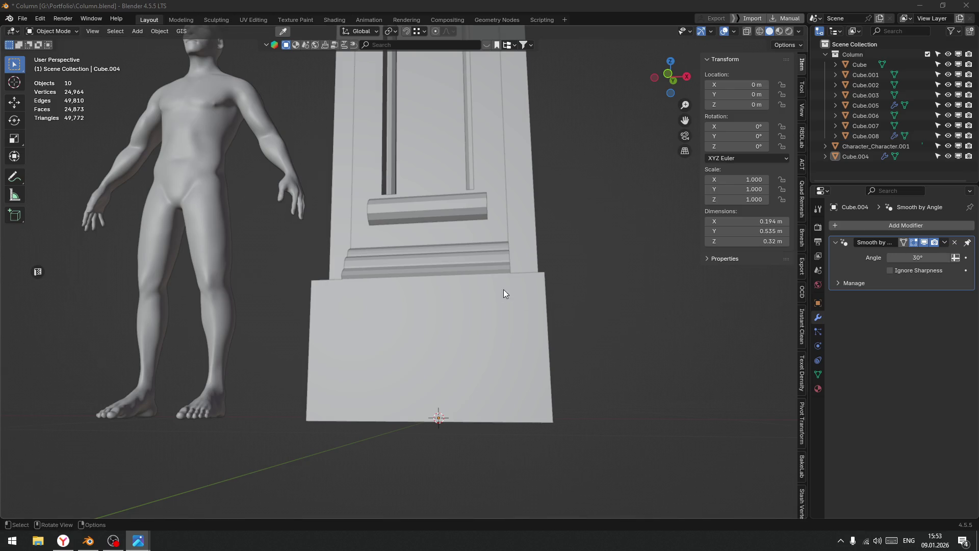
left_click_drag(521, 274, 565, 292)
left_click_drag(507, 338, 525, 312)
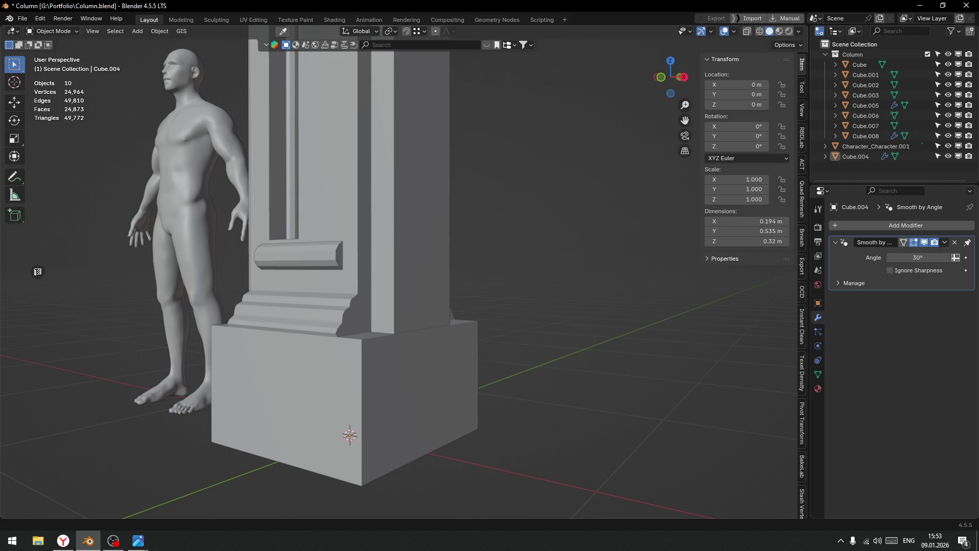
scroll("down", 3)
left_click_drag(383, 321, 444, 351)
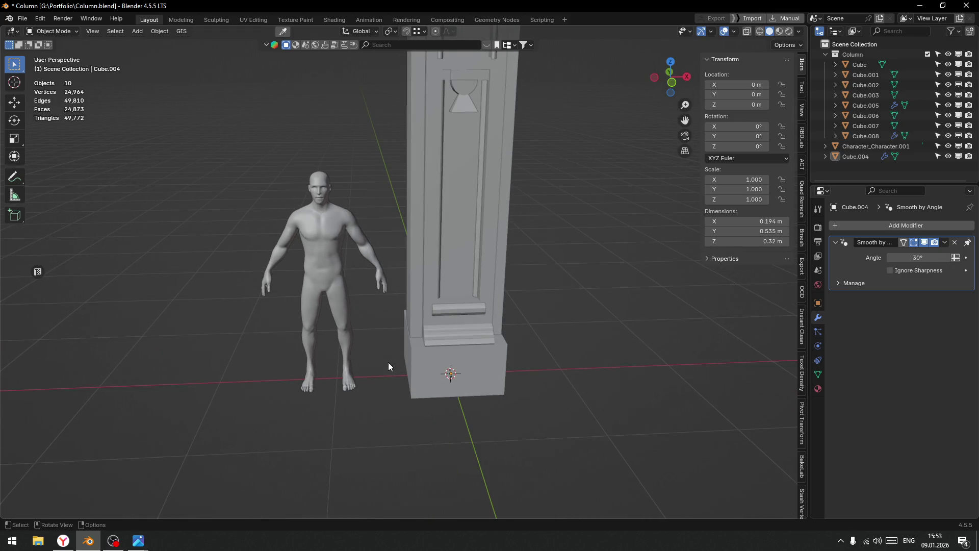
scroll("up", 3)
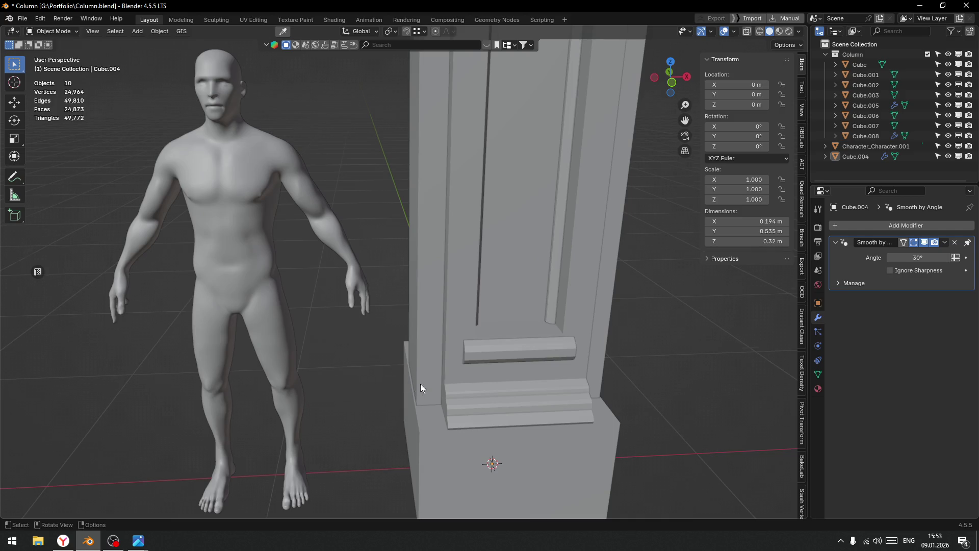
left_click_drag(420, 383, 563, 367)
scroll("up", 3)
left_click_drag(637, 308, 476, 321)
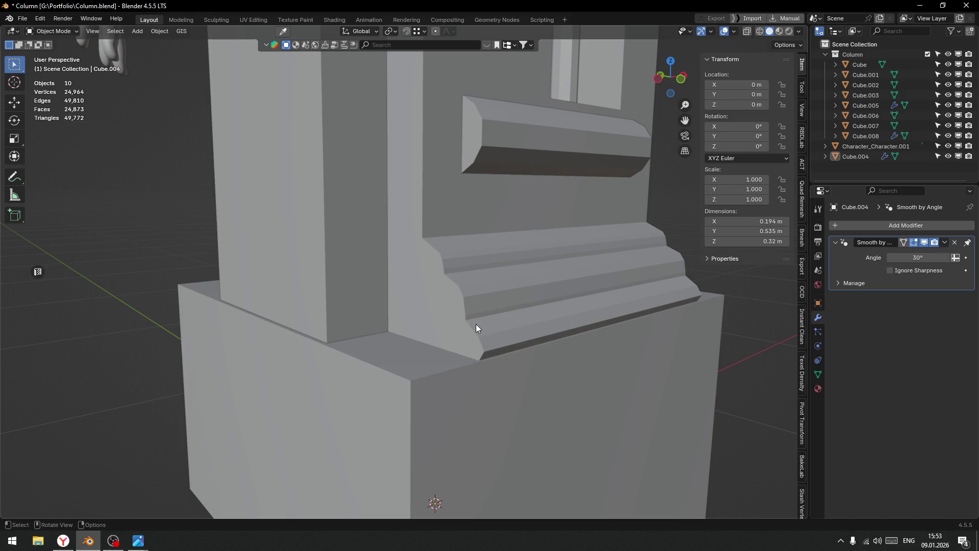
scroll("down", 3)
left_click_drag(474, 323, 409, 309)
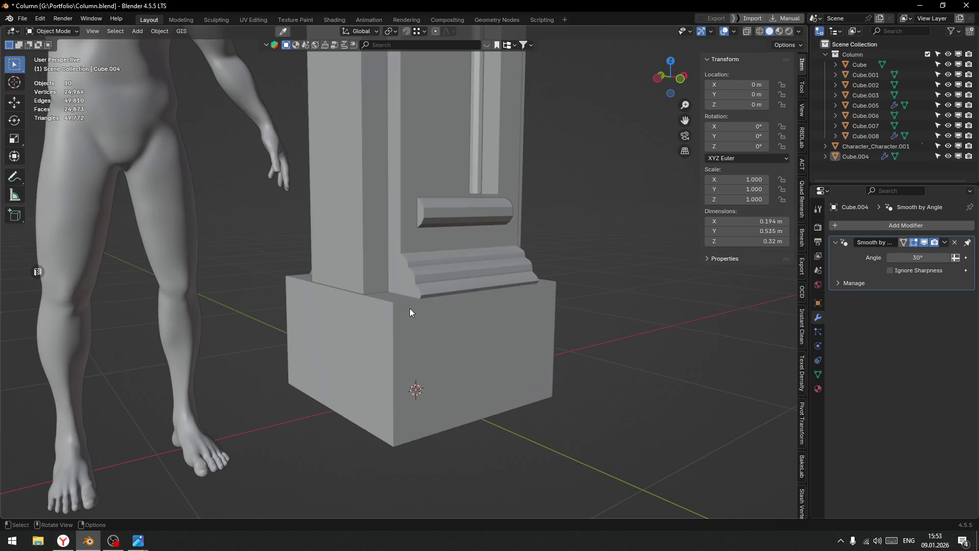
left_click(400, 276)
scroll("up", 3)
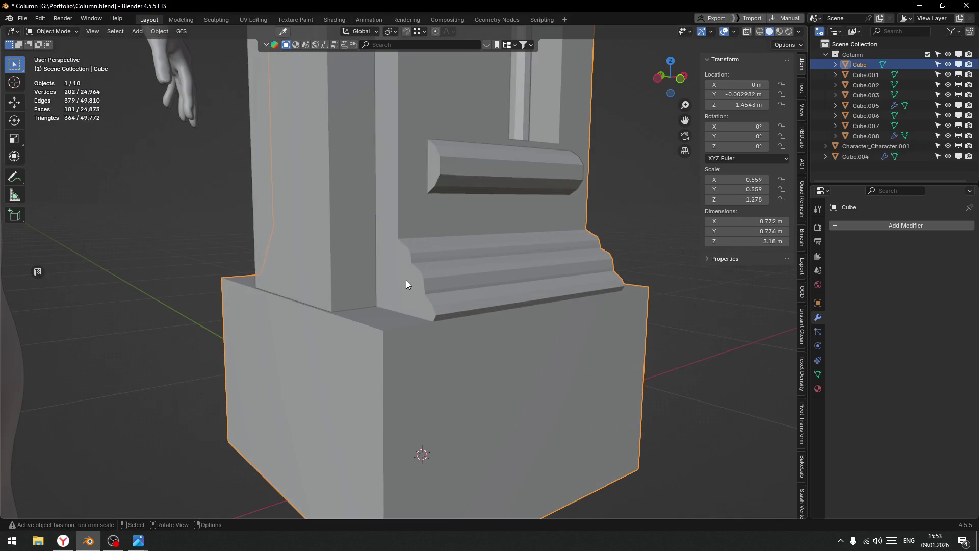
Dissolve the extra edges at the stepped base molding's corner in edge select mode.
key("ctrl+Tab")
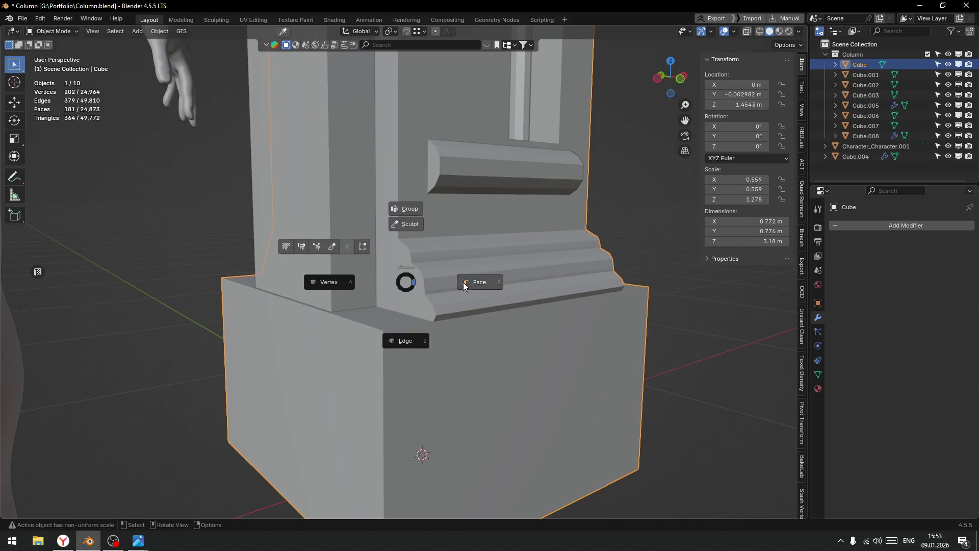
left_click(418, 295)
scroll("down", 3)
left_click_drag(446, 317, 387, 329)
scroll("up", 3)
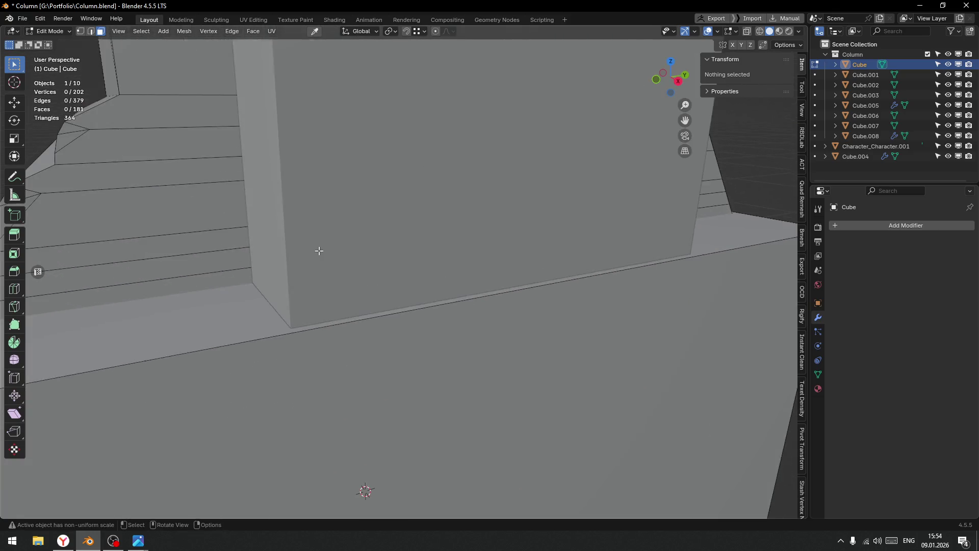
key("ctrl+Tab")
left_click(570, 312)
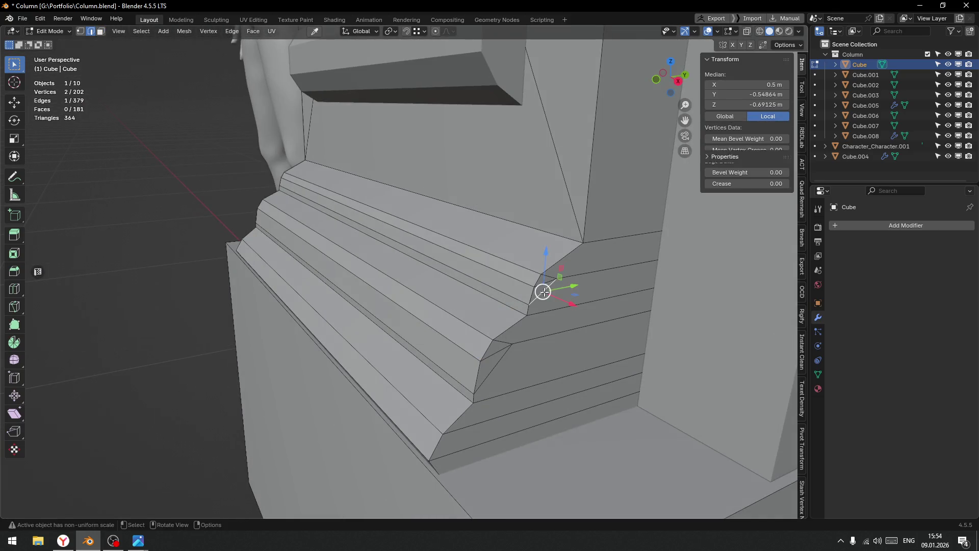
left_click(542, 287)
left_click(504, 337)
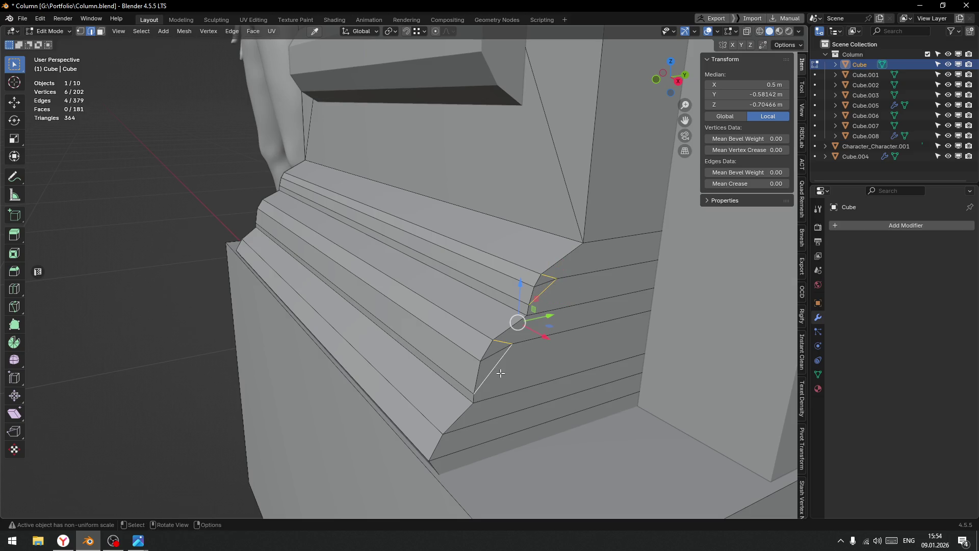
key("ctrl+x")
scroll("down", 3)
left_click_drag(557, 354, 662, 332)
scroll("down", 3)
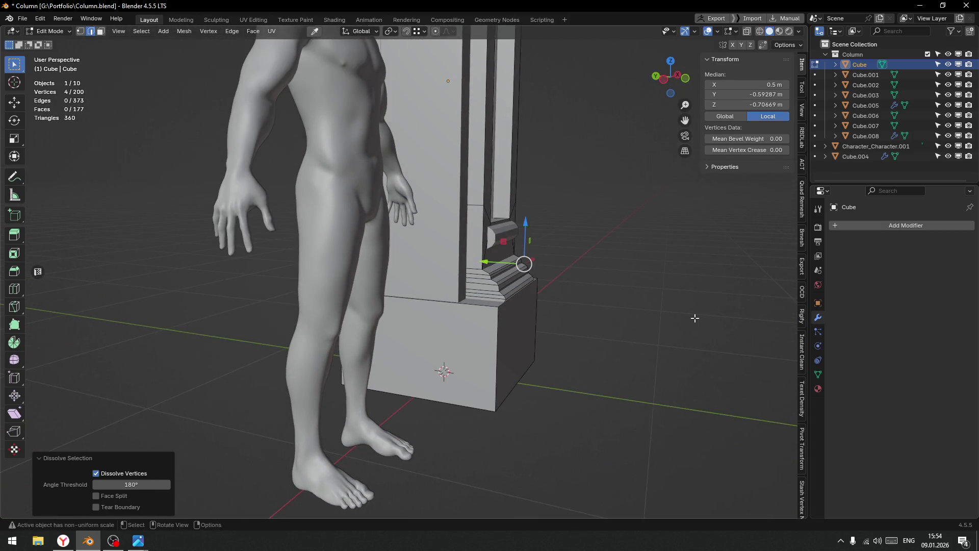
In straight side view with X-ray on, box-select the column's right half and plinth.
key("KP_1")
key("KP_3")
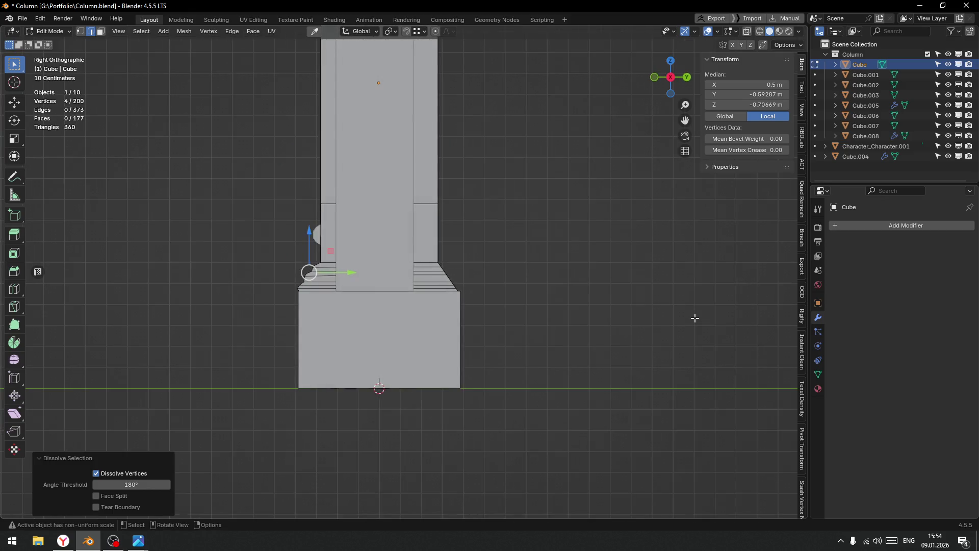
key("z")
left_click(790, 331)
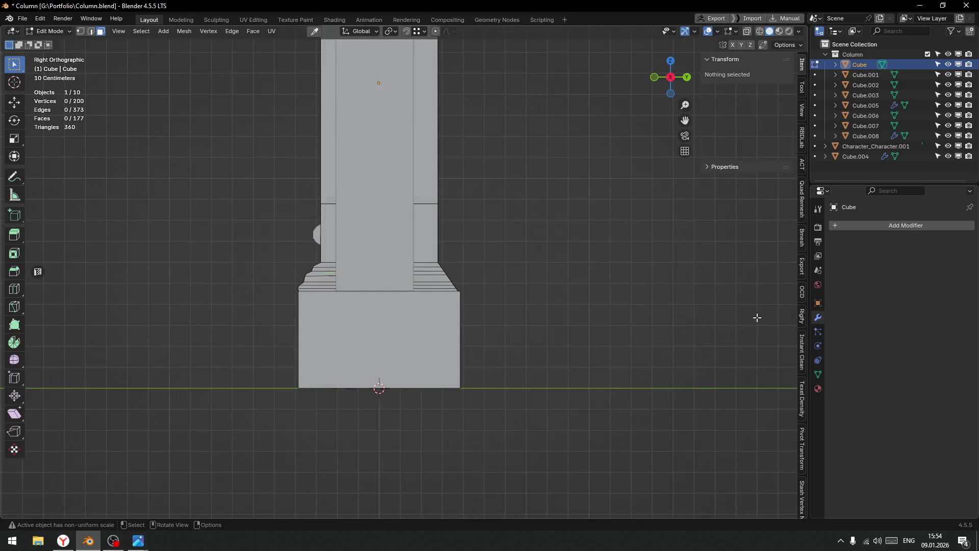
key("alt+z")
scroll("down", 3)
left_click_drag(512, 102, 389, 498)
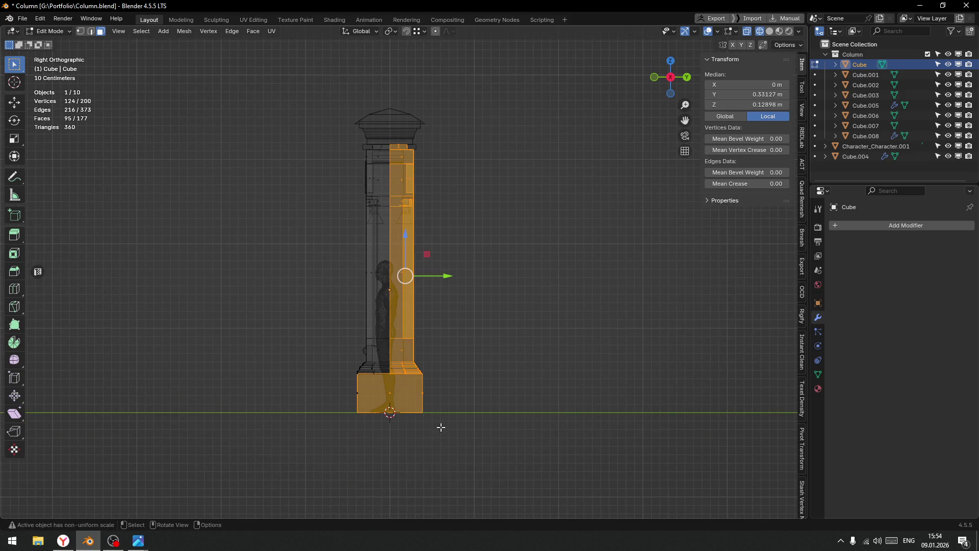
Remove the plinth block from the selection, turn X-ray off and return to Object Mode.
scroll("up", 3)
left_click_drag(279, 429, 448, 503)
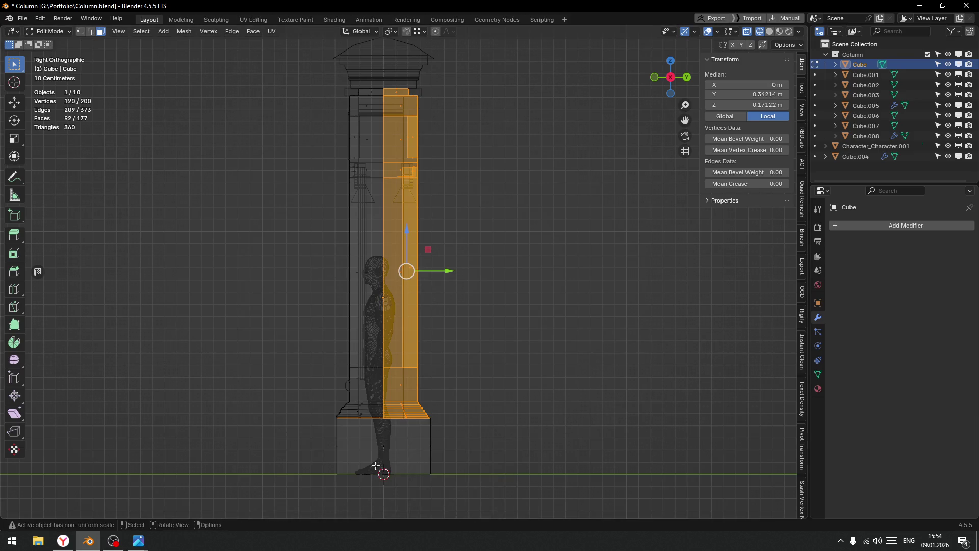
left_click_drag(313, 388, 379, 470)
scroll("up", 3)
scroll("up", 3)
left_click_drag(376, 353, 420, 402)
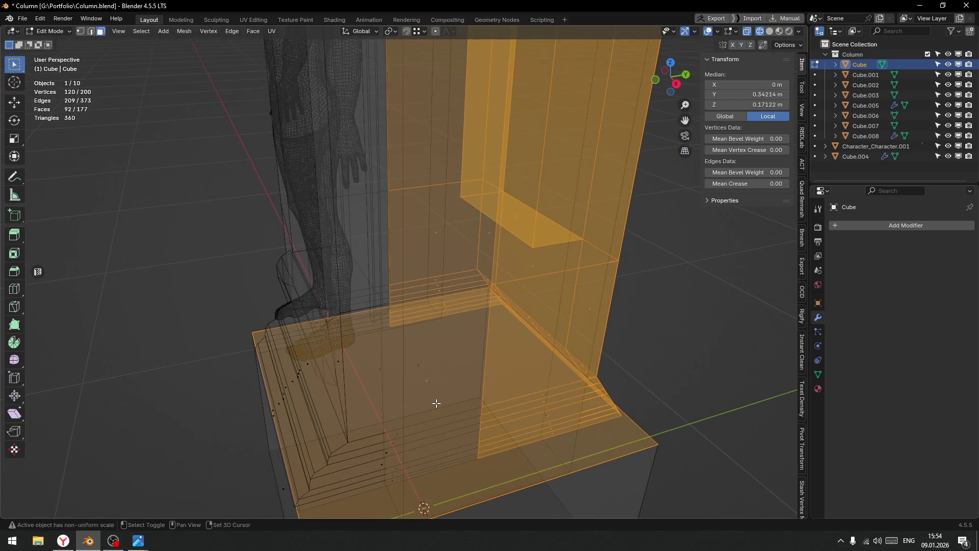
left_click(413, 363)
scroll("down", 3)
left_click_drag(414, 363, 409, 365)
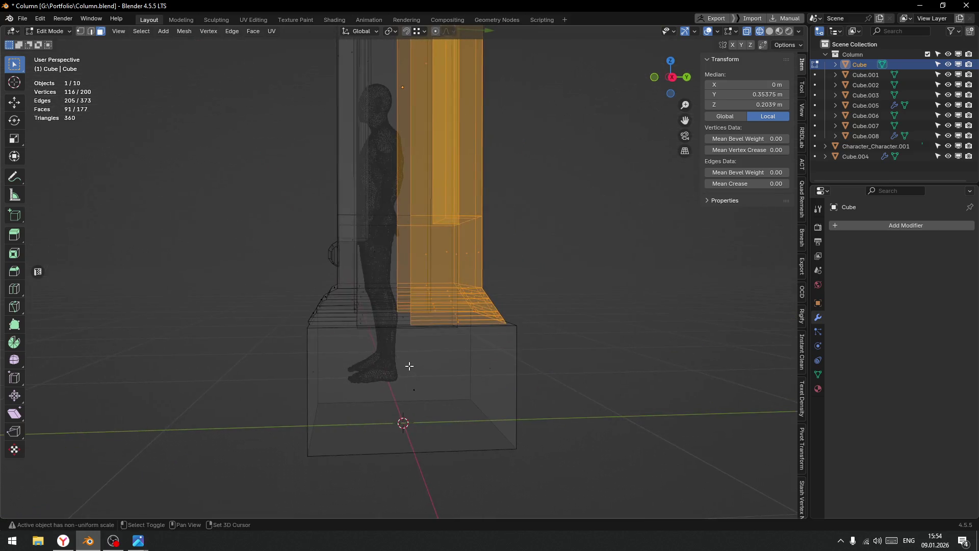
key("alt+z")
key("Tab")
Isolate the column and separate the linked plinth block into its own object, Cube.009.
key("f")
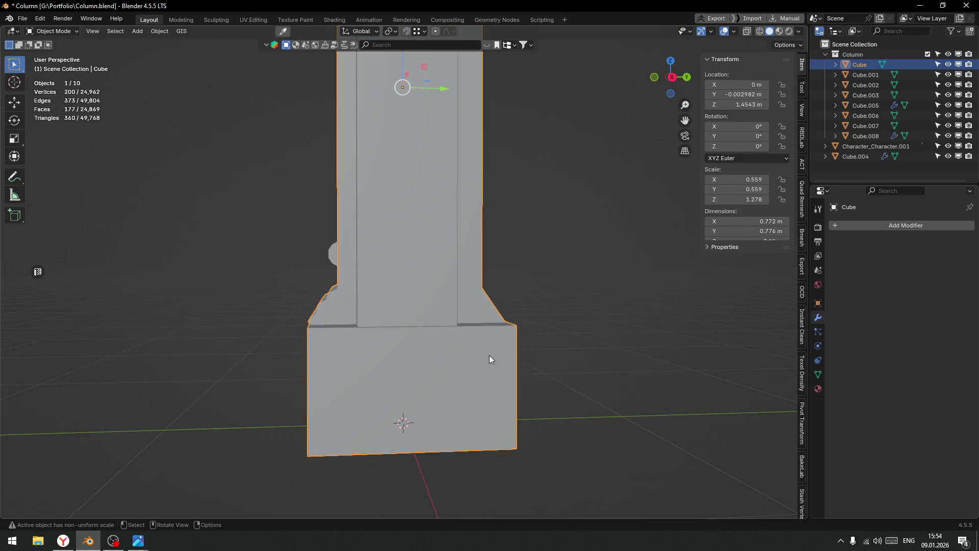
key("Tab")
left_click(461, 334)
left_click_drag(461, 334, 407, 323)
left_click(433, 388)
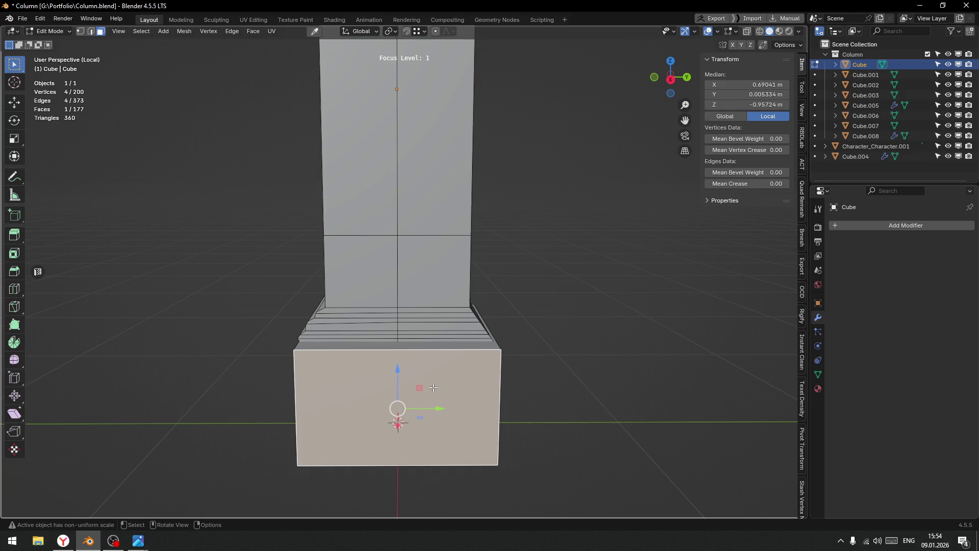
key("l")
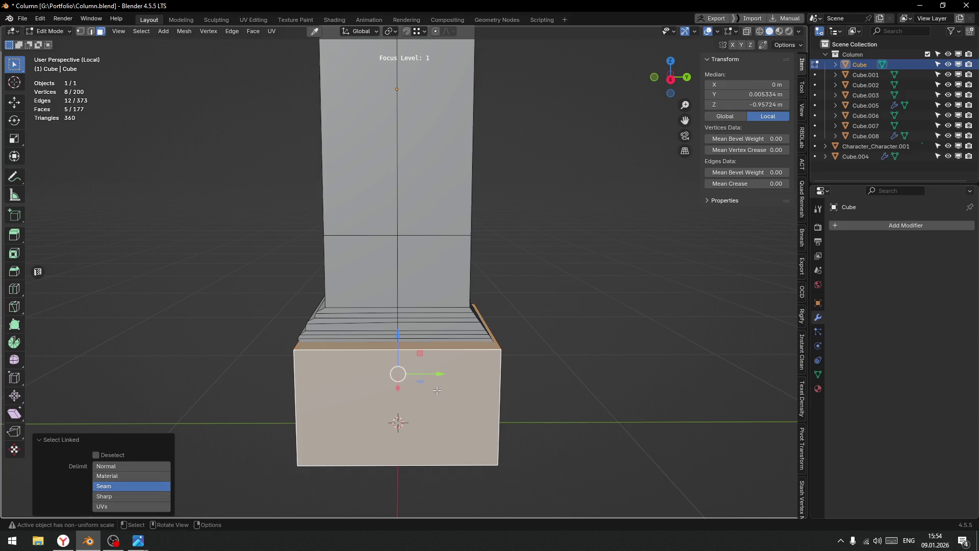
key("p")
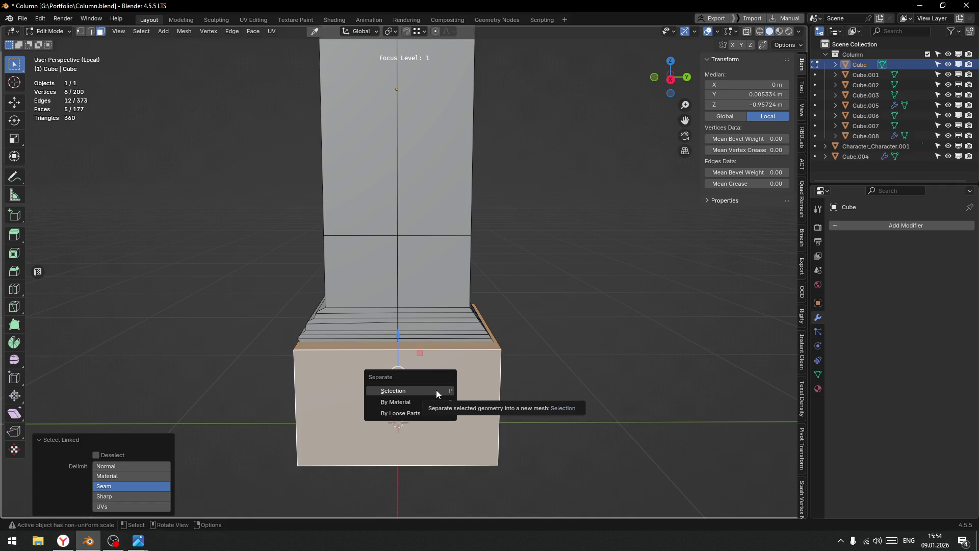
left_click(436, 389)
In Right Ortho with X-ray, box-select and delete the faces of the column's right half.
key("Tab")
key("Tab")
scroll("down", 3)
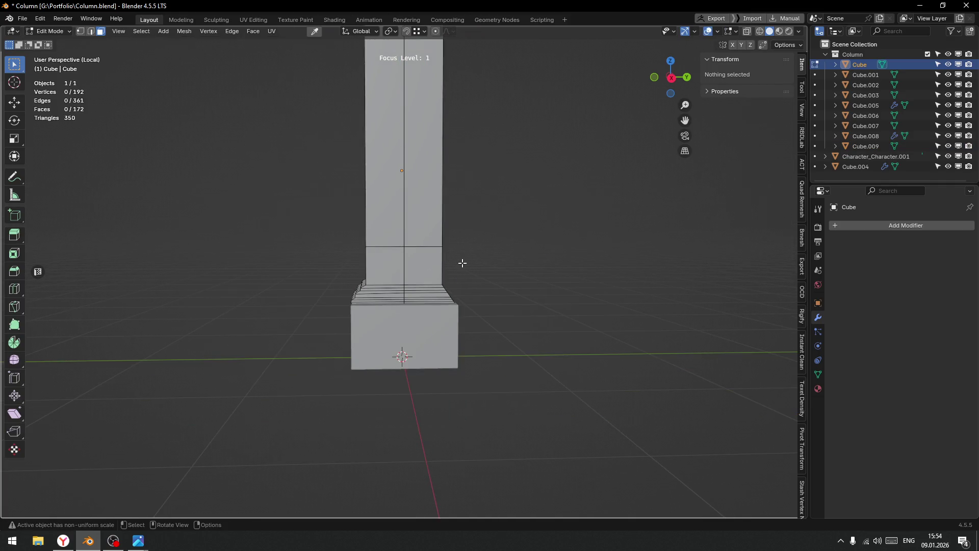
key("KP_3")
scroll("down", 3)
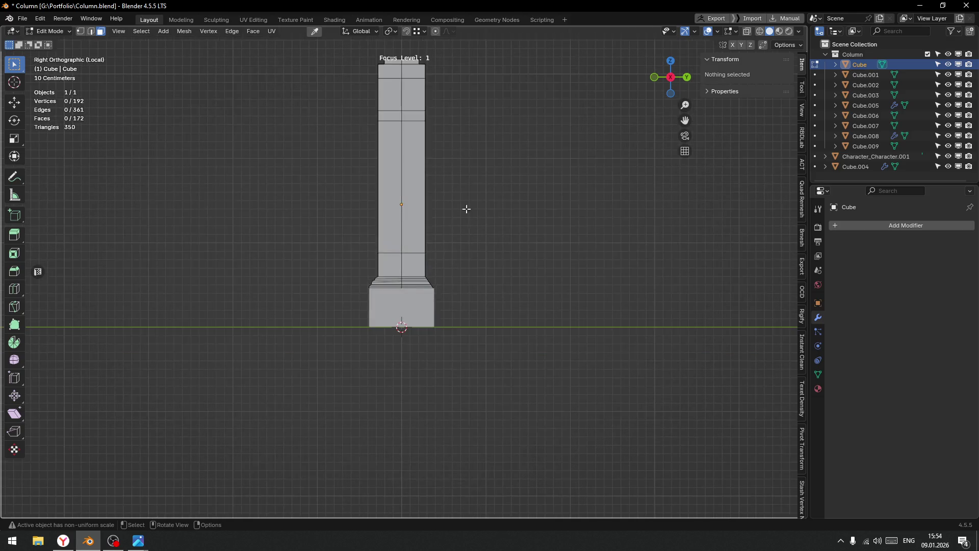
left_click_drag(466, 210, 483, 295)
key("shift+z")
left_click_drag(499, 122, 414, 441)
key("x")
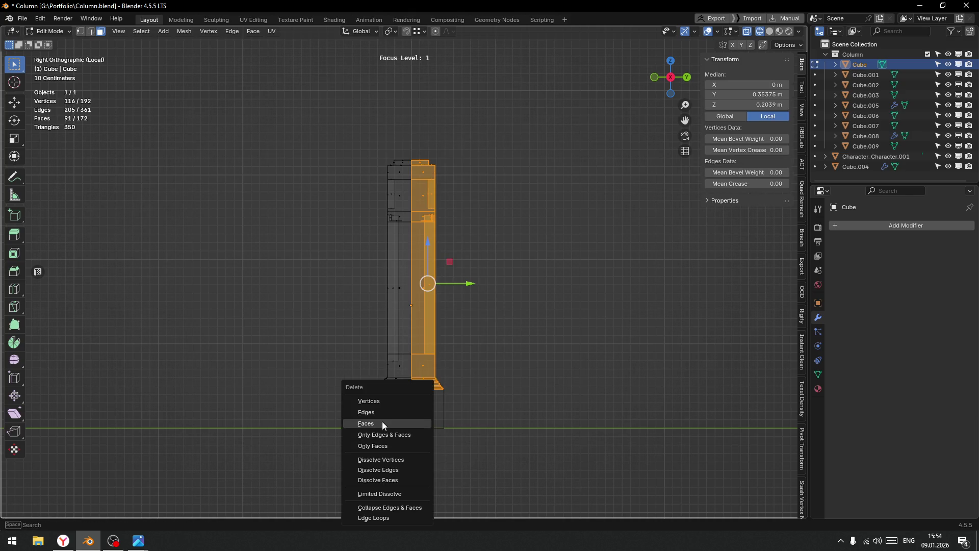
left_click(381, 421)
key("ctrl+Tab")
left_click(414, 319)
scroll("up", 3)
scroll("up", 3)
left_click_drag(470, 386, 460, 291)
scroll("up", 3)
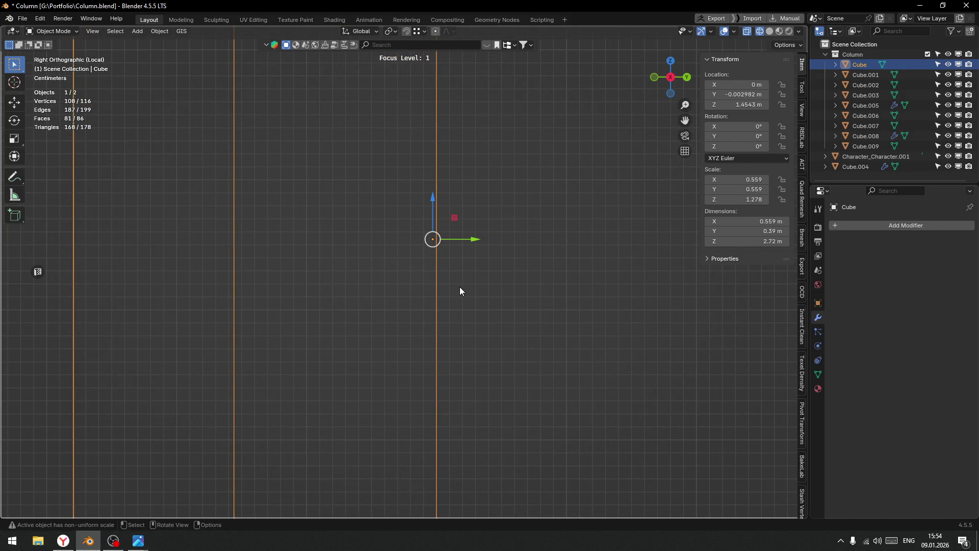
Apply all transforms to the Cube so its scale reads 1.000.
key("ctrl+a")
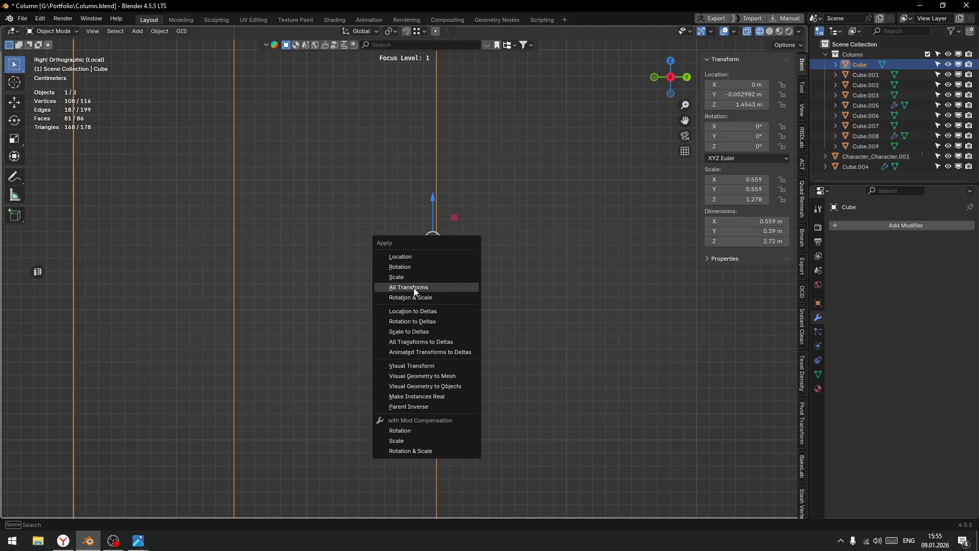
left_click(453, 286)
scroll("down", 3)
left_click_drag(459, 367, 477, 288)
scroll("up", 3)
scroll("up", 3)
Add a Mirror modifier set to the Y axis only, then return to solid shading.
left_click(905, 225)
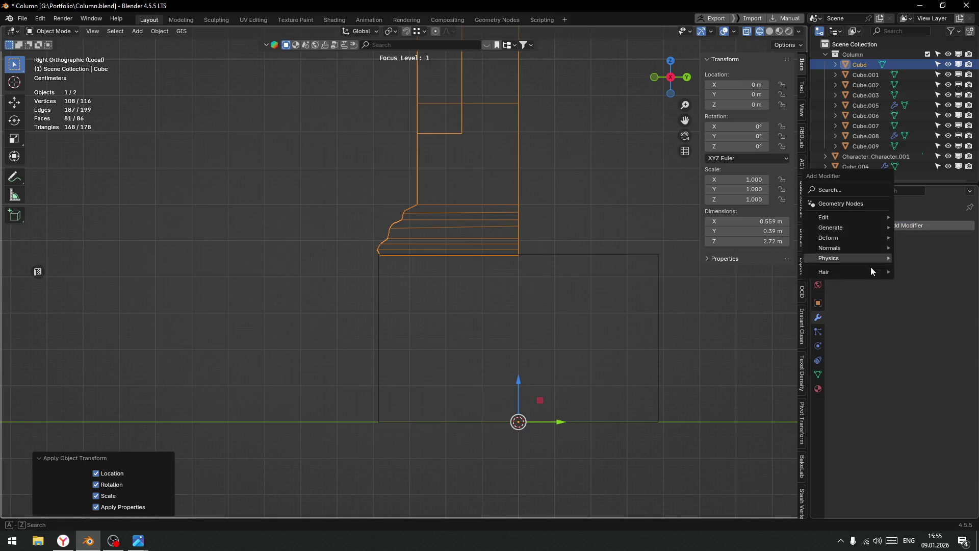
mouse_move(841, 231)
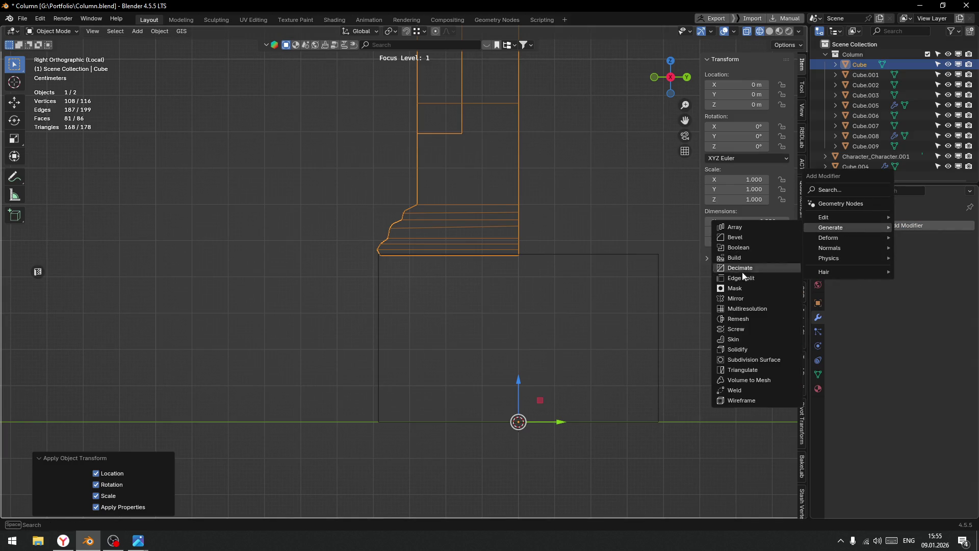
left_click(741, 298)
left_click(922, 257)
left_click(897, 257)
scroll("down", 3)
left_click(610, 283)
key("shift+z")
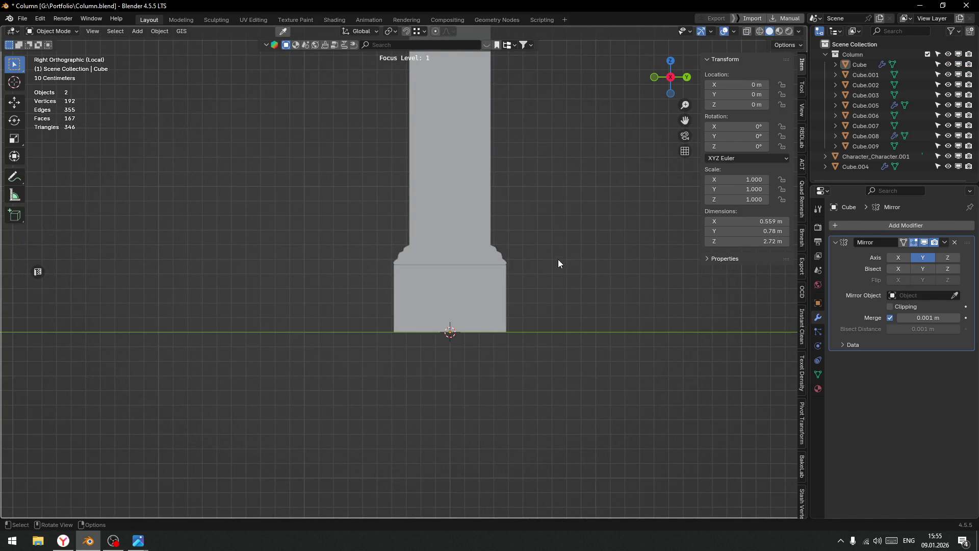
left_click_drag(542, 254, 519, 347)
key("ctrl+Tab")
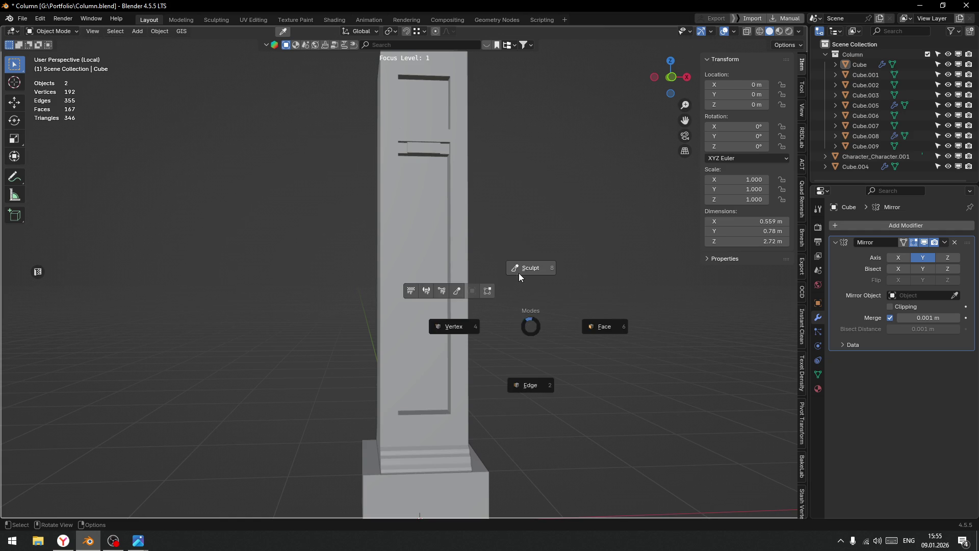
Switch from Sculpt back to Object Mode and exit local view to show all objects.
left_click(523, 270)
key("ctrl+Tab")
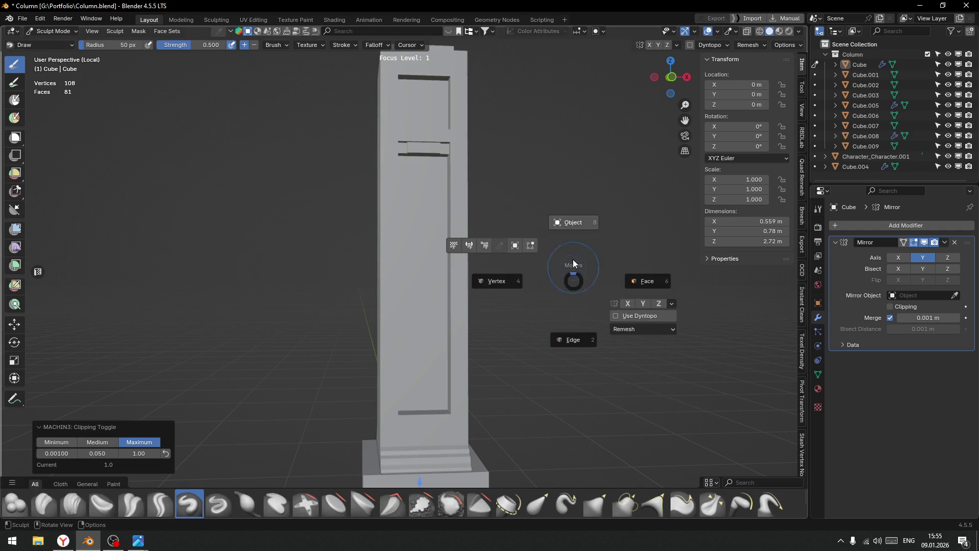
left_click(585, 286)
key("f")
Orbit and zoom toward the column base beside the reference figure, then select the column Cube.
left_click_drag(564, 344, 552, 312)
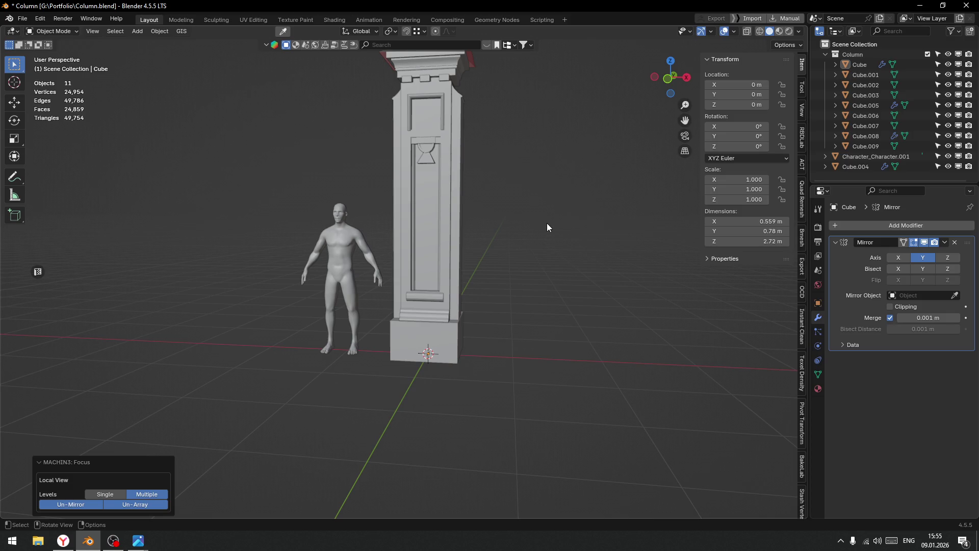
left_click_drag(500, 251, 529, 280)
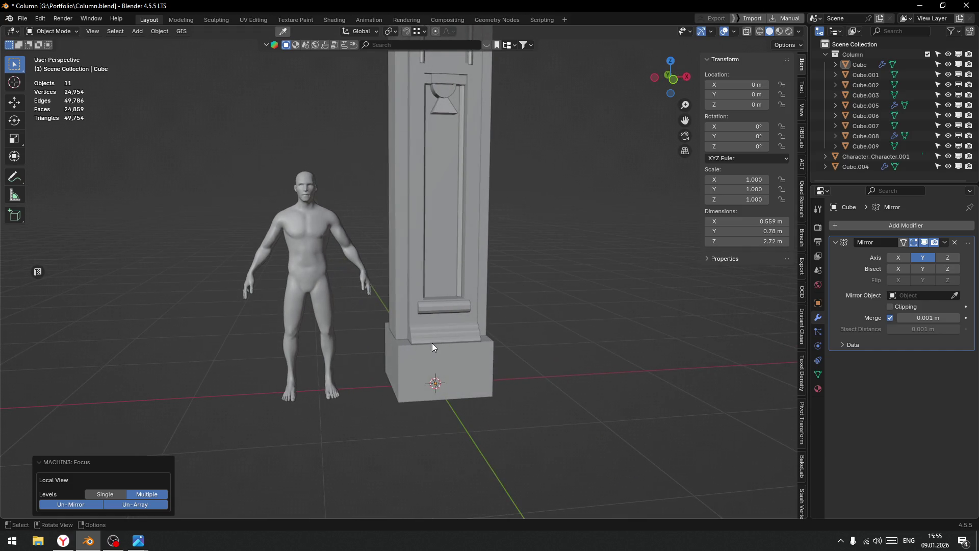
left_click_drag(429, 344, 489, 346)
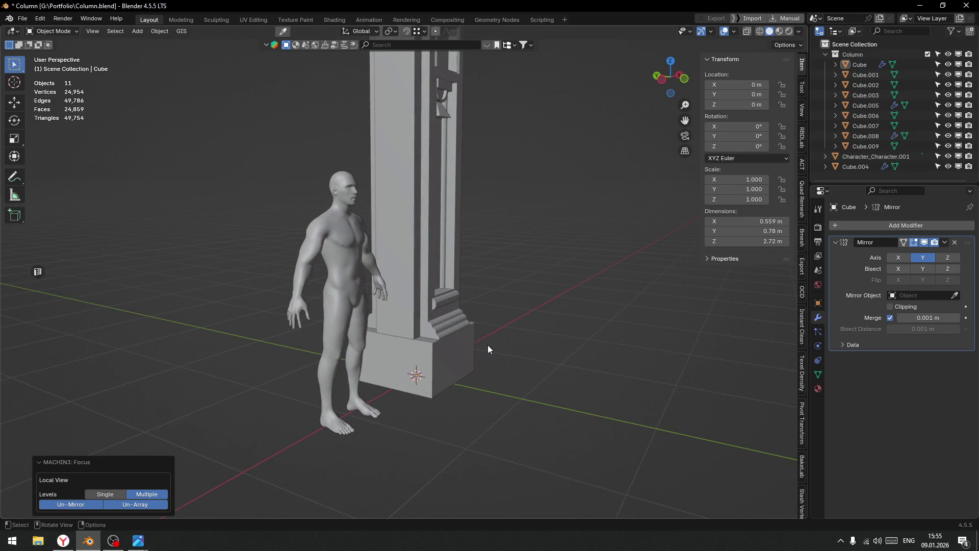
scroll("up", 3)
scroll("up", 3)
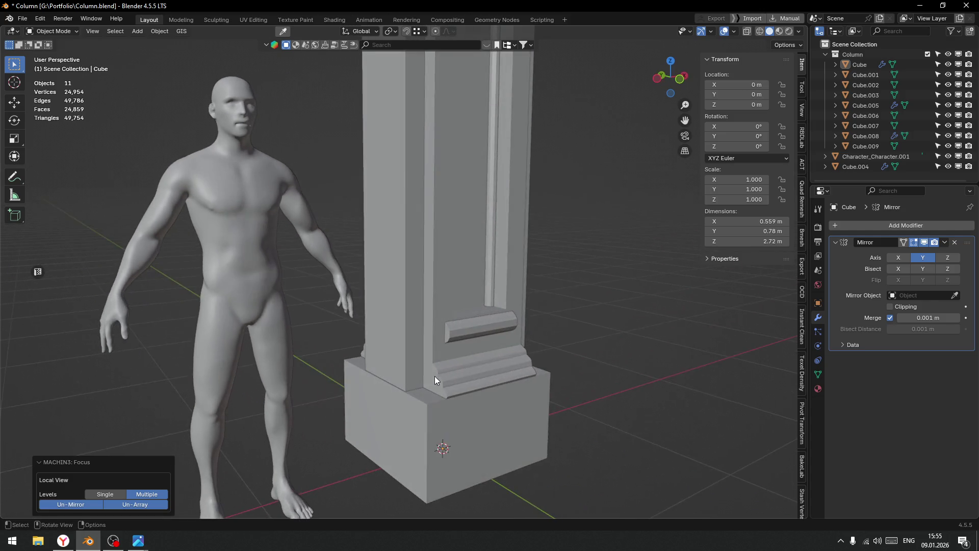
scroll("up", 3)
scroll("up", 3)
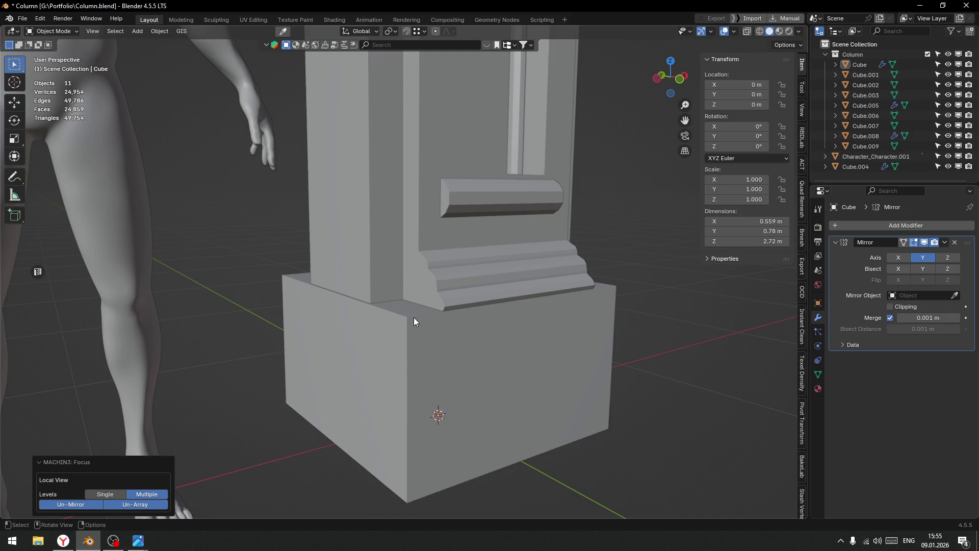
scroll("up", 3)
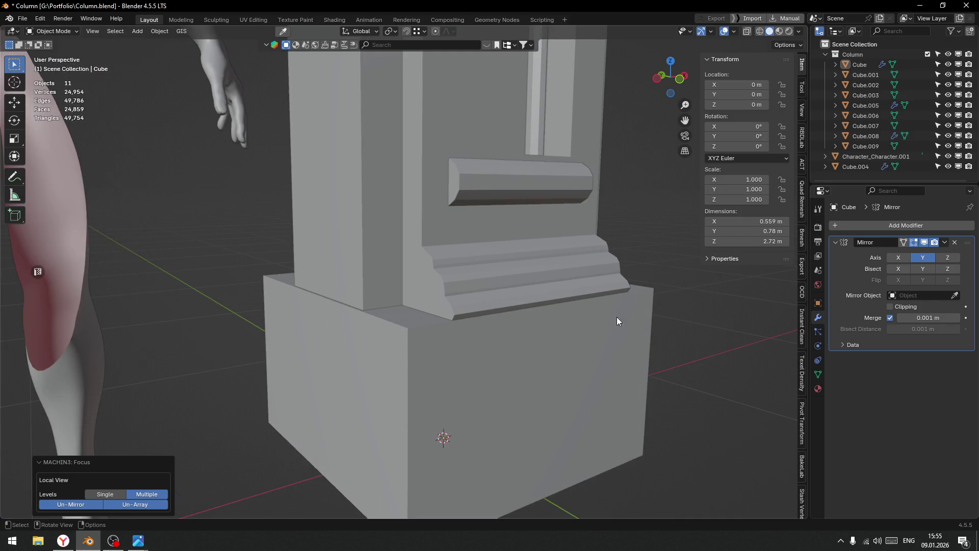
key("alt+Tab")
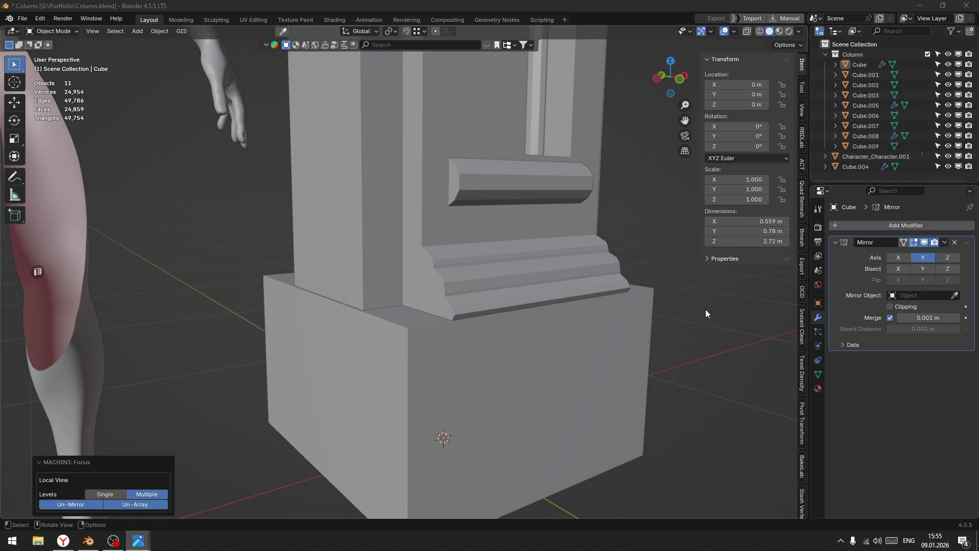
left_click(707, 308)
left_click(505, 282)
In Edit Mode, circle-select the stepped base ledge faces, excluding the upper slope face.
key("Tab")
left_click(610, 286)
scroll("down", 3)
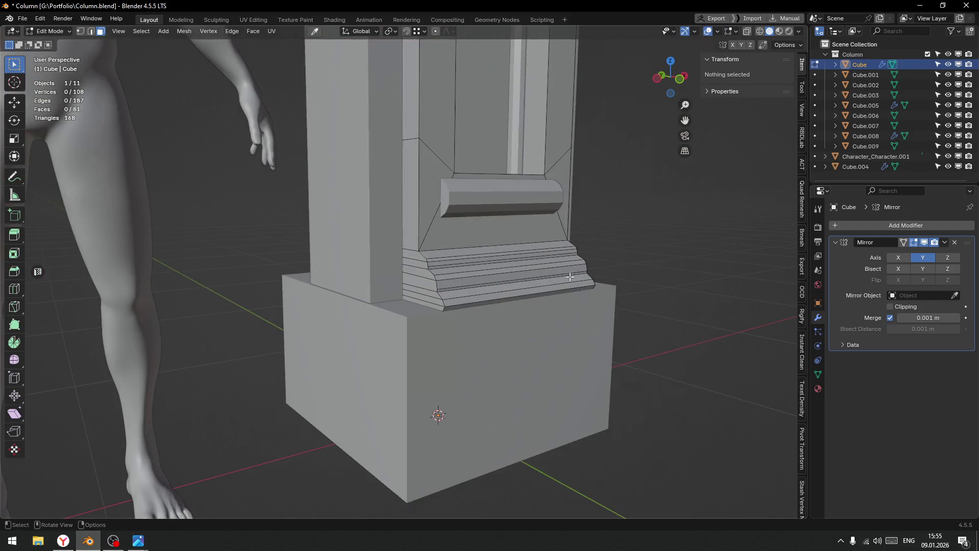
left_click(461, 252)
key("c")
left_click_drag(468, 261, 485, 289)
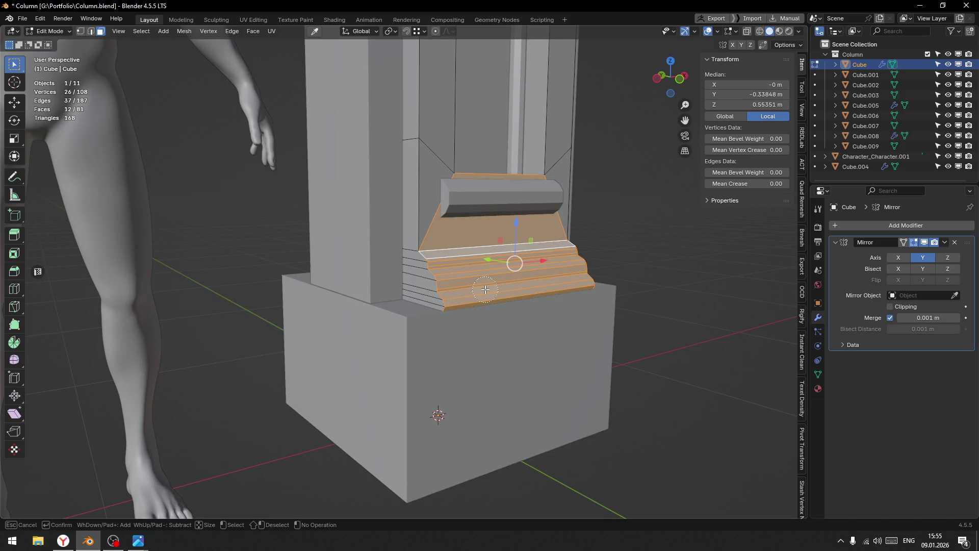
left_click_drag(444, 215, 510, 224)
key("Escape")
left_click_drag(489, 265, 483, 308)
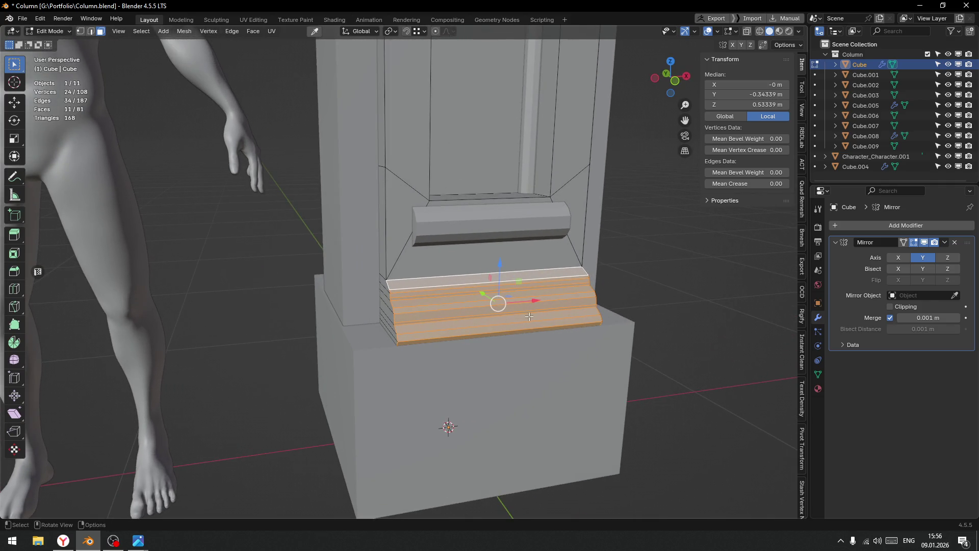
Duplicate the ledge faces and slide the copy along X and Y to the plinth's corner.
key("shift+d")
key("x")
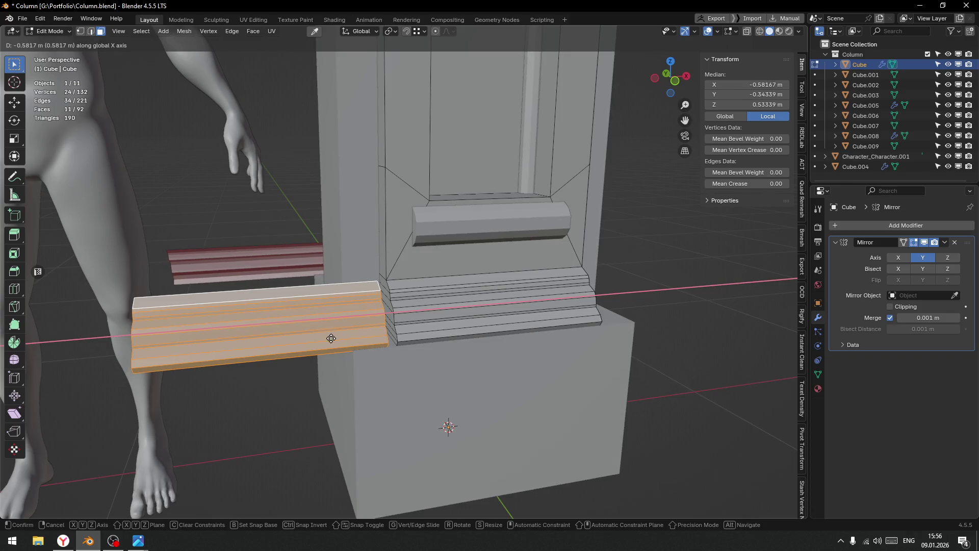
left_click(331, 338)
left_click_drag(331, 338, 404, 292)
left_click_drag(405, 291, 364, 292)
left_click_drag(364, 291, 329, 259)
key("g")
key("x")
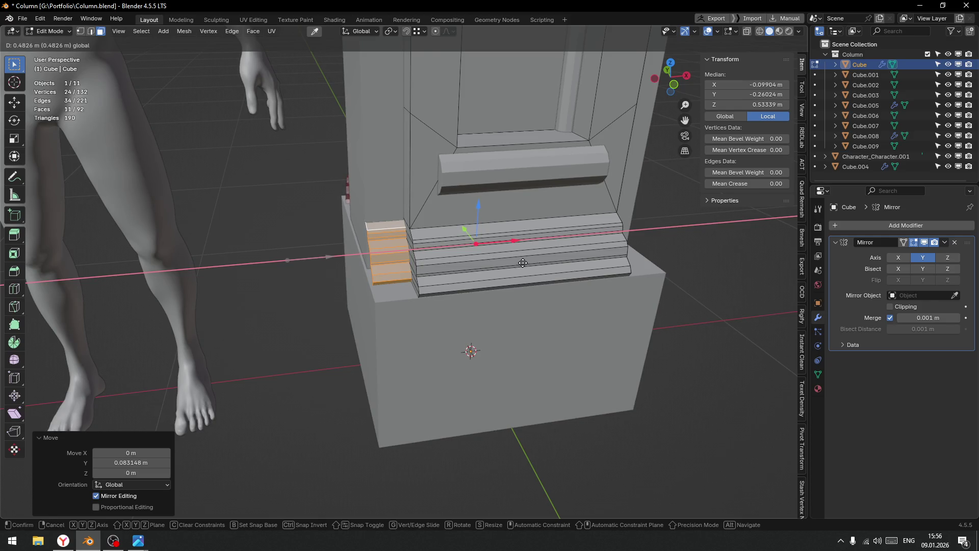
left_click(523, 262)
left_click_drag(522, 263, 460, 290)
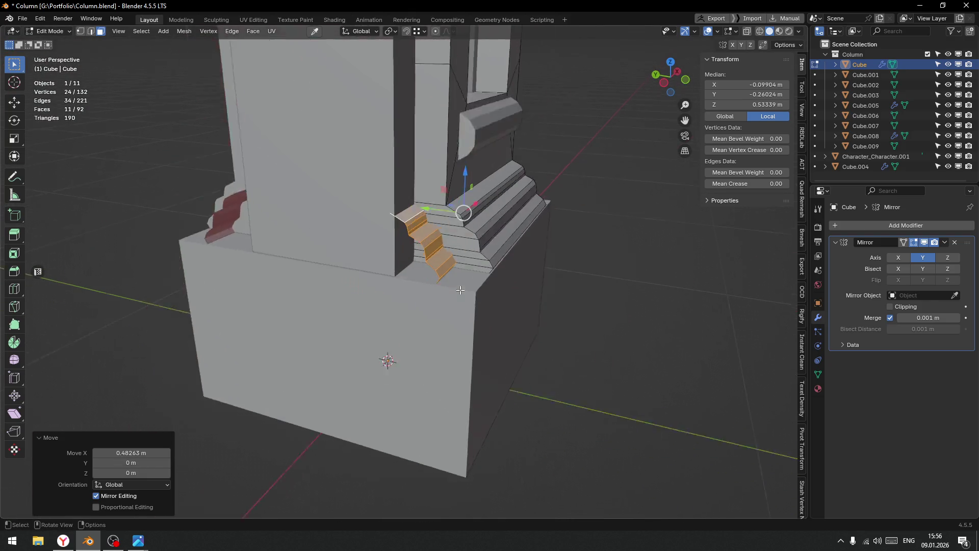
key("f")
left_click_drag(361, 291, 438, 295)
Return to Object Mode and reselect the column Cube from above the plinth.
key("Tab")
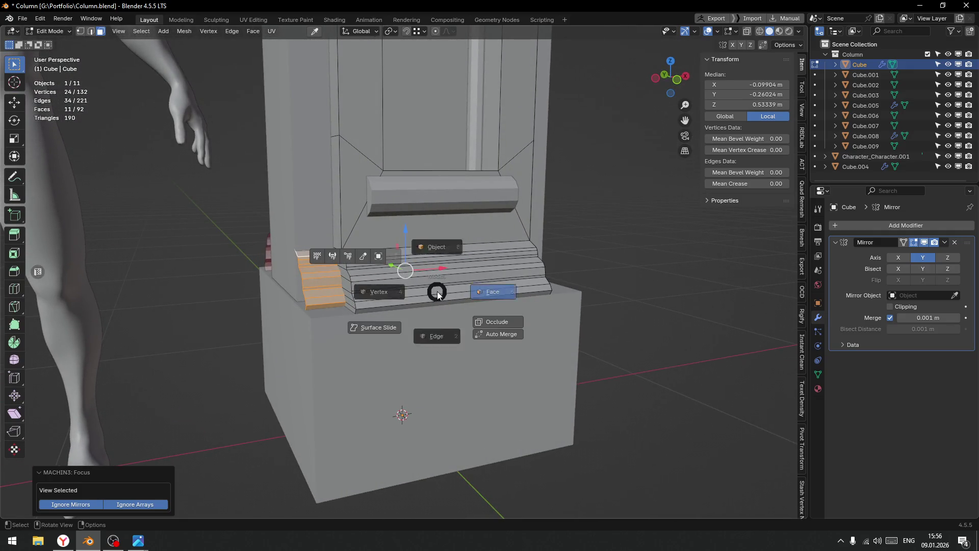
left_click(436, 247)
left_click(603, 319)
scroll("down", 3)
left_click_drag(594, 298, 612, 356)
left_click(378, 311)
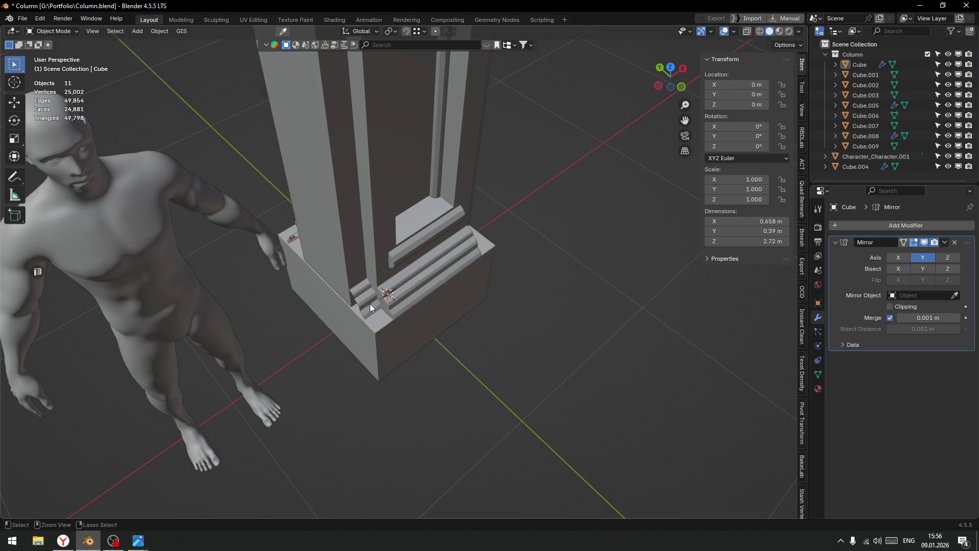
Delete the misplaced duplicated ledge faces from the Cube.
key("Tab")
key("x")
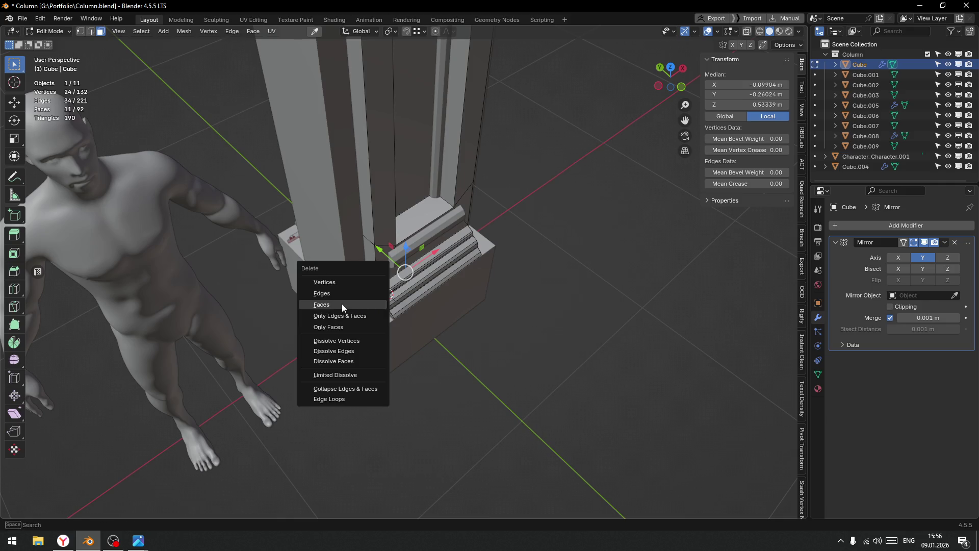
left_click(342, 304)
left_click_drag(430, 306, 459, 261)
scroll("up", 3)
scroll("down", 3)
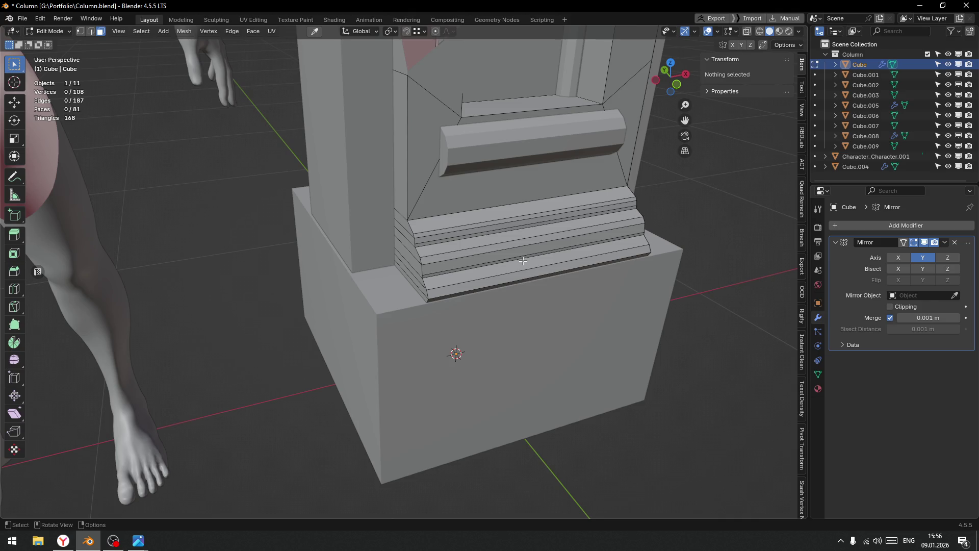
Select the stepped moulding's faces strip by strip, from the top strip to the bottom front strip.
left_click(459, 220)
left_click(457, 233)
left_click(461, 236)
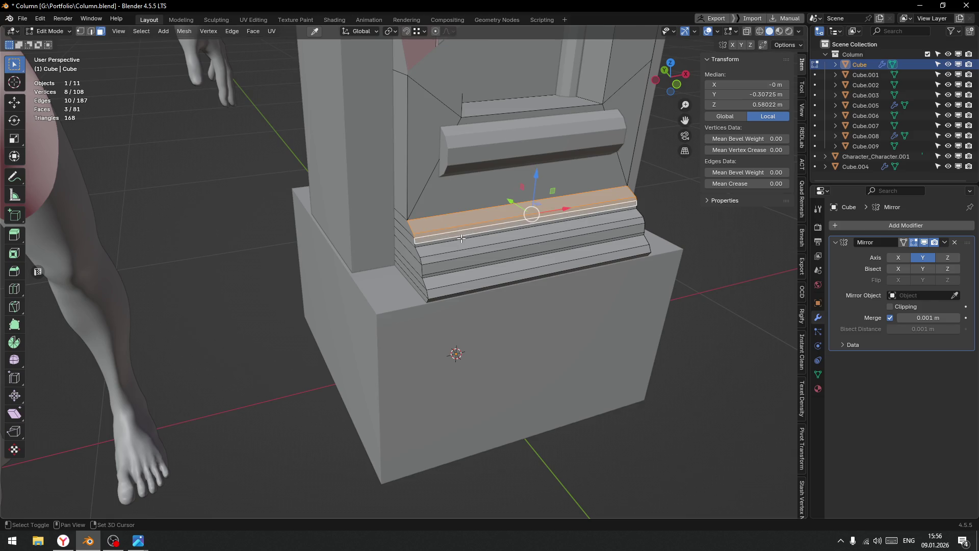
left_click(461, 242)
left_click(462, 247)
left_click(465, 257)
left_click(468, 268)
left_click(467, 273)
left_click(468, 283)
left_click(468, 284)
left_click_drag(468, 284, 421, 270)
left_click(464, 261)
Duplicate the moulding along Y beside the plinth and separate it as Cube.010.
key("shift+d")
key("y")
left_click(273, 305)
left_click_drag(273, 306, 392, 317)
key("p")
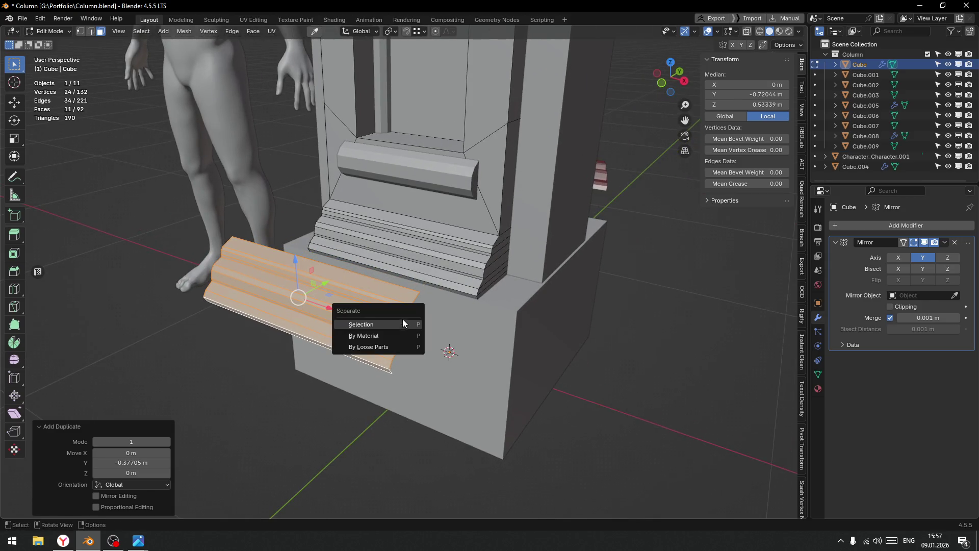
left_click(390, 329)
left_click_drag(390, 329, 503, 313)
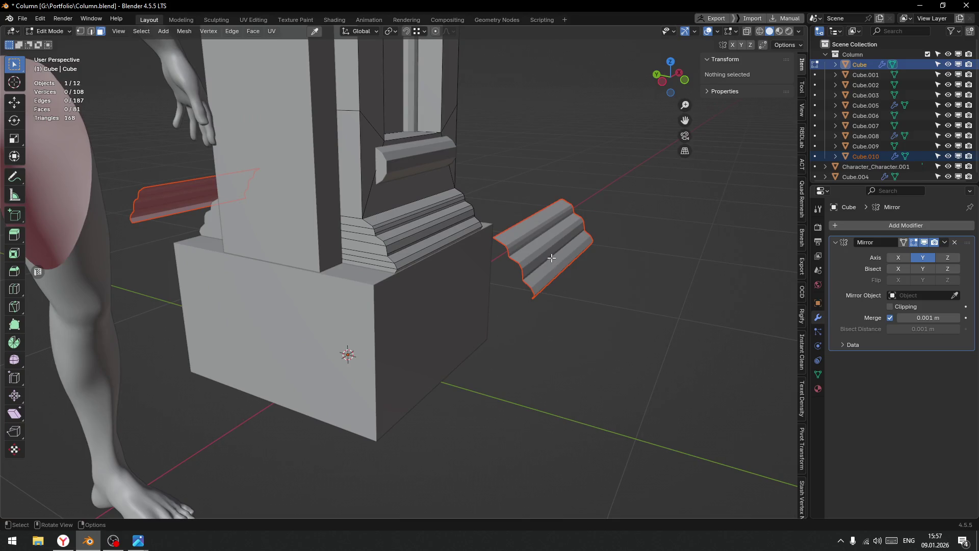
Enter Edit Mode on Cube.010 and select the moulding's end edge loop.
key("Tab")
left_click(540, 257)
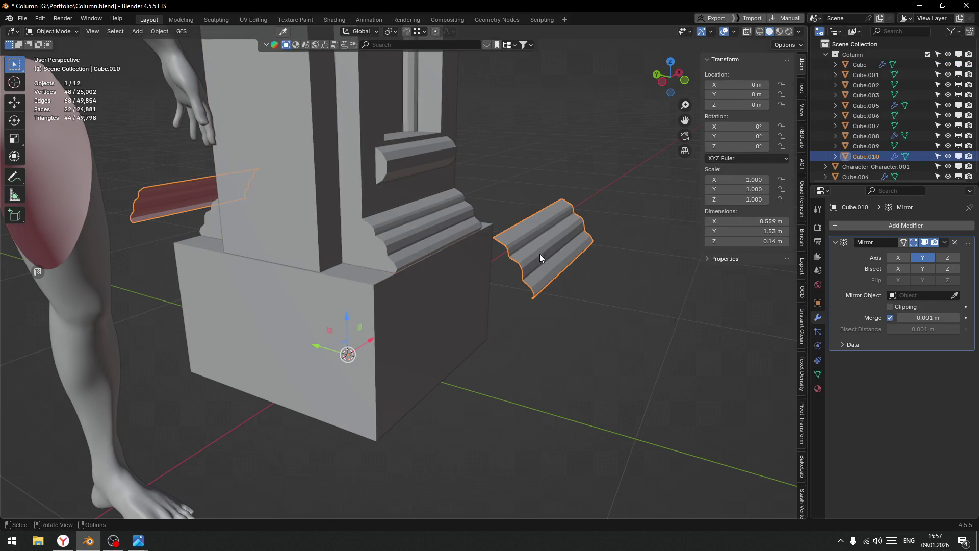
key("Tab")
left_click(505, 244)
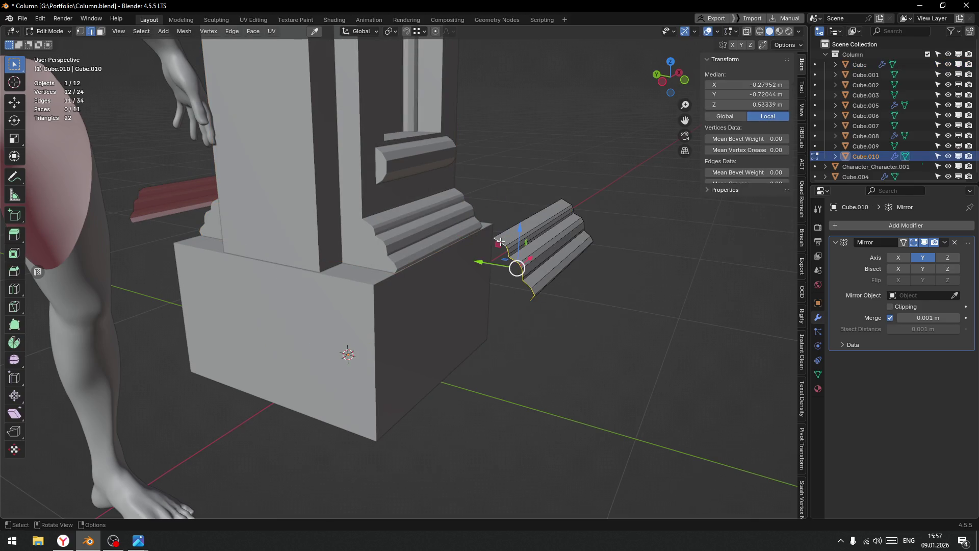
left_click_drag(540, 295, 356, 338)
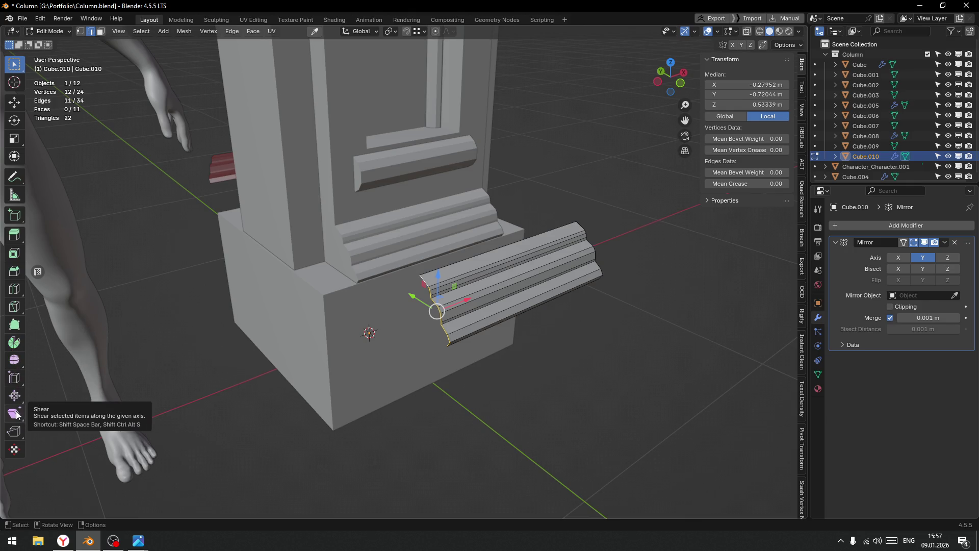
Shear the end edges with an offset of -1 to mitre the strip's end.
left_click(17, 414)
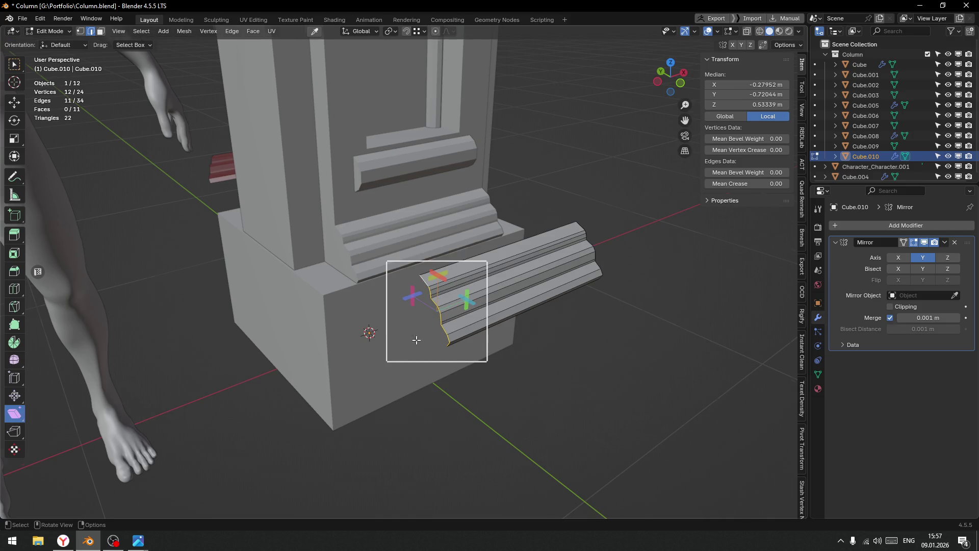
left_click_drag(415, 339, 401, 369)
left_click_drag(427, 393, 433, 399)
left_click_drag(383, 377, 696, 350)
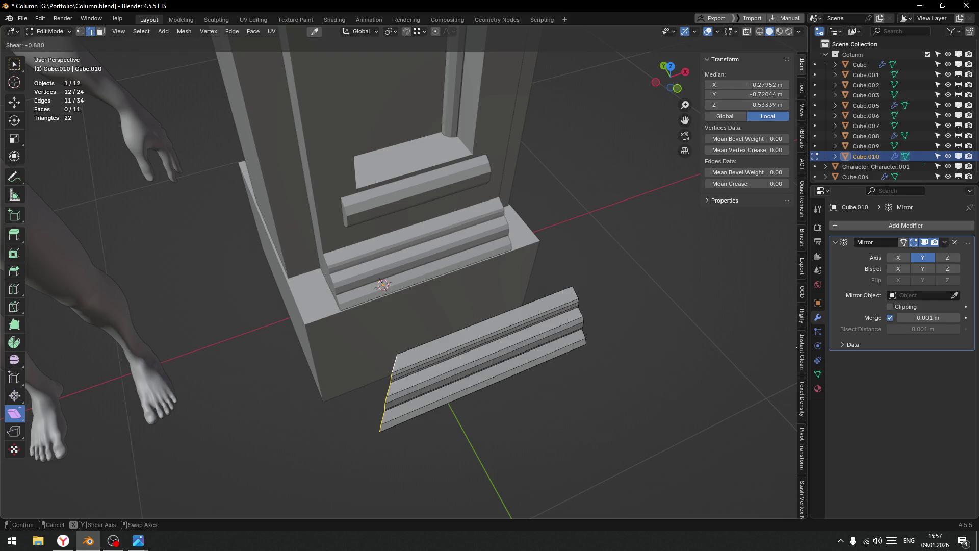
left_click_drag(367, 365, 367, 365)
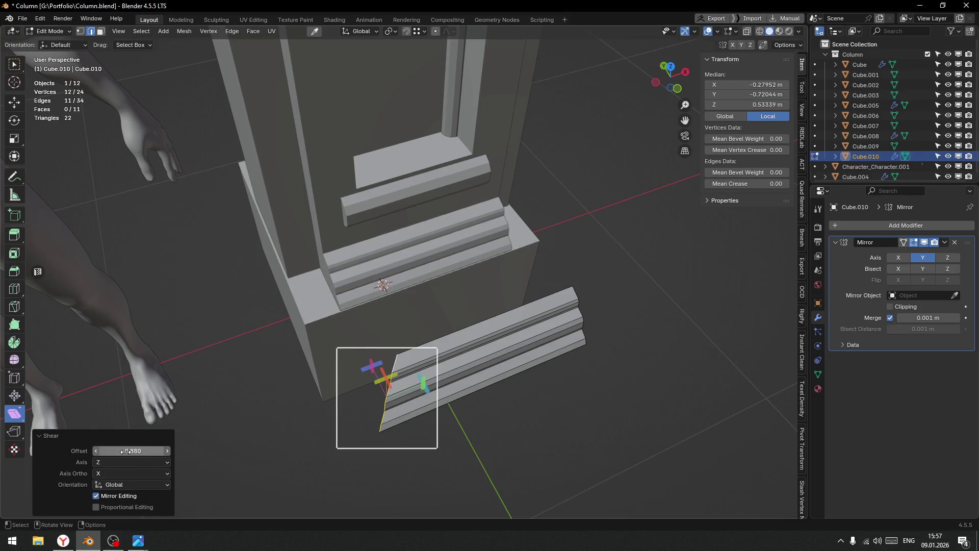
left_click(125, 452)
type("-1")
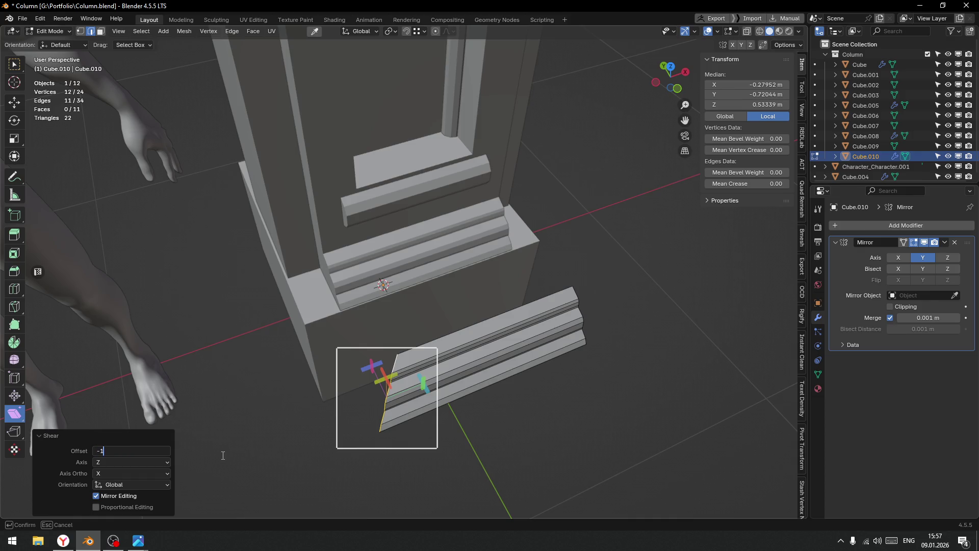
key("Return")
Extrude the slanted end along Y into a second arm and straighten it with MACHIN3 Align.
left_click_drag(550, 445, 576, 433)
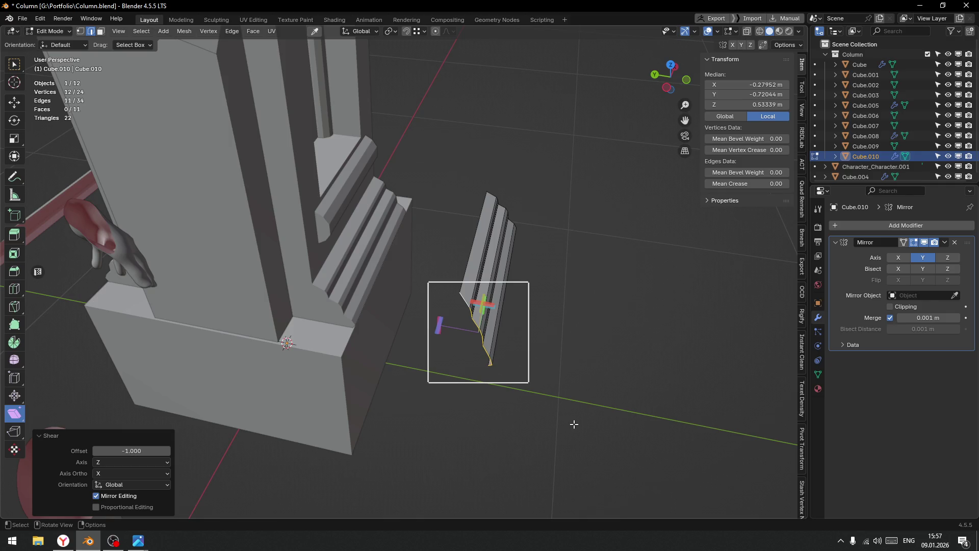
key("e")
key("y")
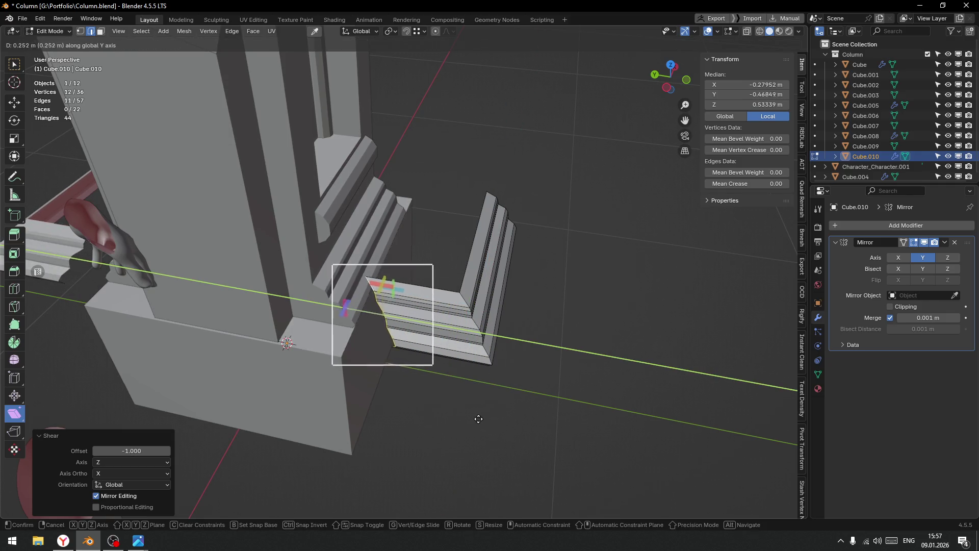
left_click(464, 416)
left_click_drag(463, 416, 552, 378)
key("alt+x")
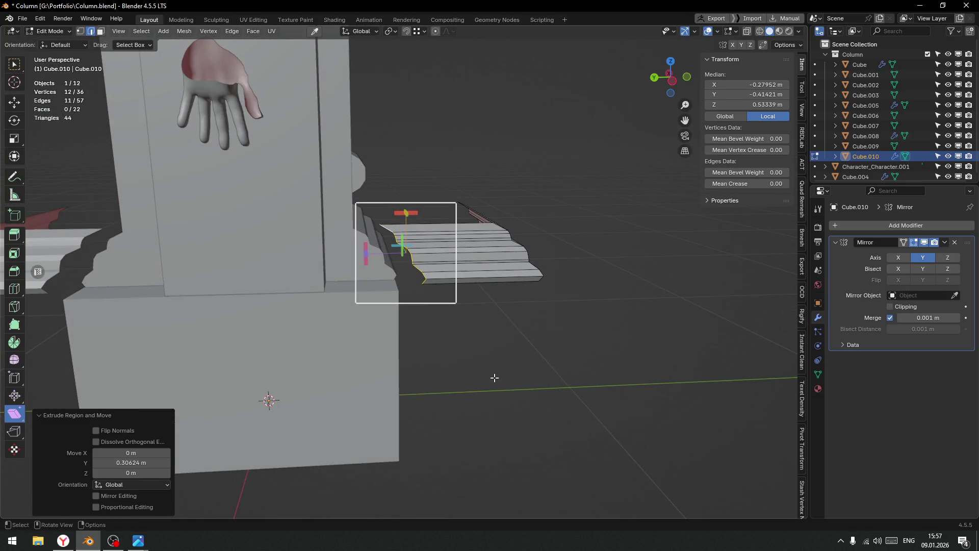
key("alt+x")
left_click(460, 376)
left_click_drag(477, 332, 448, 287)
Back in Object Mode, frame the piece and set the View Clip Start to 0.1 m.
key("Tab")
left_click(403, 274)
key("KP_Decimal")
left_click_drag(501, 311, 539, 155)
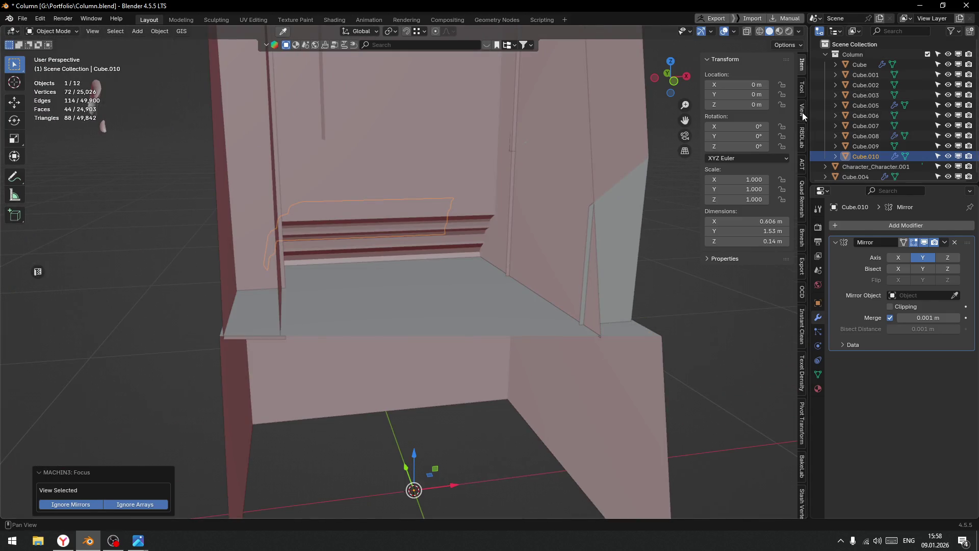
left_click(801, 110)
left_click(745, 87)
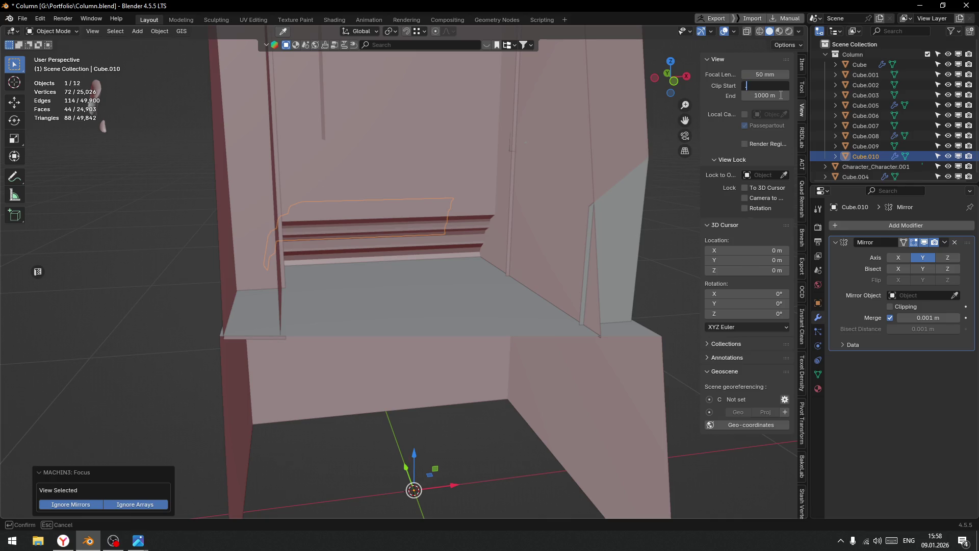
type("1")
key("Return")
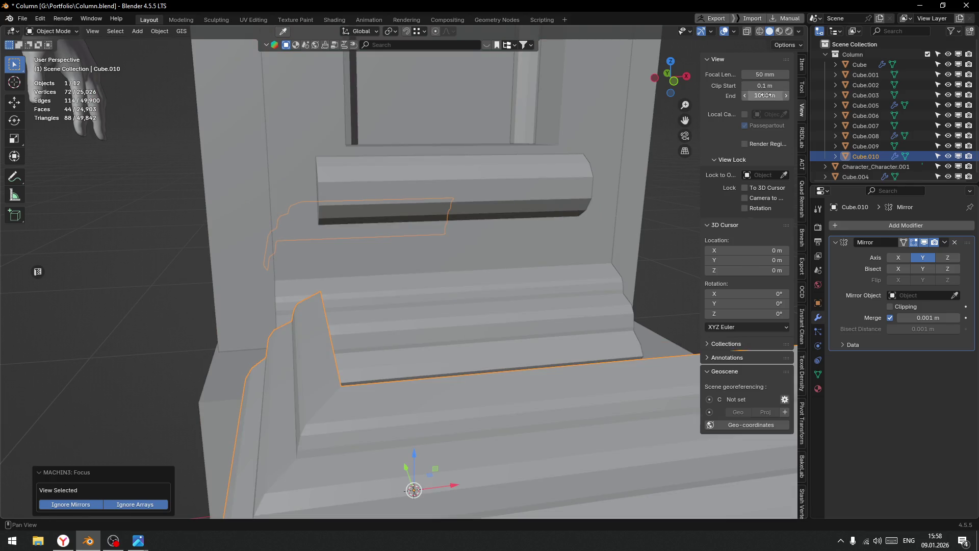
scroll("down", 3)
Move Cube.010 about 0.46 m along Y, out from the plinth.
left_click(276, 390)
left_click_drag(277, 391, 478, 356)
left_click(446, 314)
left_click_drag(326, 362, 424, 380)
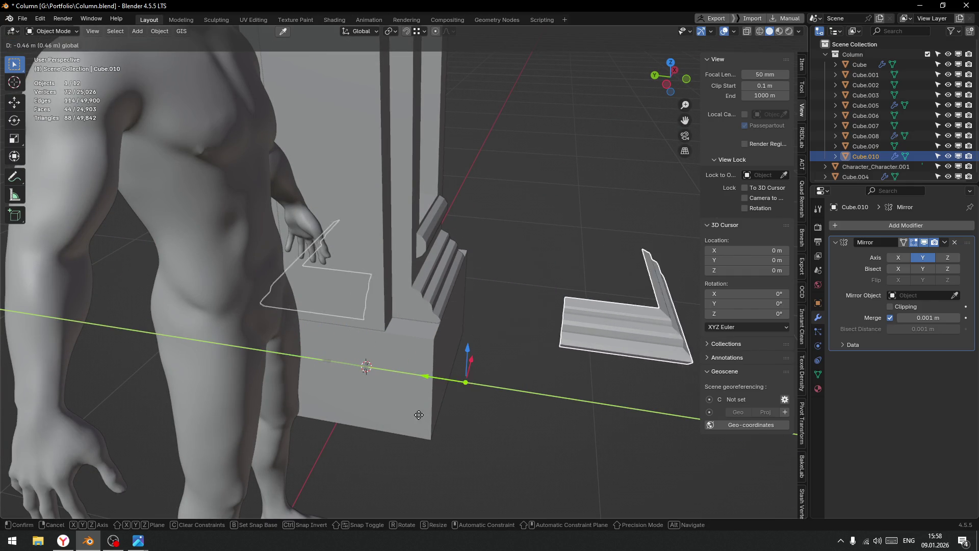
Select the column Cube in Edit Mode and pick a face of its base moulding.
left_click(430, 271)
key("Tab")
left_click(441, 305)
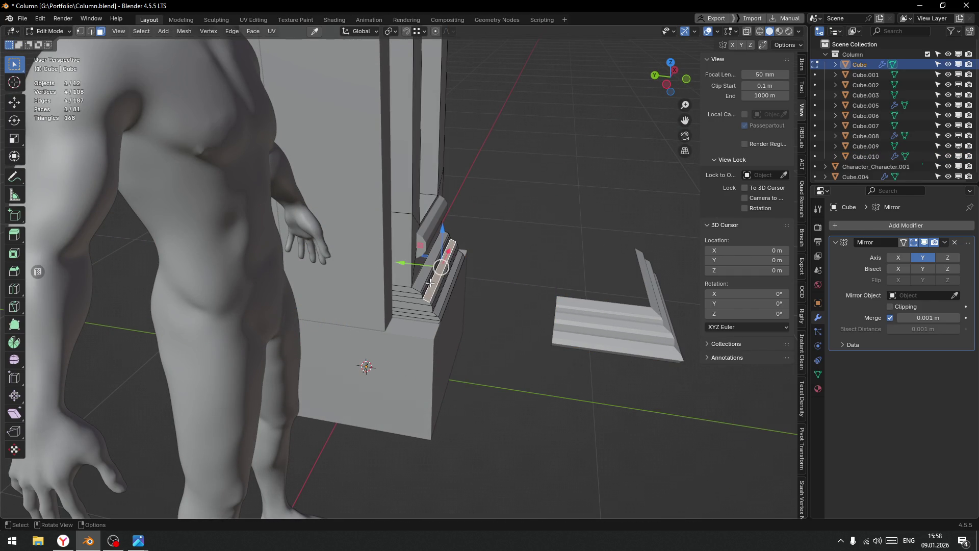
Add all the stepped moulding strips and corner faces around the column base to the selection.
scroll("up", 3)
left_click(358, 294)
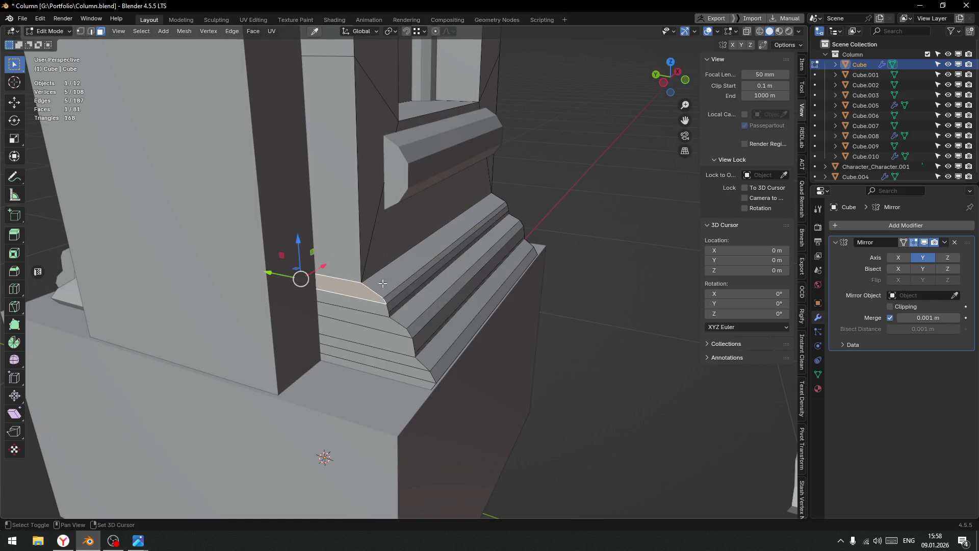
left_click(393, 278)
left_click(412, 284)
left_click(414, 287)
left_click(417, 290)
left_click(422, 296)
left_click(440, 321)
left_click(447, 337)
left_click(447, 341)
left_click(443, 360)
left_click_drag(442, 359, 393, 278)
scroll("up", 3)
left_click(365, 236)
left_click(359, 228)
left_click_drag(359, 228, 381, 280)
Delete the selected moulding faces with X > Faces, then switch to edge selection.
key("x")
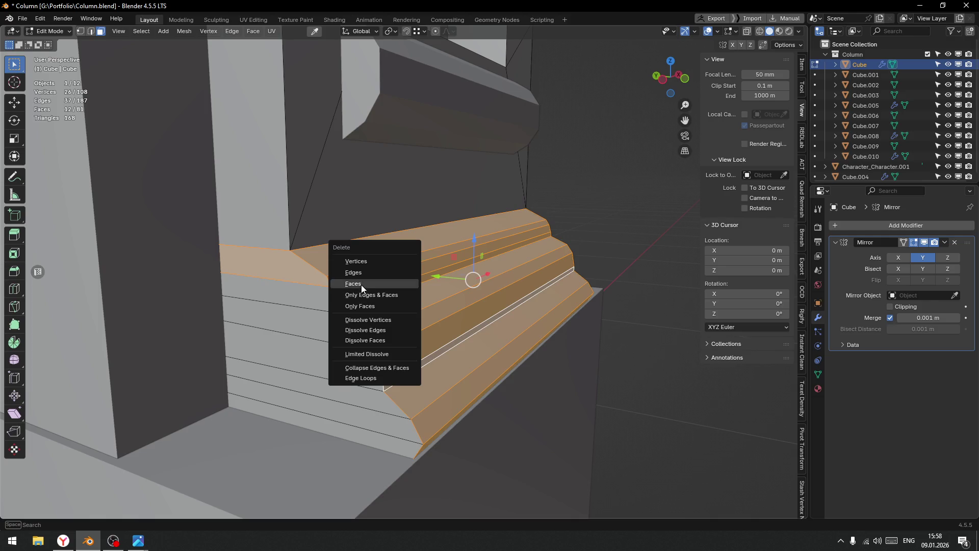
left_click(361, 285)
left_click(306, 296)
scroll("down", 3)
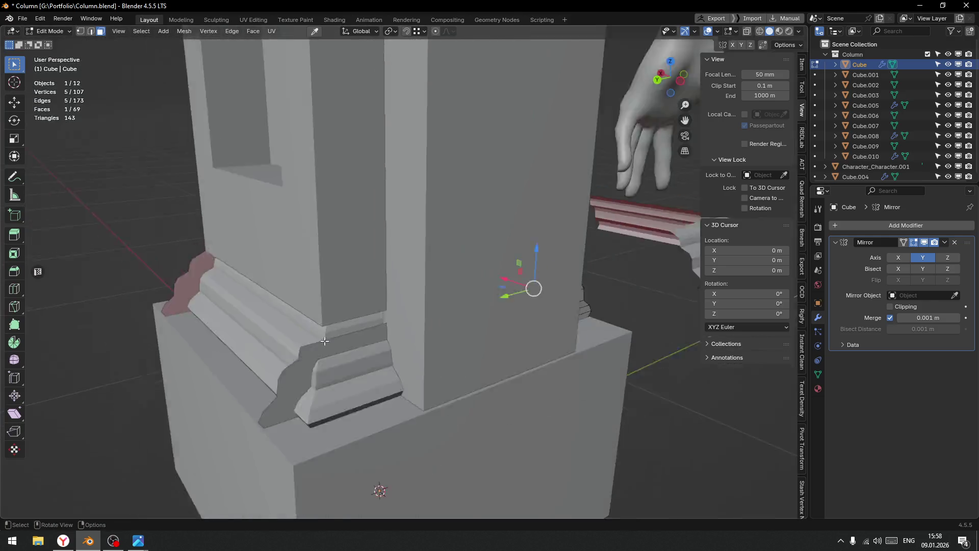
left_click_drag(275, 324, 357, 326)
key("ctrl+Tab")
left_click(371, 385)
scroll("up", 3)
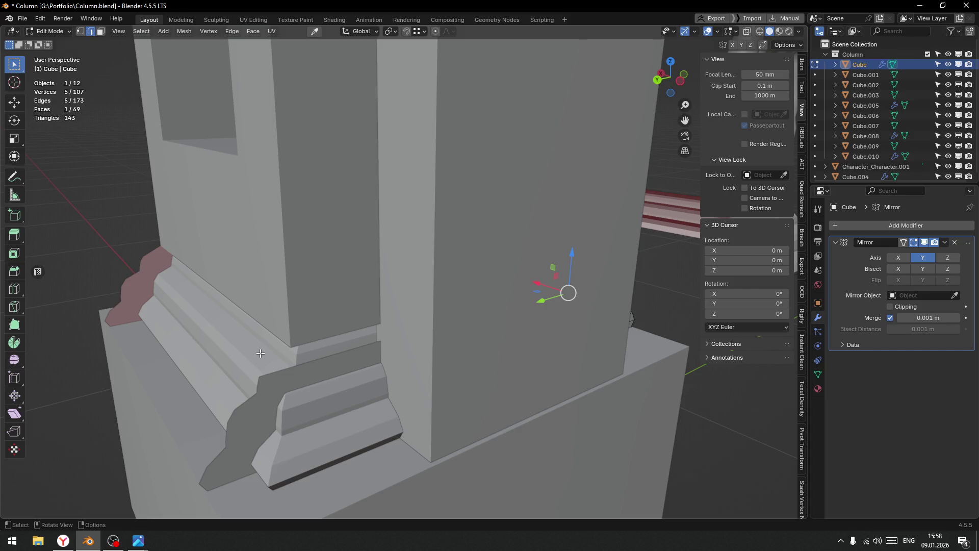
left_click_drag(280, 344, 575, 291)
Isolate the column in local view and Select Linked on the remaining base slab.
key("Tab")
left_click(558, 237)
key("Tab")
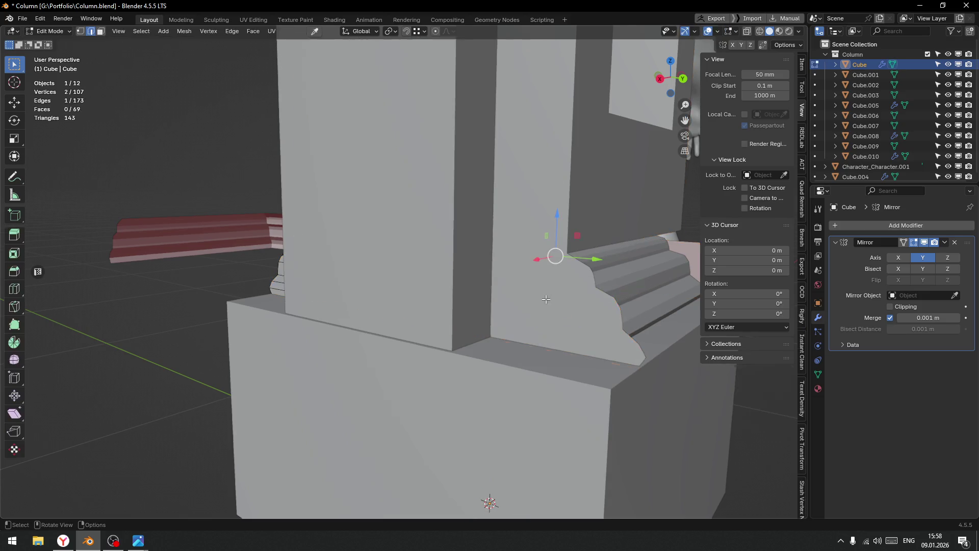
left_click_drag(560, 284, 417, 312)
key("Tab")
left_click(410, 291)
key("KP_Divide")
key("Tab")
left_click(326, 301)
left_click(262, 315)
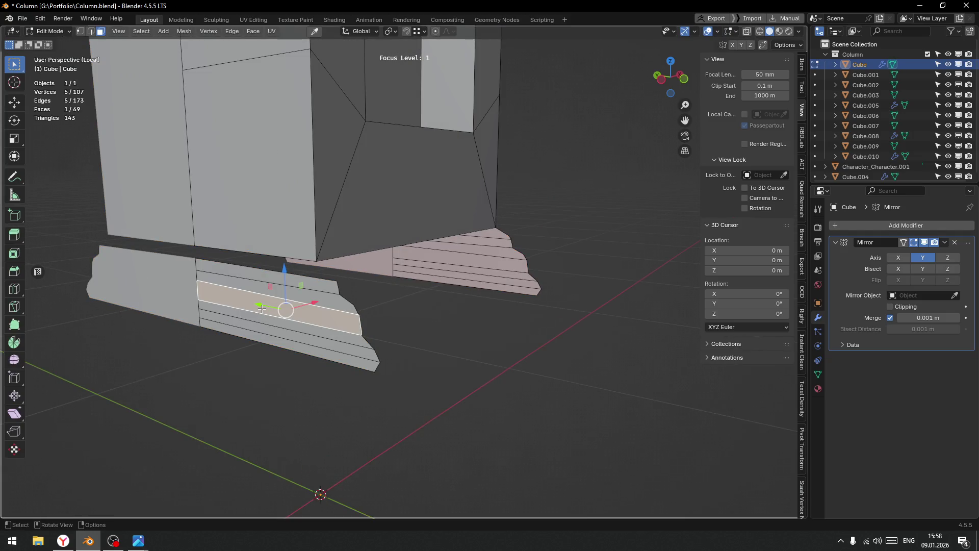
key("l")
key("l")
Refine the linked selection, delete the leftover base slab, and return to Object Mode.
left_click_drag(440, 283, 447, 270)
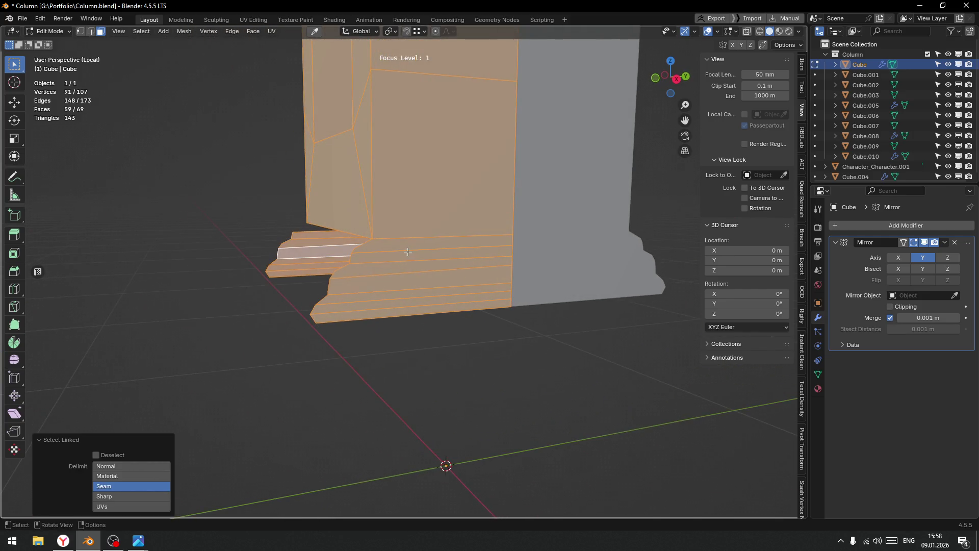
key("ctrl+z")
key("l")
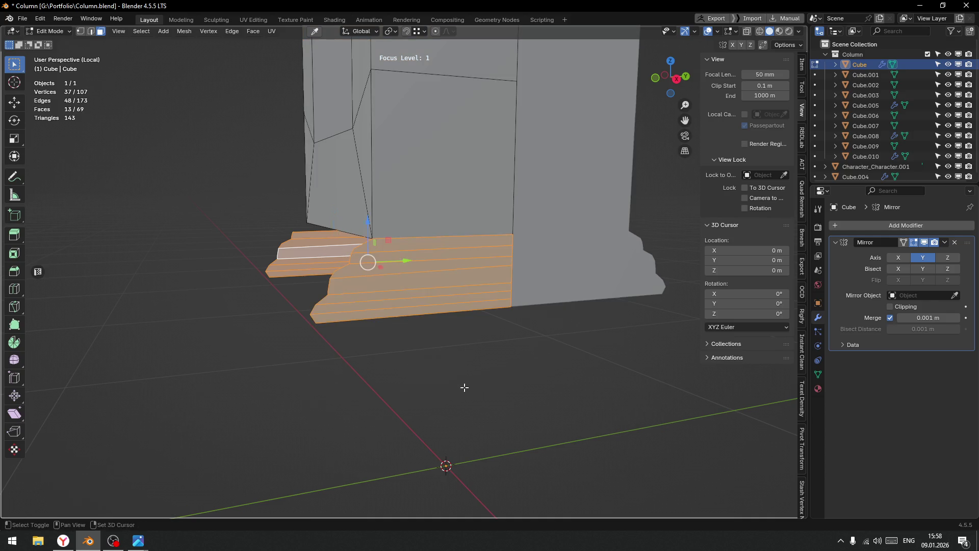
key("x")
left_click(423, 368)
left_click_drag(355, 319, 446, 298)
key("Tab")
left_click(525, 288)
Leave local view, select Cube.010 and set its Location Y to 0.
key("f")
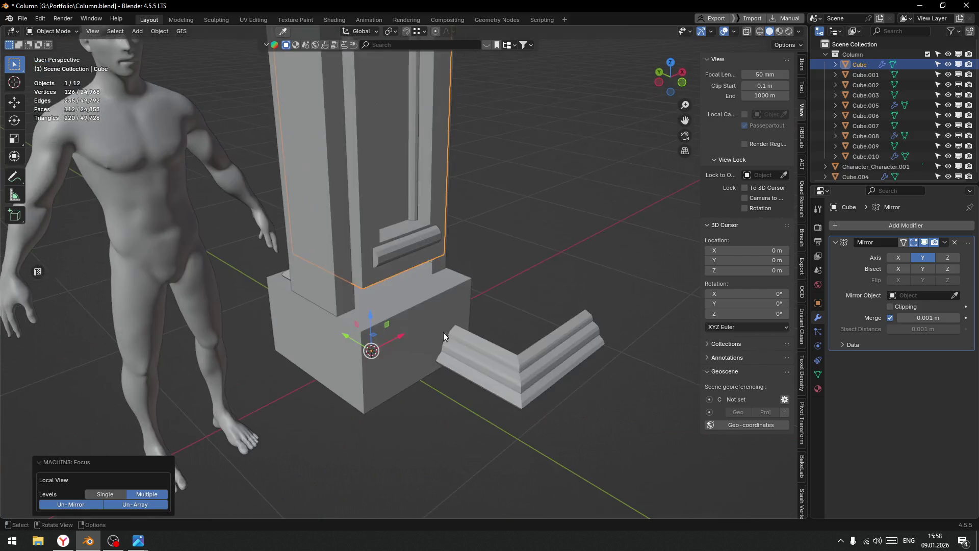
left_click(524, 380)
left_click_drag(524, 379, 497, 355)
scroll("up", 3)
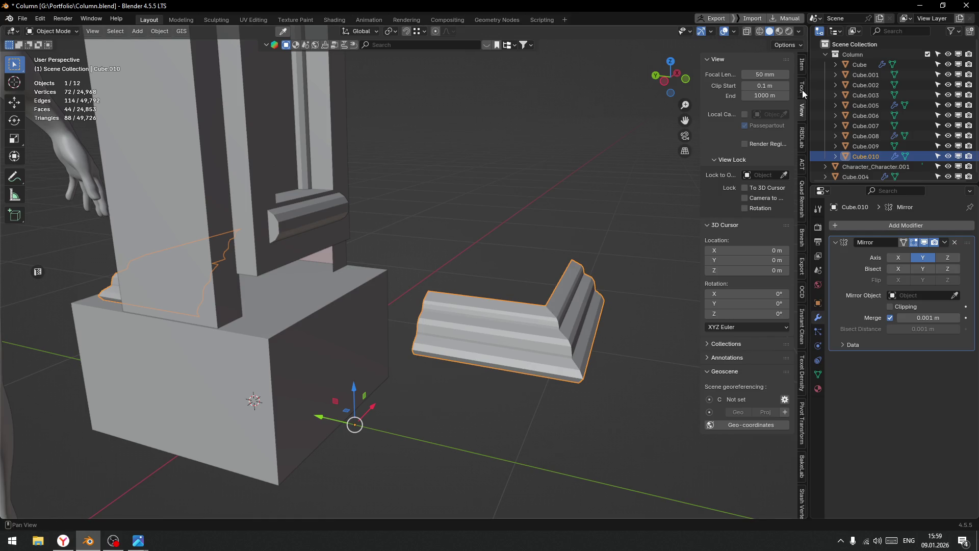
left_click(802, 65)
left_click(737, 94)
type("0")
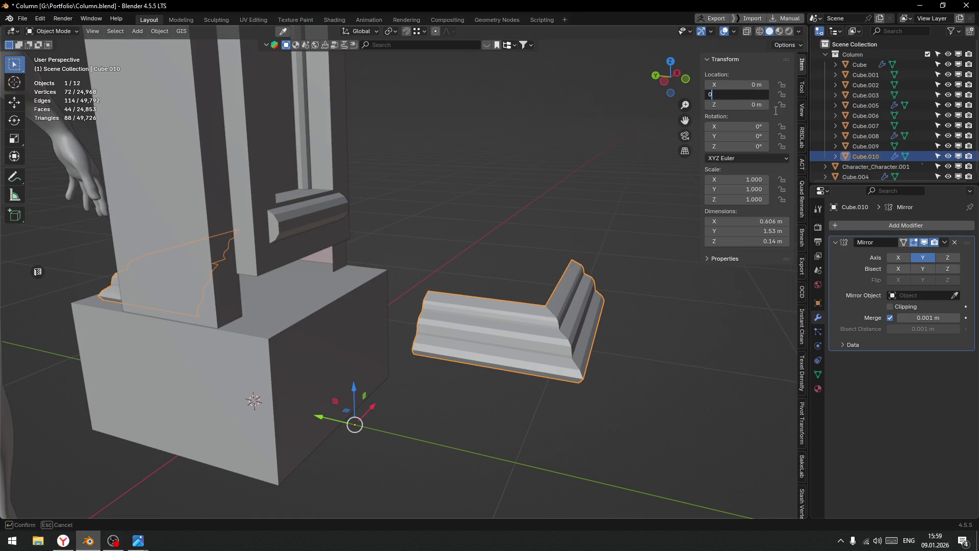
key("Return")
Select all of Cube.010's vertices, pivot on the 3D Cursor, and snap the cursor to a corner vertex.
left_click_drag(328, 303, 340, 256)
key("Tab")
left_click(362, 325)
left_click_drag(328, 242, 563, 418)
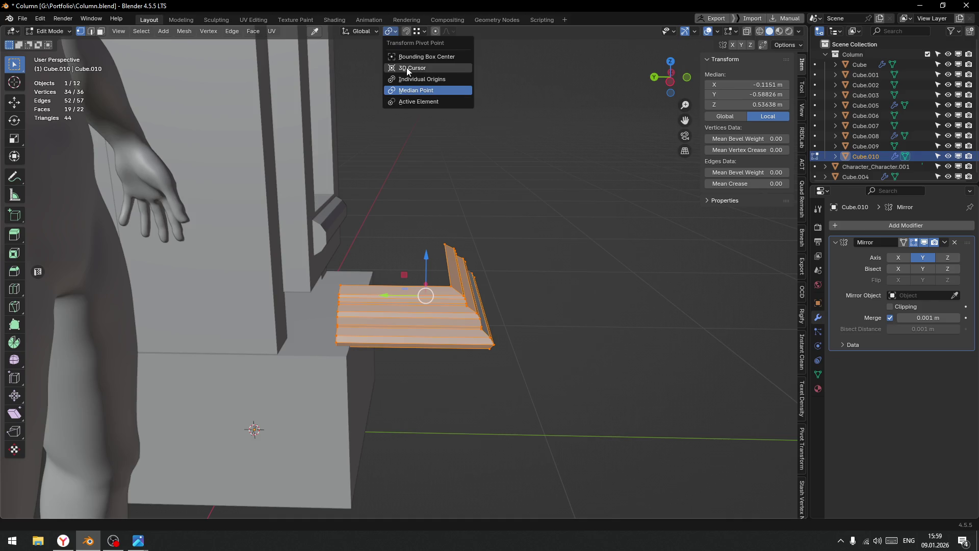
left_click(398, 68)
left_click(417, 31)
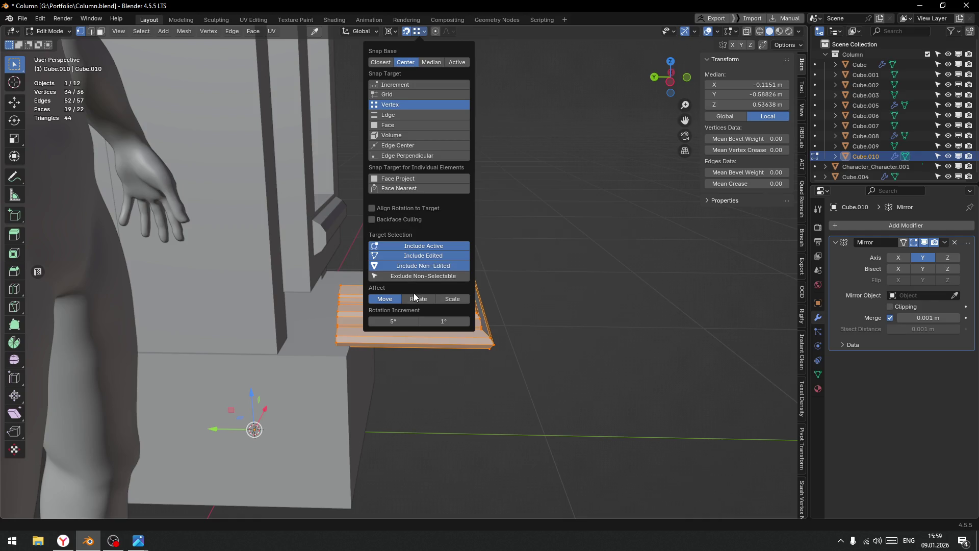
left_click_drag(447, 285, 451, 286)
Move all the moulding's vertices 0.37705 m along Y so it sits snug against the column corner.
left_click_drag(412, 286, 306, 291)
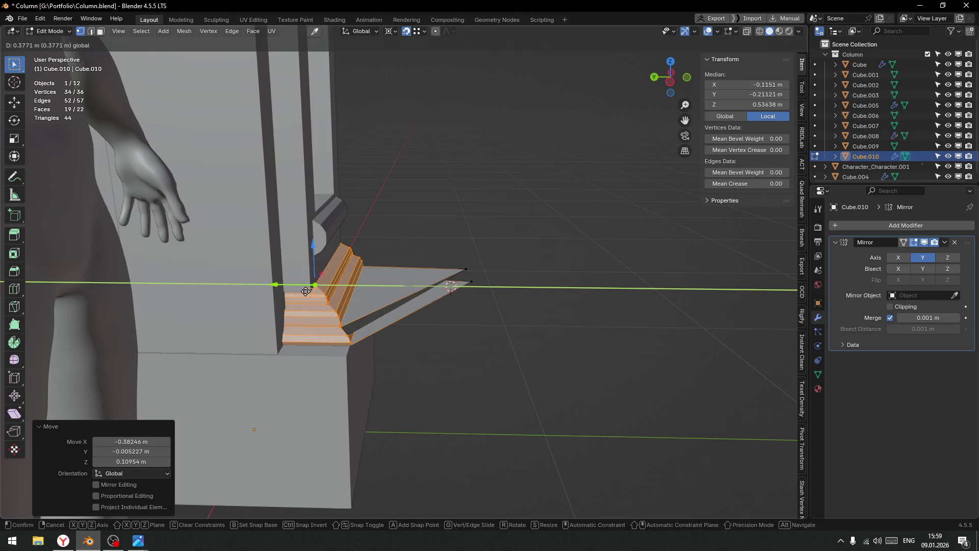
left_click(305, 291)
key("ctrl+z")
key("alt+z")
left_click_drag(313, 199, 519, 405)
key("alt+z")
left_click_drag(412, 291, 301, 295)
left_click_drag(301, 296, 506, 265)
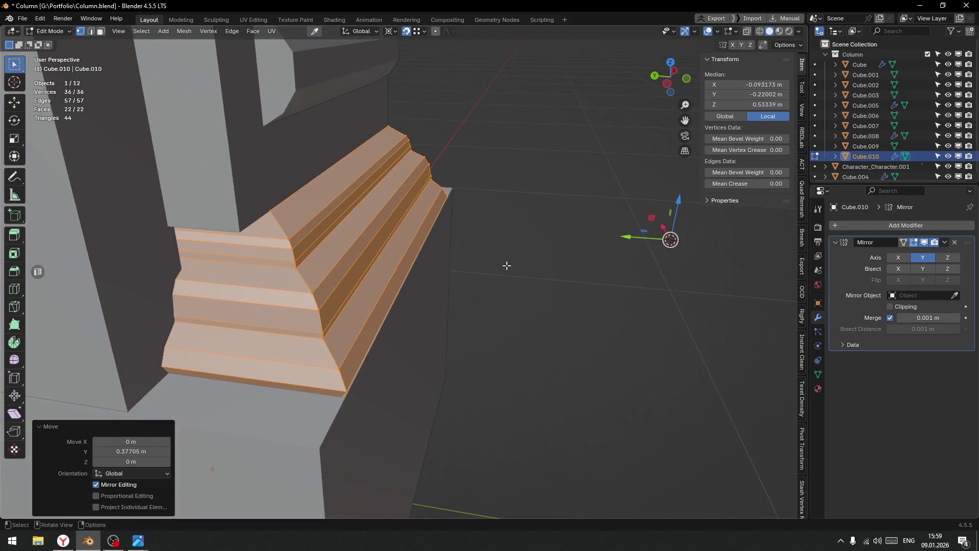
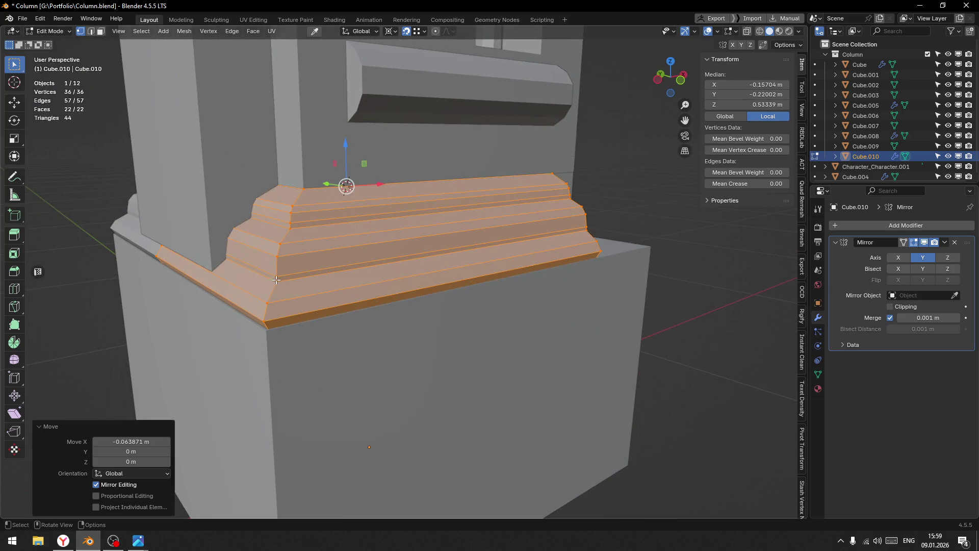
Orbit to a front view of the plinth and enter Edit Mode in wireframe.
key("Tab")
left_click(276, 240)
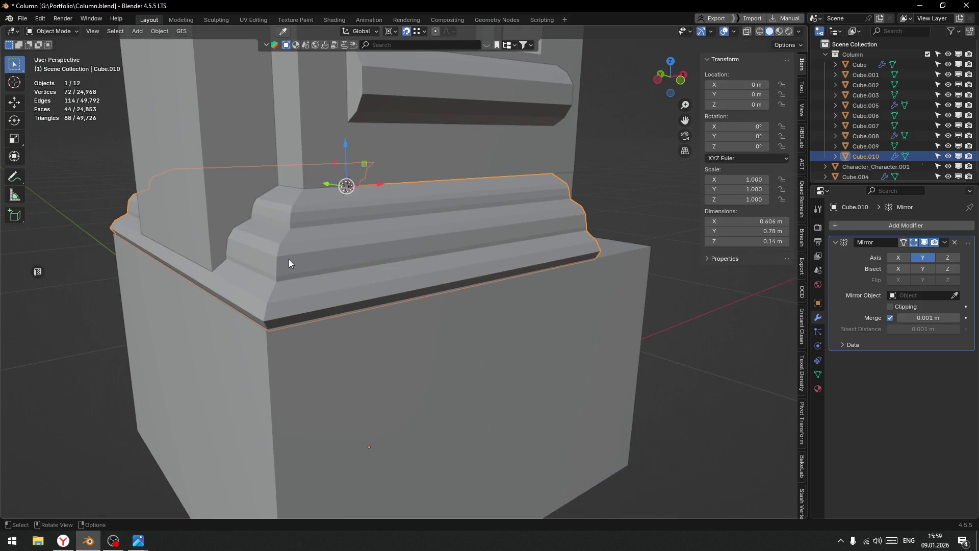
scroll("down", 3)
left_click_drag(330, 272, 450, 271)
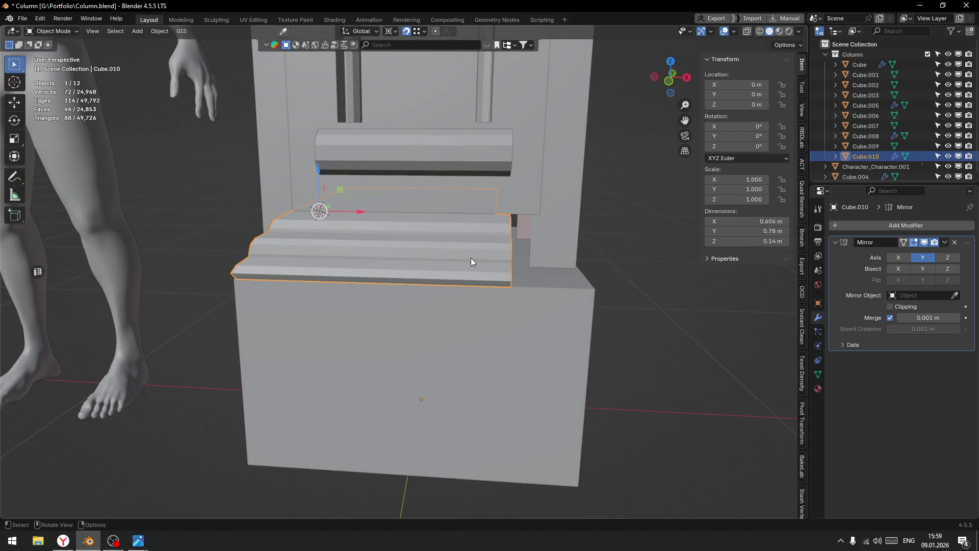
key("Tab")
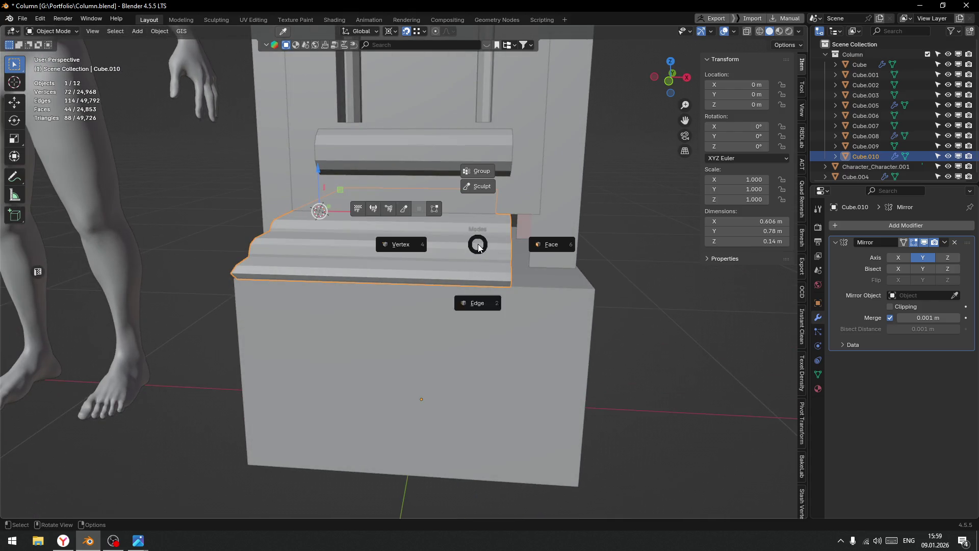
left_click(447, 175)
key("shift+z")
Box-select the plinth's right edge column, move it left and set Median X to 0 m.
left_click_drag(447, 175, 597, 381)
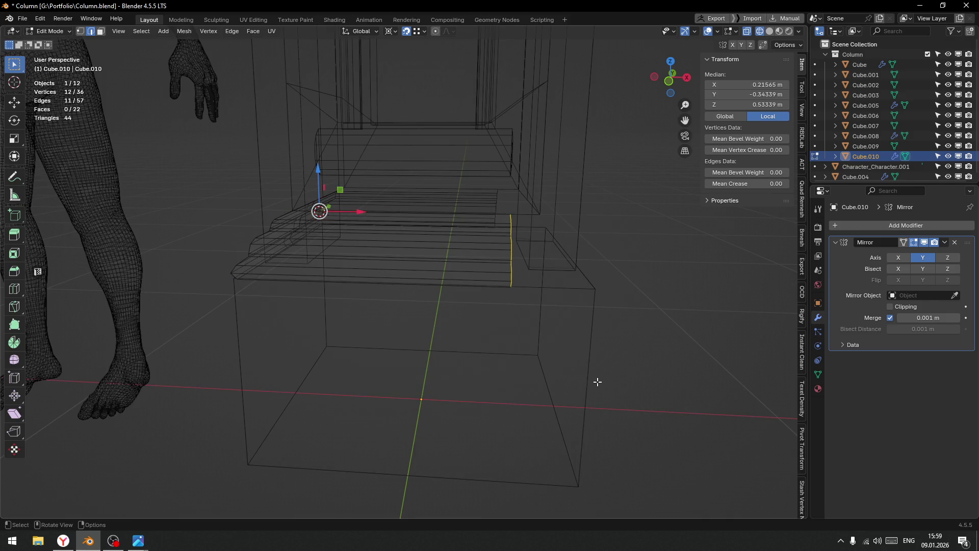
left_click_drag(362, 217, 388, 216)
scroll("down", 3)
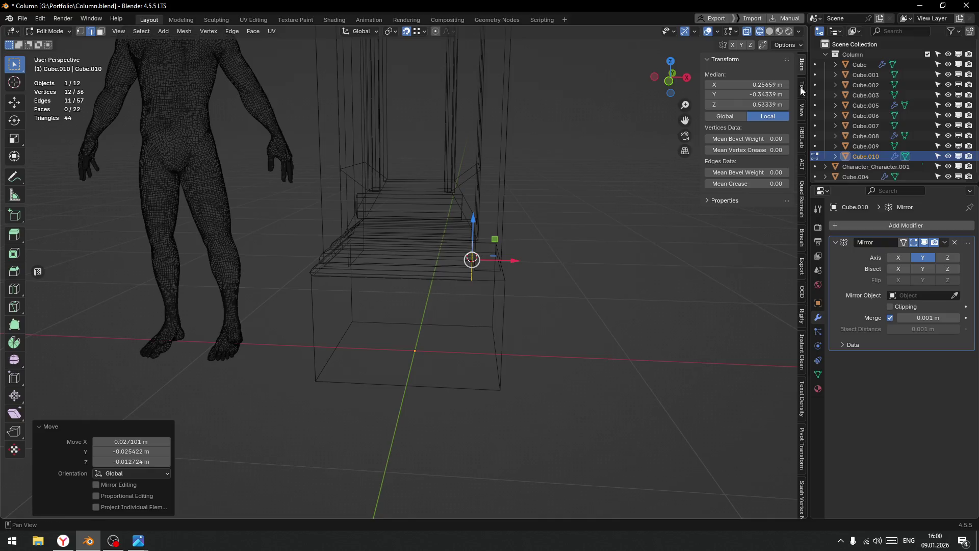
left_click_drag(514, 261, 456, 290)
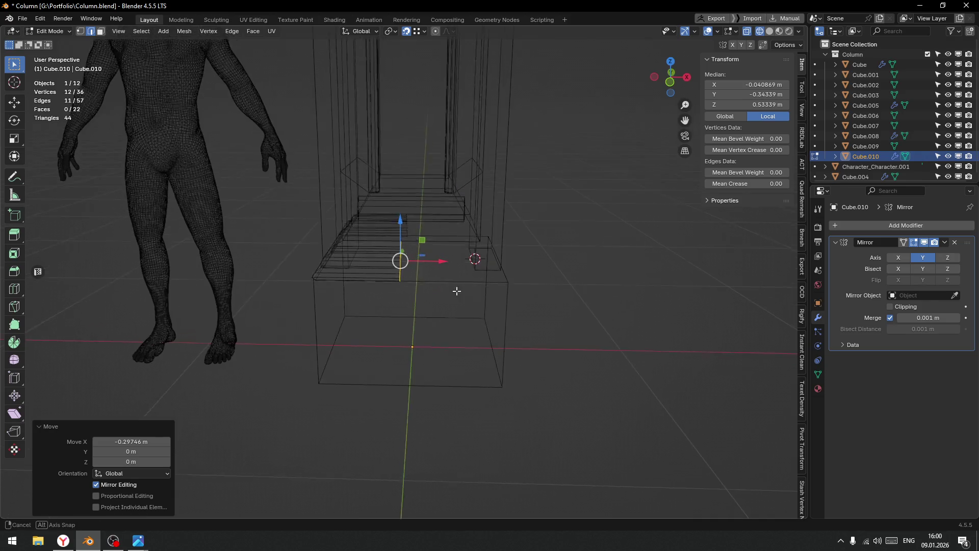
left_click_drag(456, 290, 461, 293)
left_click(747, 84)
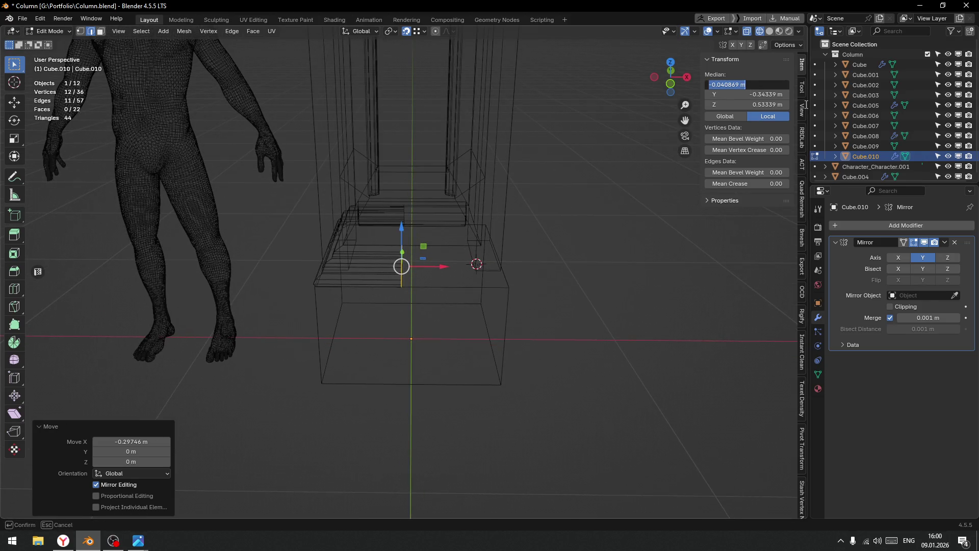
type("0")
key("Return")
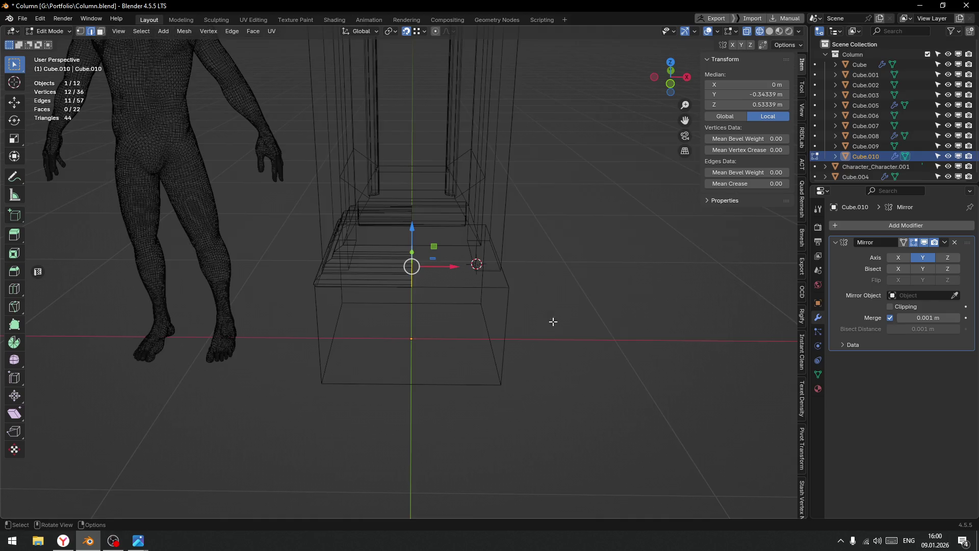
left_click_drag(553, 321, 570, 307)
key("ctrl+Tab")
left_click(605, 308)
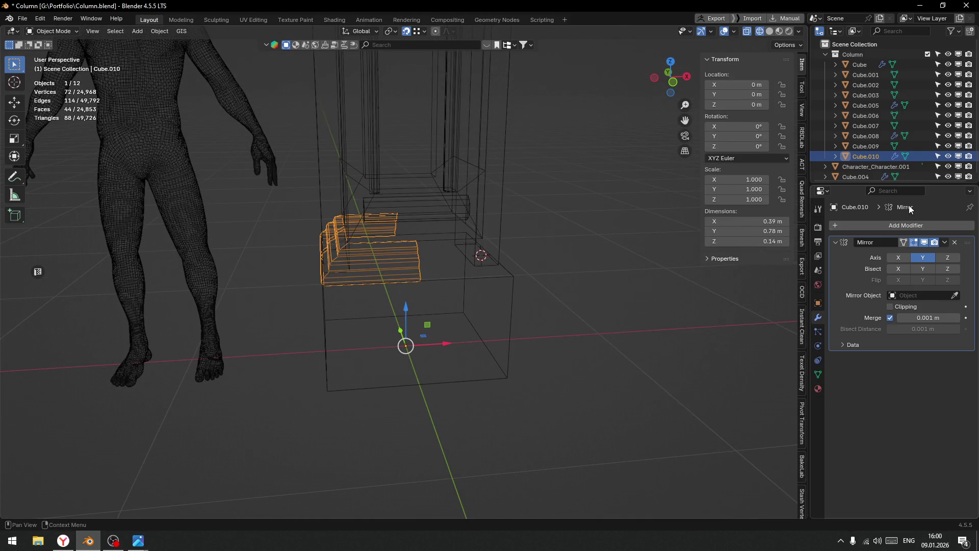
Add a Mirror modifier on the X axis to the half plinth.
left_click(887, 225)
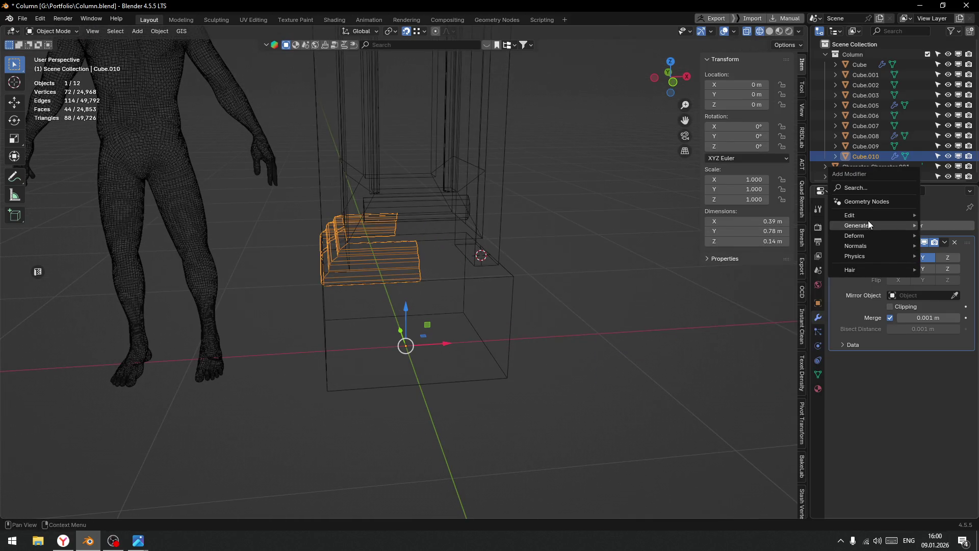
mouse_move(869, 225)
left_click(771, 293)
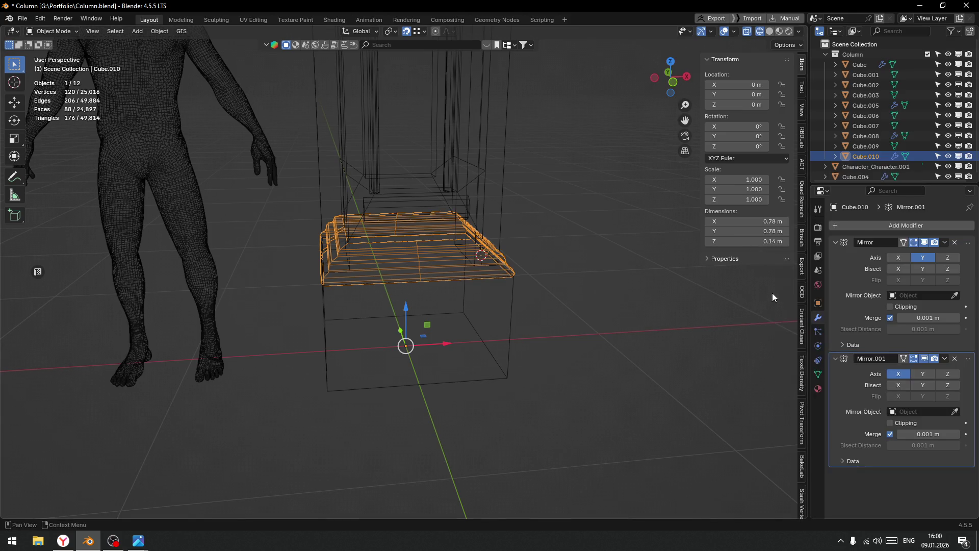
left_click(586, 304)
Return to Object Mode in solid shading and inspect the full-width column base.
left_click_drag(560, 302, 548, 300)
key("ctrl+Tab")
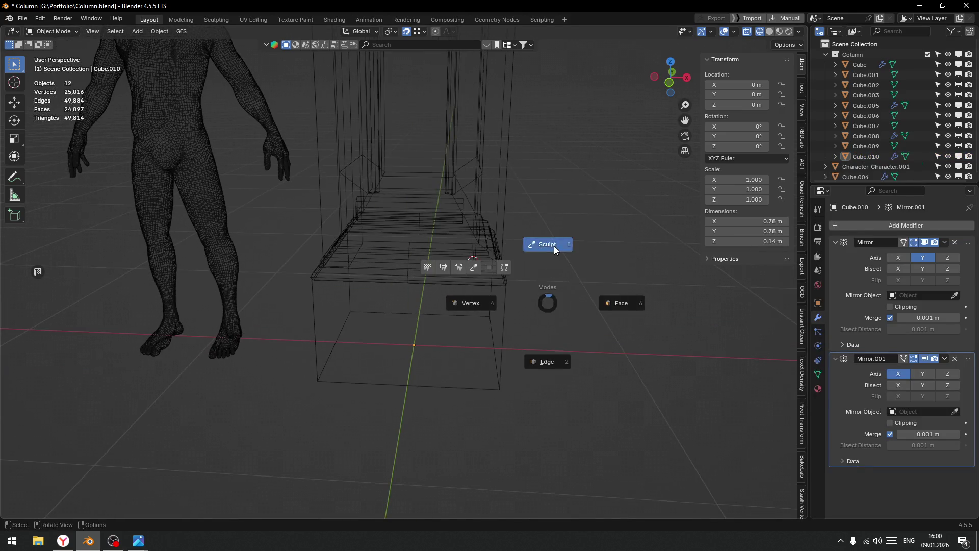
left_click(553, 246)
key("ctrl+Tab")
left_click(553, 190)
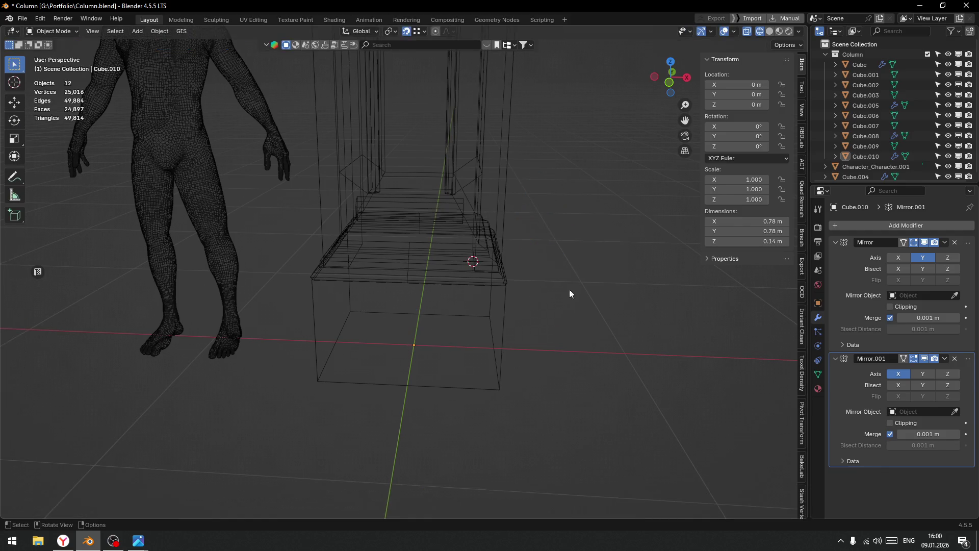
scroll("down", 3)
key("shift+z")
scroll("down", 3)
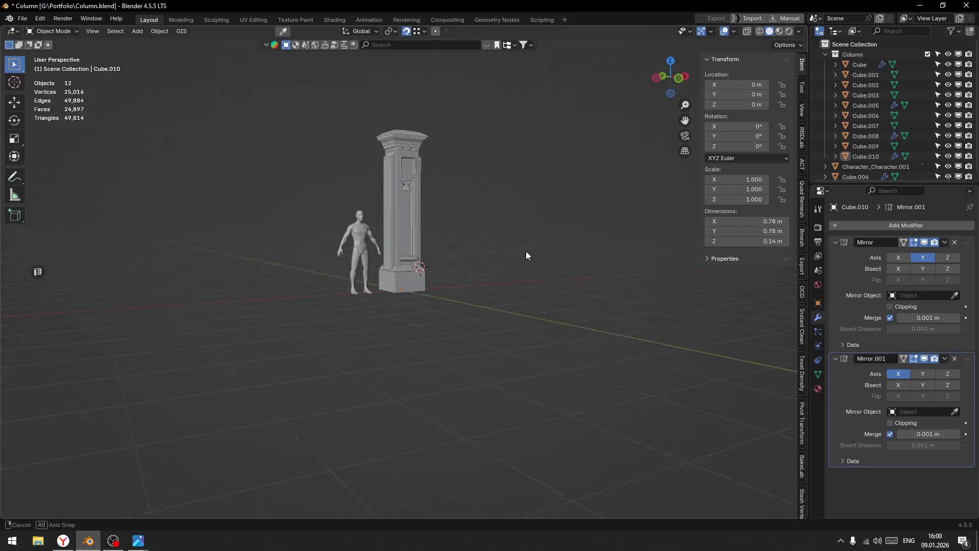
scroll("up", 3)
left_click_drag(454, 271, 537, 294)
scroll("down", 3)
scroll("down", 3)
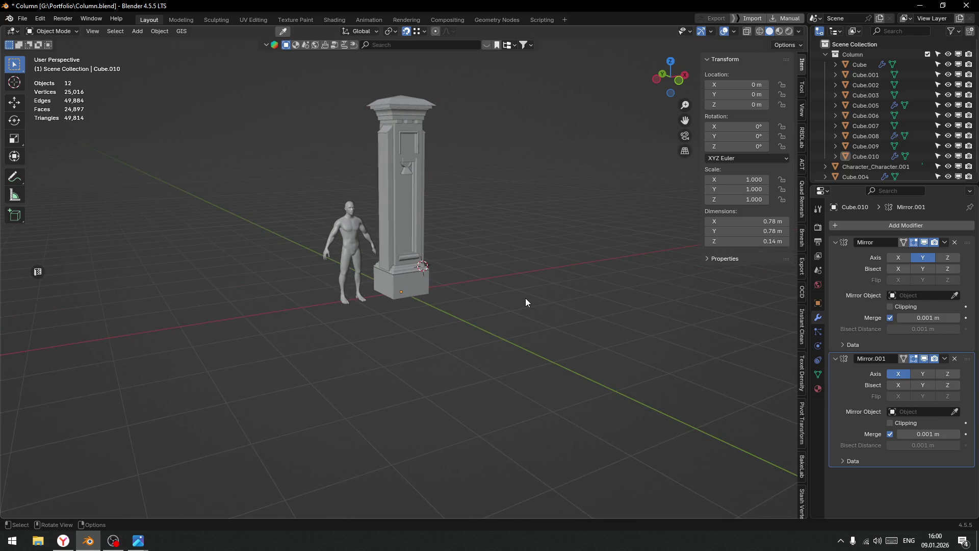
key("alt+Tab")
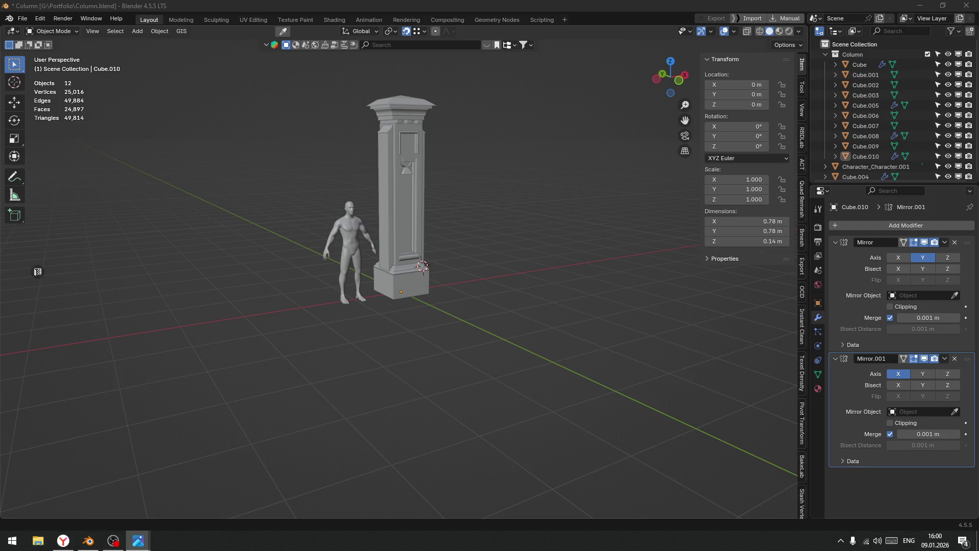
left_click_drag(557, 207, 453, 359)
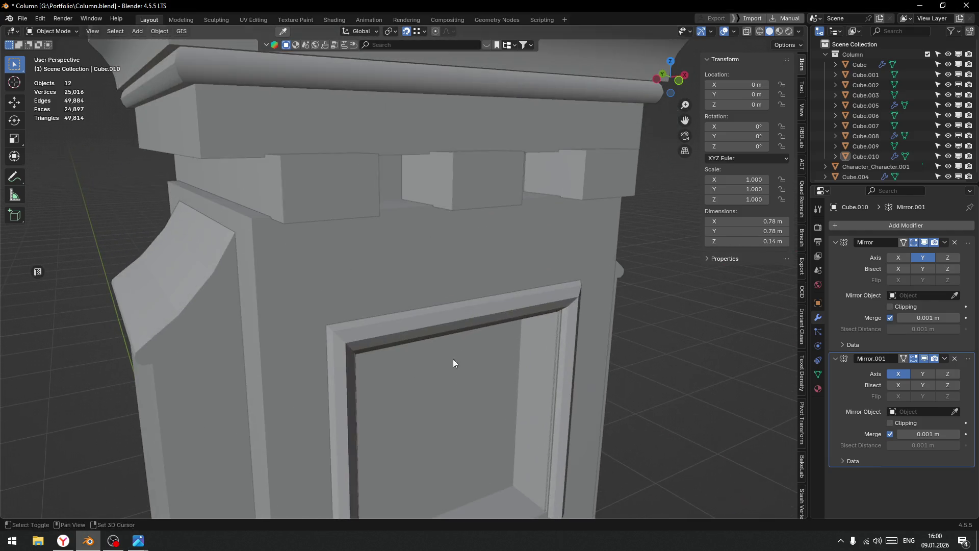
Select the four top-band faces of door frame Cube.001 in Edit Mode.
left_click(438, 327)
key("Tab")
left_click(417, 312)
left_click(415, 322)
left_click(415, 322)
left_click(415, 333)
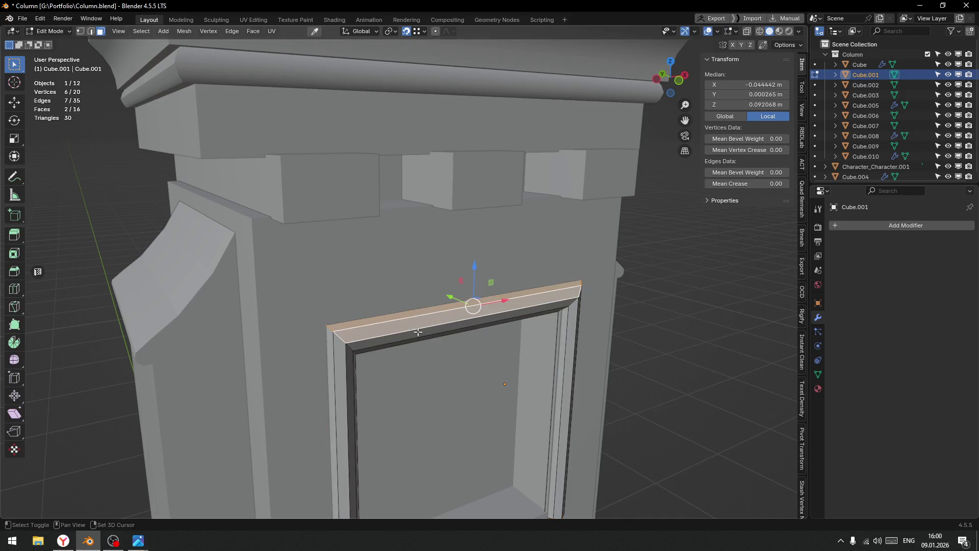
left_click_drag(424, 340, 492, 303)
left_click(492, 303)
scroll("down", 3)
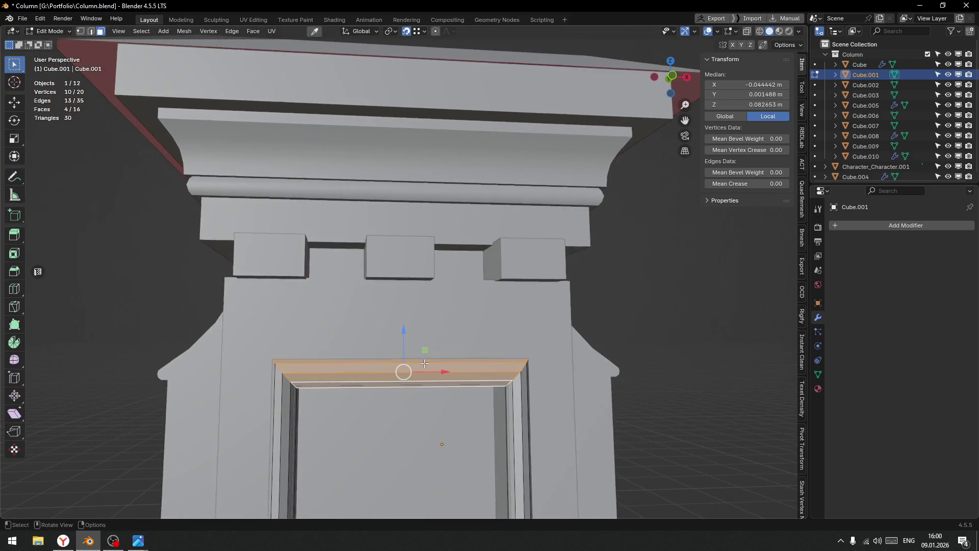
Duplicate the top-band faces and lift the copy above the frame.
key("e")
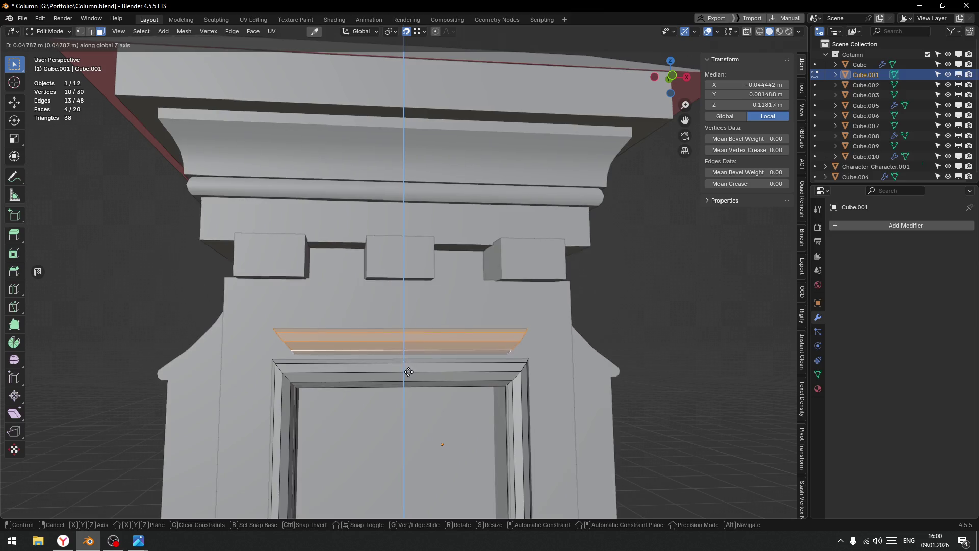
left_click(410, 375)
left_click_drag(411, 375, 496, 372)
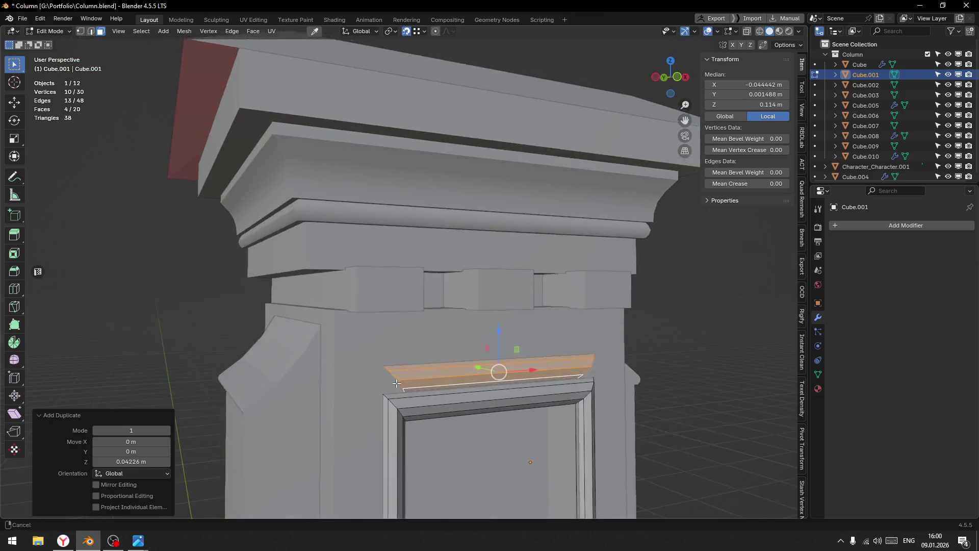
scroll("up", 3)
Align the new band's end edges to X Max instead of X Min.
key("ctrl+Tab")
left_click(520, 420)
left_click_drag(520, 421, 452, 411)
scroll("down", 3)
key("alt+a")
left_click(402, 416)
key("ctrl+z")
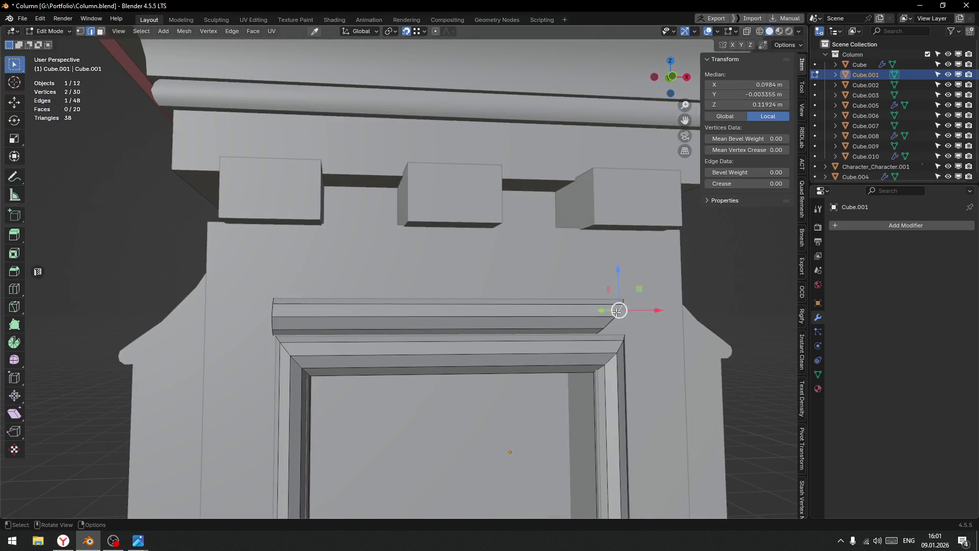
key("alt+a")
left_click(620, 349)
scroll("down", 3)
left_click_drag(619, 349, 525, 337)
Select the whole linked lintel strip and move it along Y.
key("Tab")
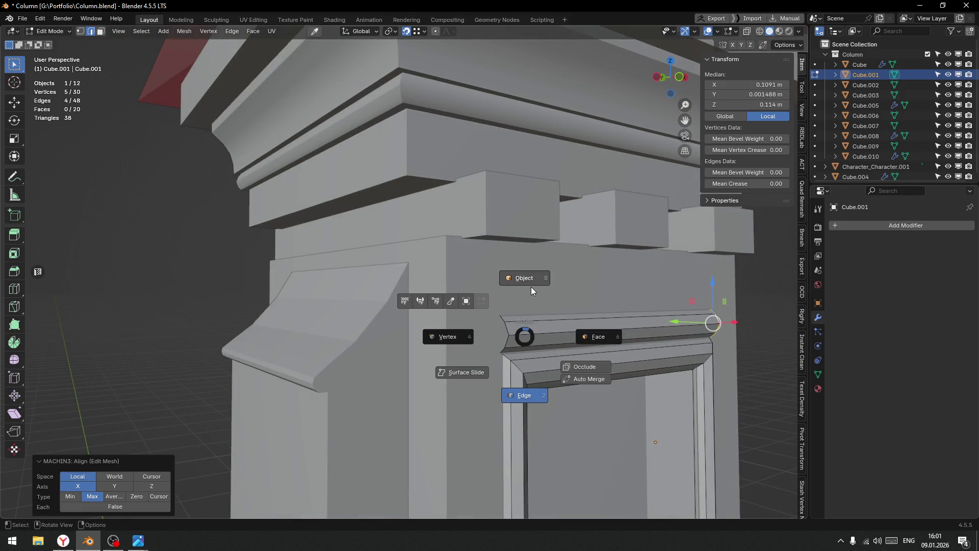
left_click(595, 339)
left_click(555, 328)
key("ctrl+l")
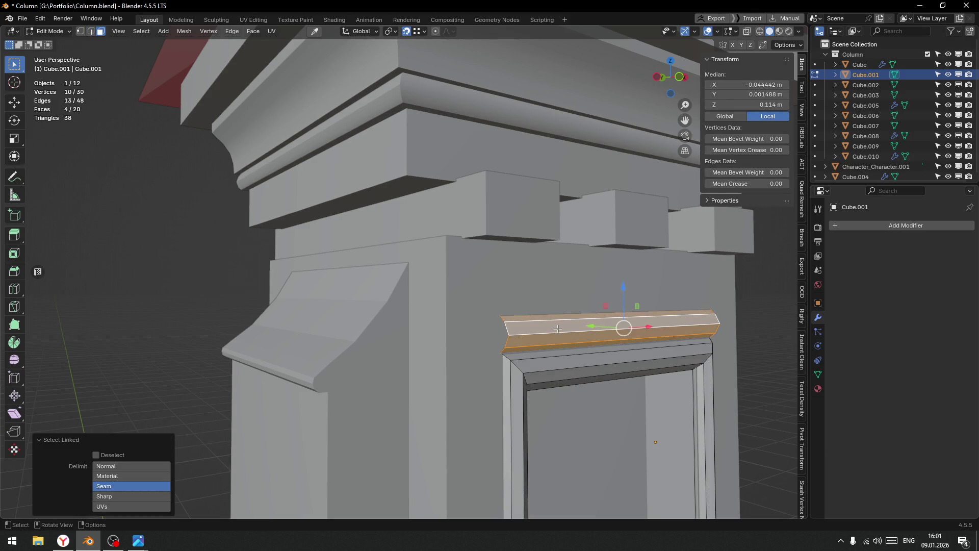
key("g")
key("y")
left_click(708, 332)
left_click_drag(709, 331, 601, 290)
scroll("up", 3)
scroll("up", 3)
Cap one open end of the strip with a face between its two end edges.
key("Tab")
left_click(583, 341)
left_click(584, 341)
left_click(586, 354)
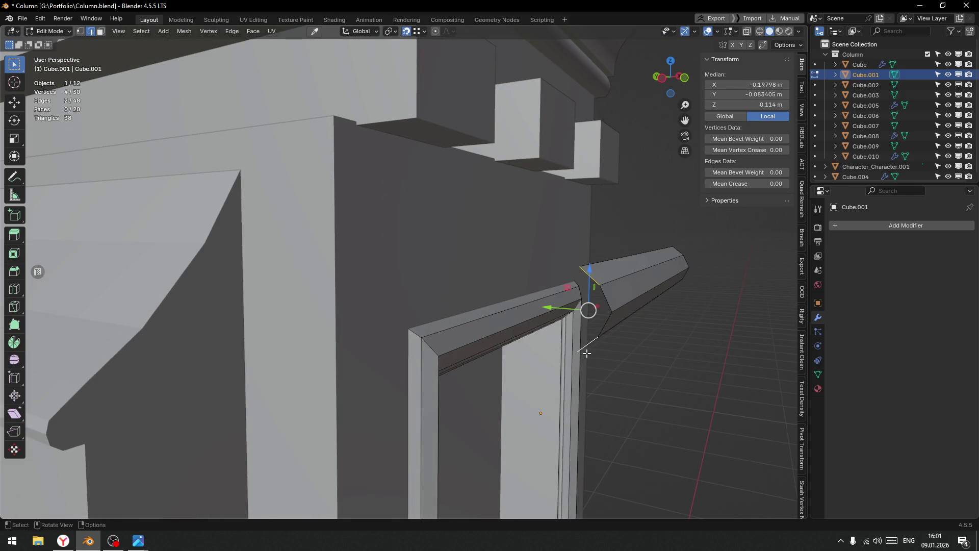
key("f")
left_click_drag(635, 322, 616, 342)
Select edges at the strip's other end, then switch to Object Mode and back into Edit Mode.
left_click(637, 334)
left_click(636, 357)
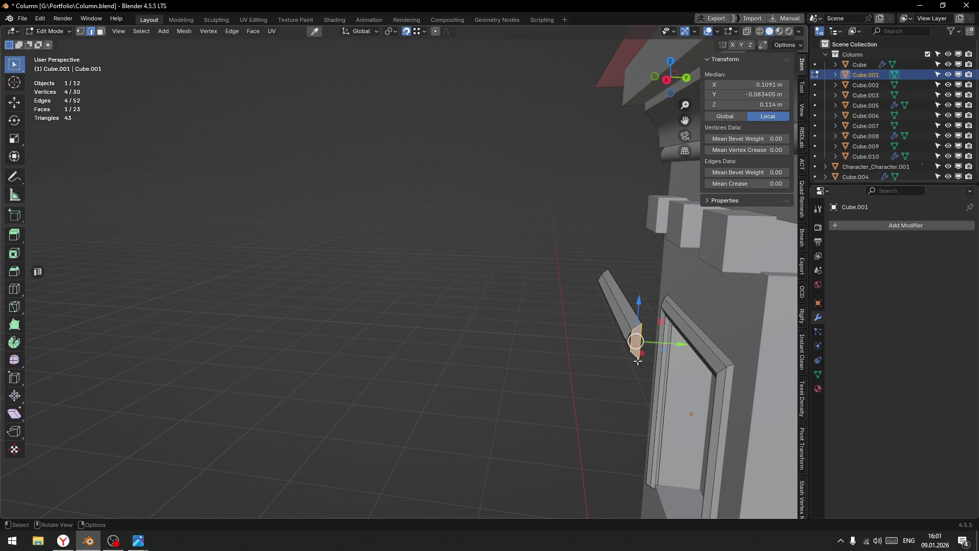
left_click_drag(606, 358, 687, 364)
left_click(759, 380)
left_click_drag(621, 395, 376, 323)
key("Tab")
key("ctrl+Tab")
left_click(454, 314)
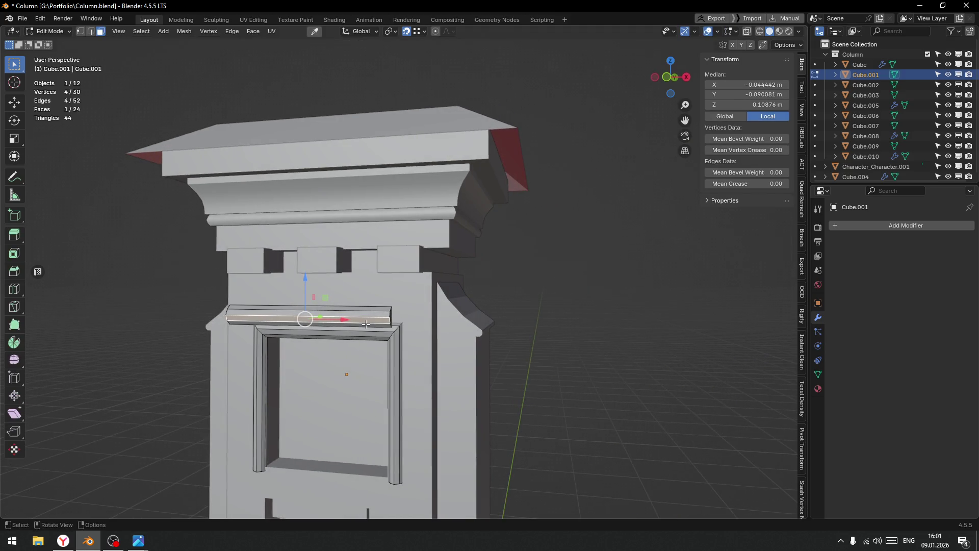
Select the whole lintel strip and scale it down.
key("l")
scroll("up", 3)
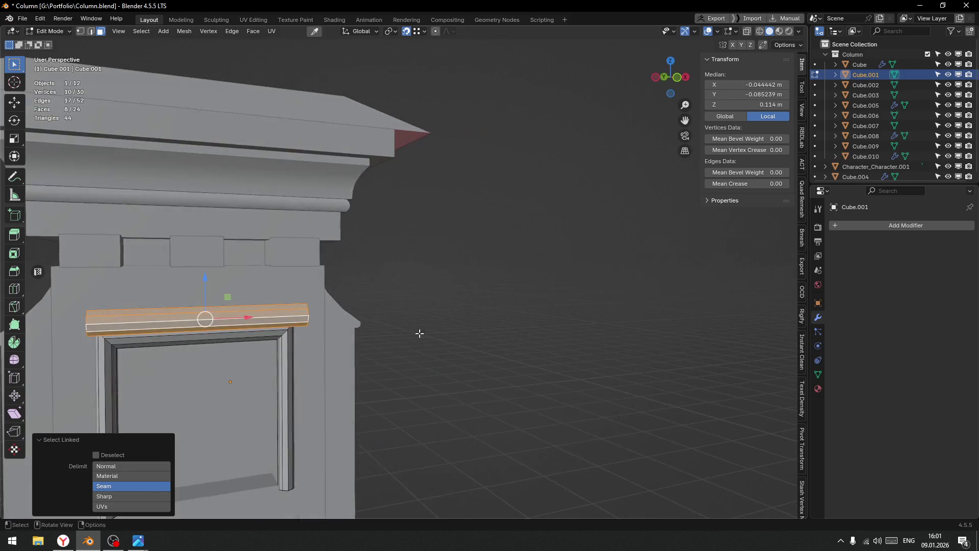
left_click_drag(419, 332, 438, 326)
scroll("up", 3)
left_click_drag(368, 374, 528, 343)
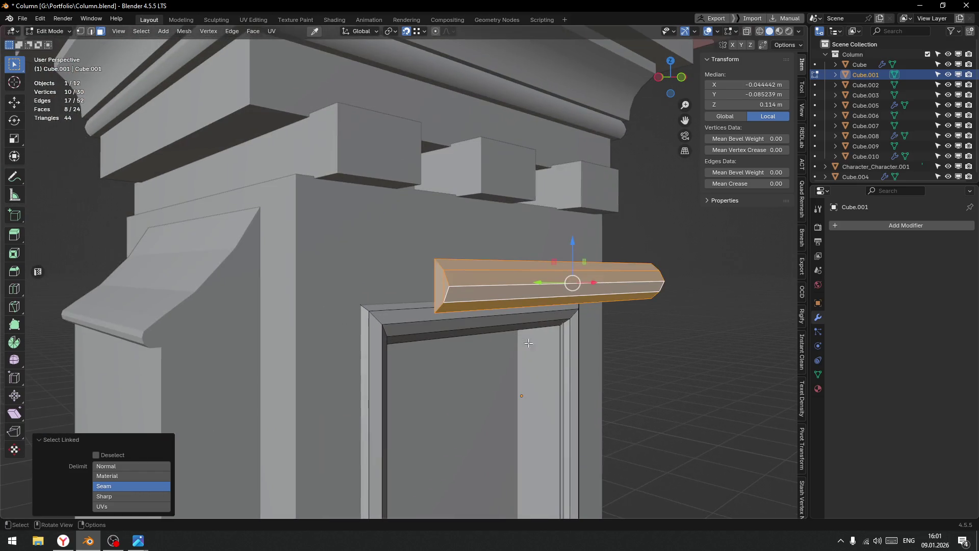
key("s")
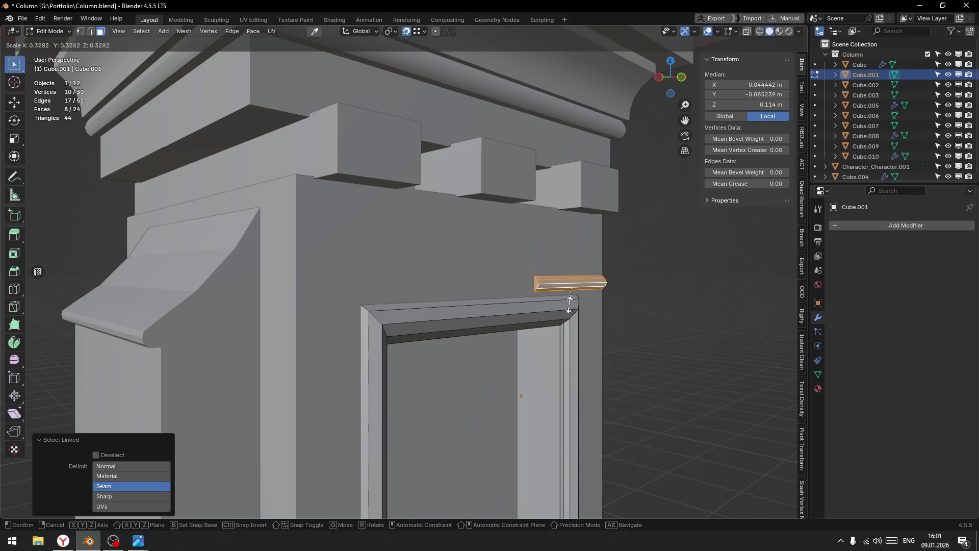
left_click(545, 274)
Move the beam along Y and lower it slightly on Z.
left_click_drag(536, 294, 487, 183)
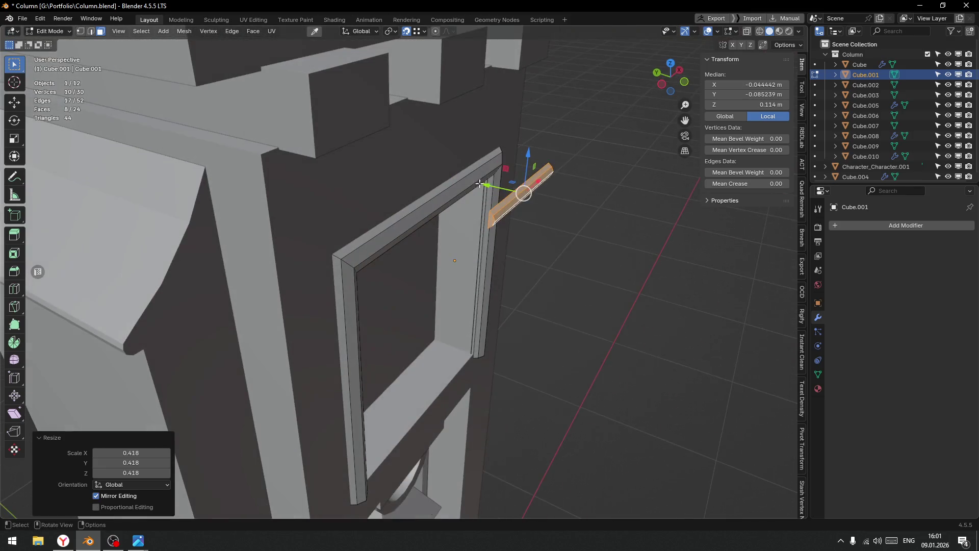
key("g")
key("y")
left_click(413, 199)
left_click_drag(412, 199, 598, 4)
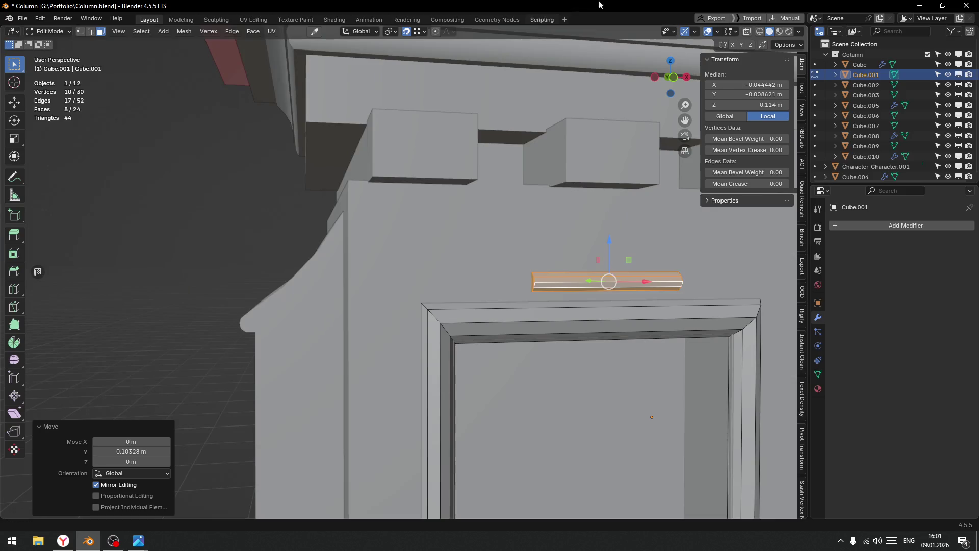
left_click(411, 34)
key("Escape")
left_click_drag(565, 274, 370, 207)
left_click_drag(374, 203, 377, 220)
Slide the beam along Y toward the wall at the column corner.
scroll("down", 3)
left_click_drag(391, 233, 293, 230)
left_click_drag(294, 231, 325, 245)
scroll("down", 3)
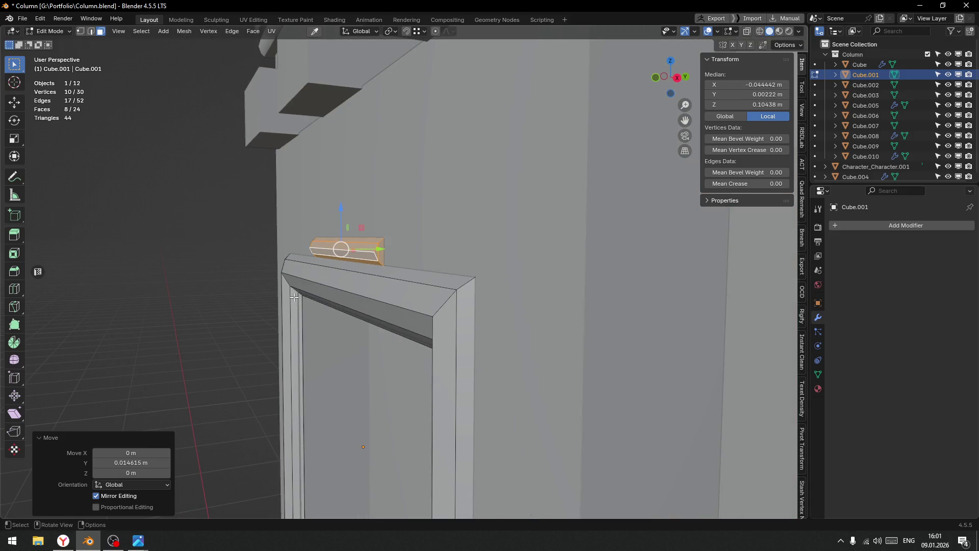
left_click_drag(319, 281, 482, 278)
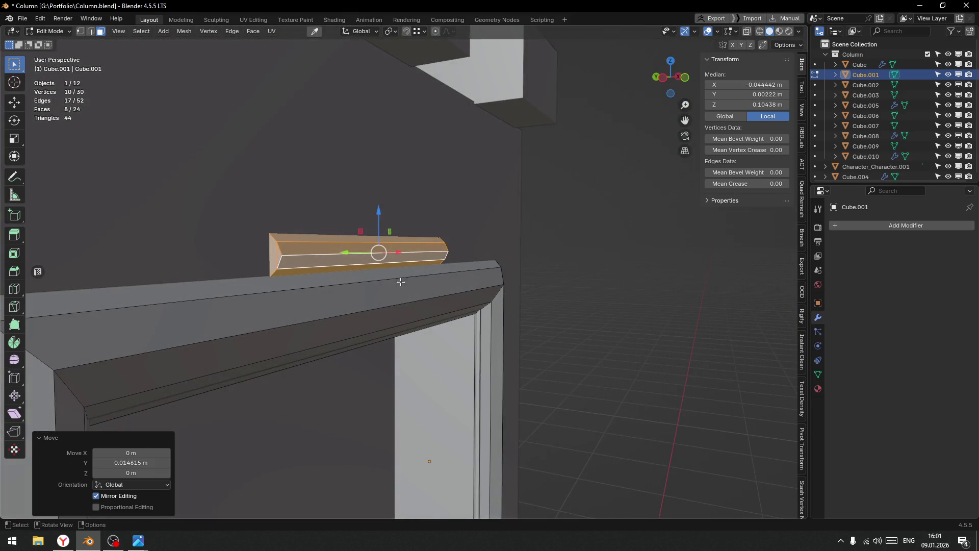
scroll("down", 3)
left_click_drag(481, 322, 510, 329)
Scale the beam along X to stretch across the top of the window frame.
key("s")
key("x")
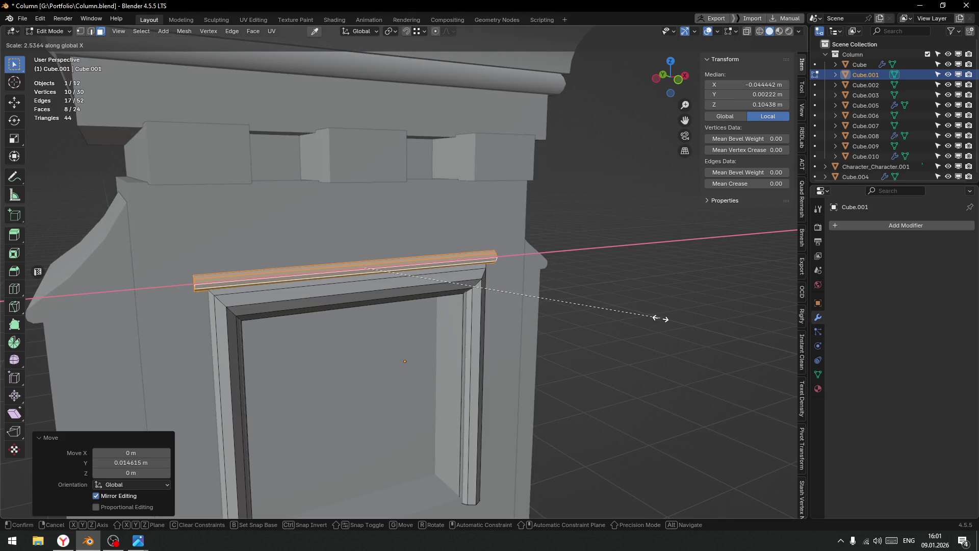
left_click(658, 319)
scroll("down", 3)
left_click_drag(402, 265, 454, 258)
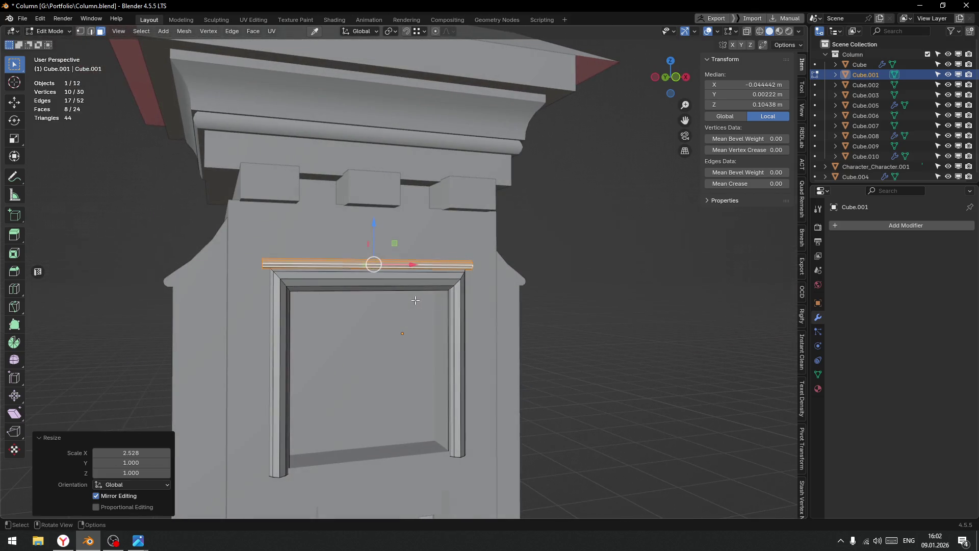
key("Tab")
scroll("down", 3)
scroll("down", 3)
left_click(541, 332)
scroll("down", 3)
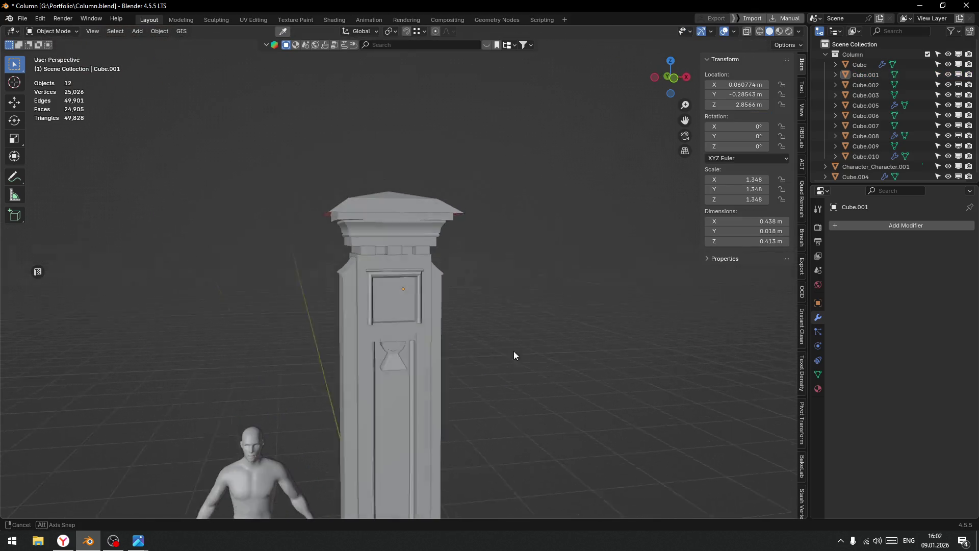
scroll("up", 3)
Narrow the Cube.001 beam along X from 0.438 m to 0.414 m and return to Object Mode.
left_click(423, 262)
key("Tab")
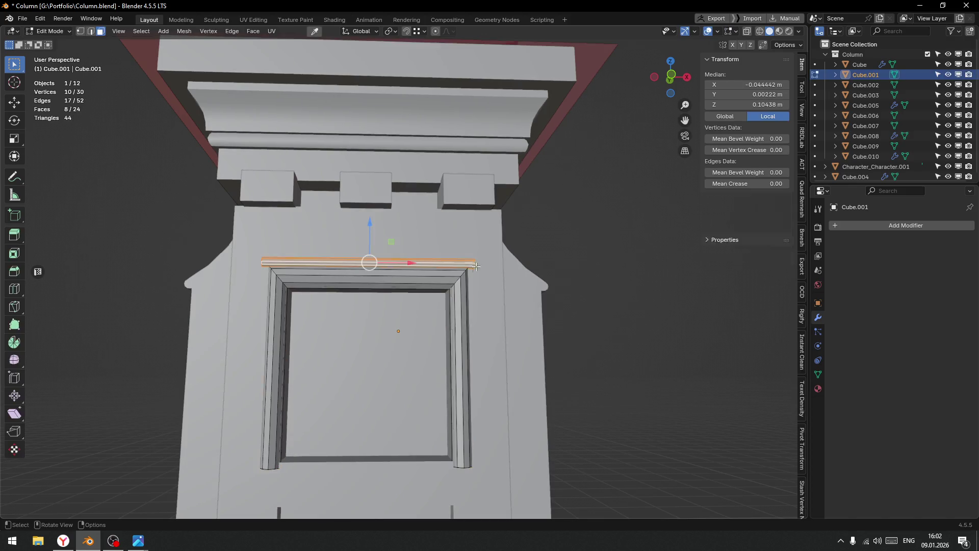
key("s")
key("x")
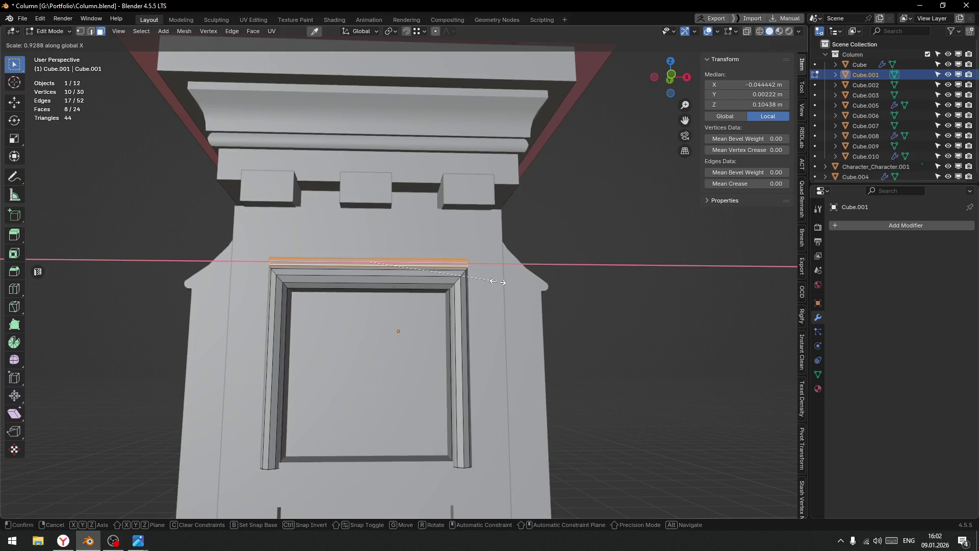
left_click(497, 282)
key("Tab")
scroll("down", 3)
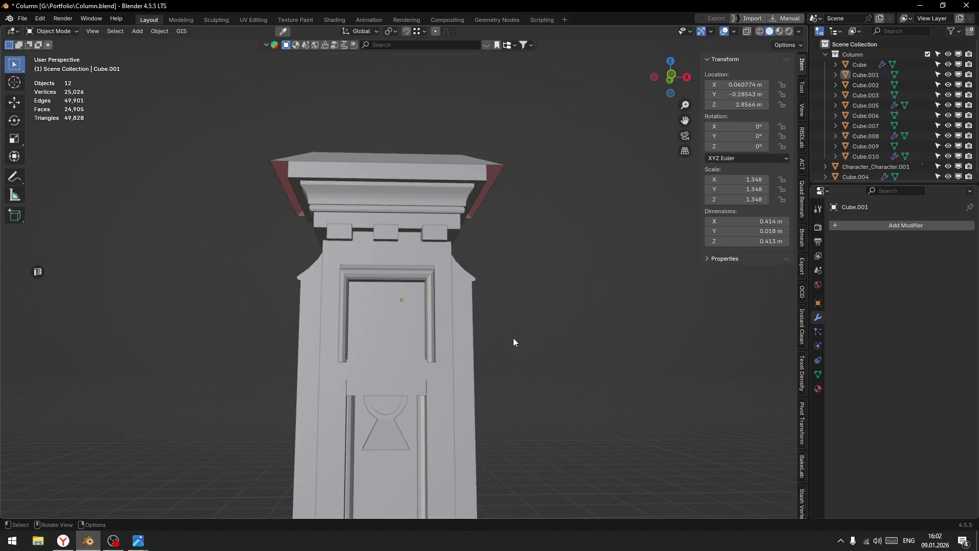
scroll("down", 3)
left_click_drag(457, 331, 537, 284)
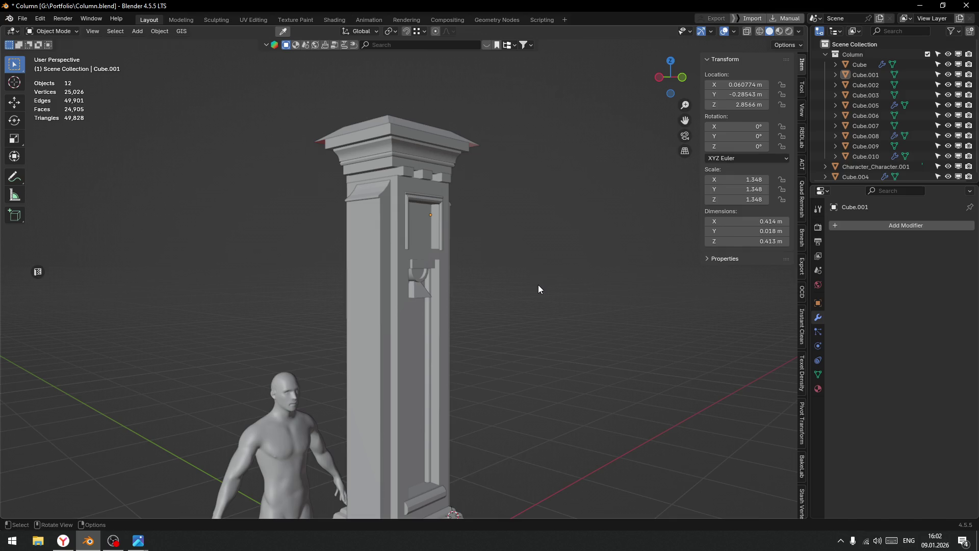
scroll("down", 3)
left_click_drag(533, 286, 438, 342)
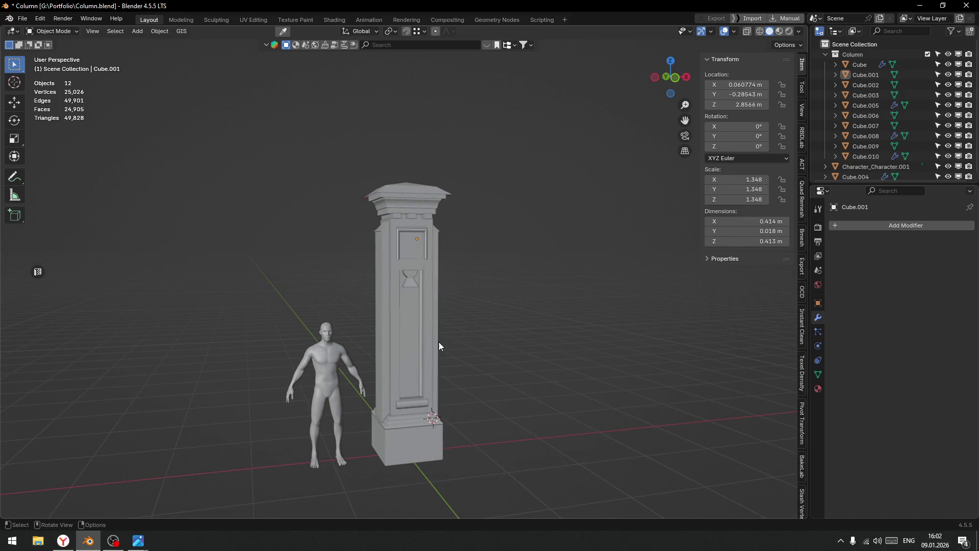
scroll("up", 3)
left_click_drag(452, 276, 421, 281)
scroll("up", 3)
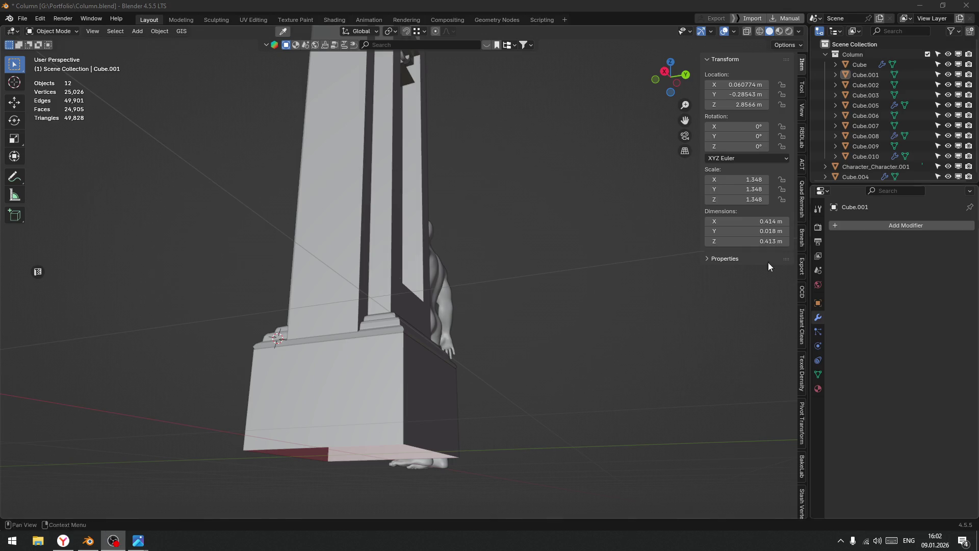
left_click_drag(584, 299, 529, 312)
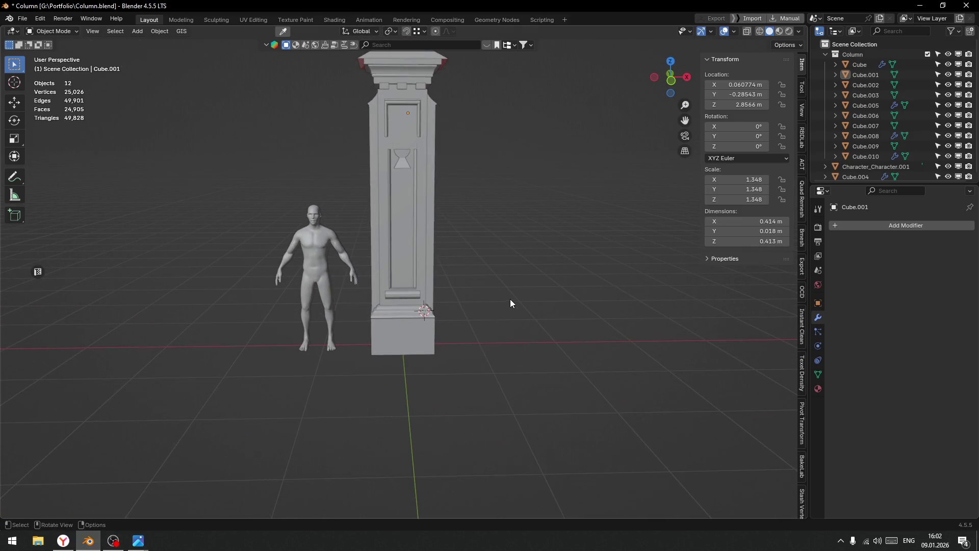
left_click_drag(489, 292, 459, 348)
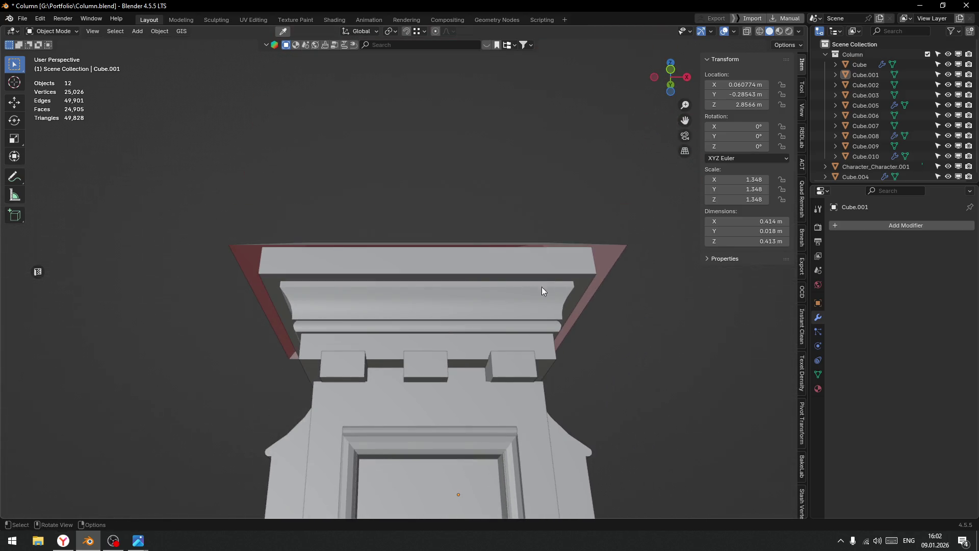
left_click(423, 273)
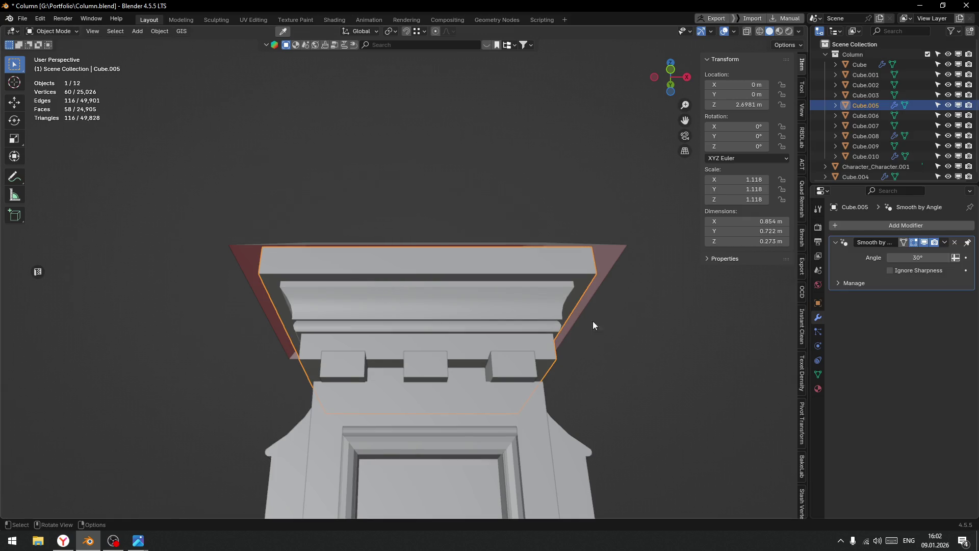
Raise the capital's top slab (Cube.007) slightly along Z.
scroll("down", 3)
left_click_drag(455, 363, 453, 357)
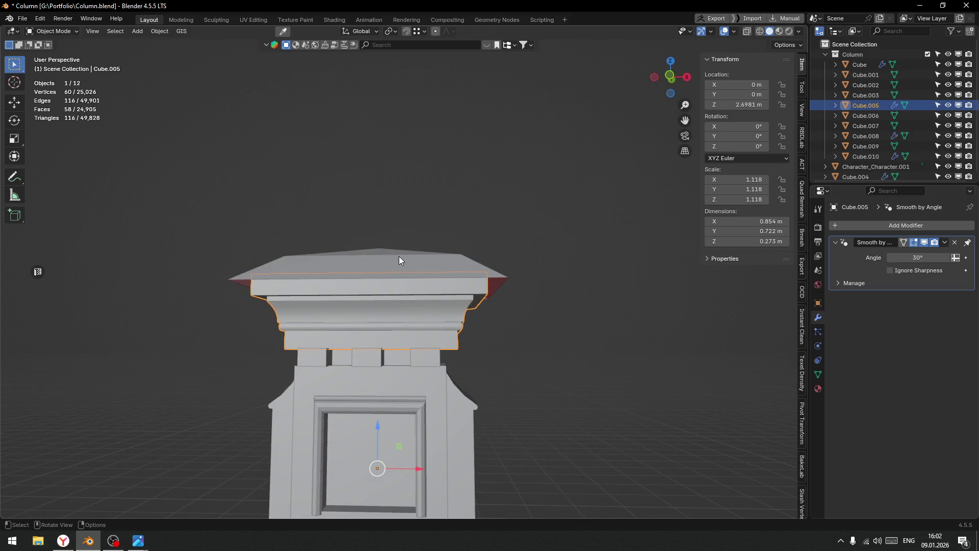
left_click(399, 257)
left_click_drag(377, 228, 387, 244)
left_click(421, 282)
Select the capital's top band face in Edit Mode and enable the Edge Length overlay.
key("Tab")
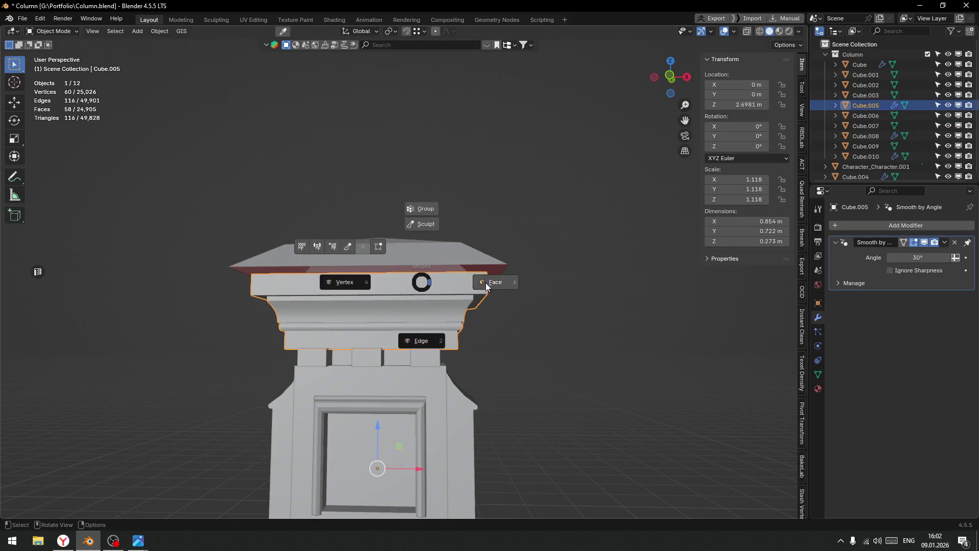
left_click(486, 286)
left_click(428, 288)
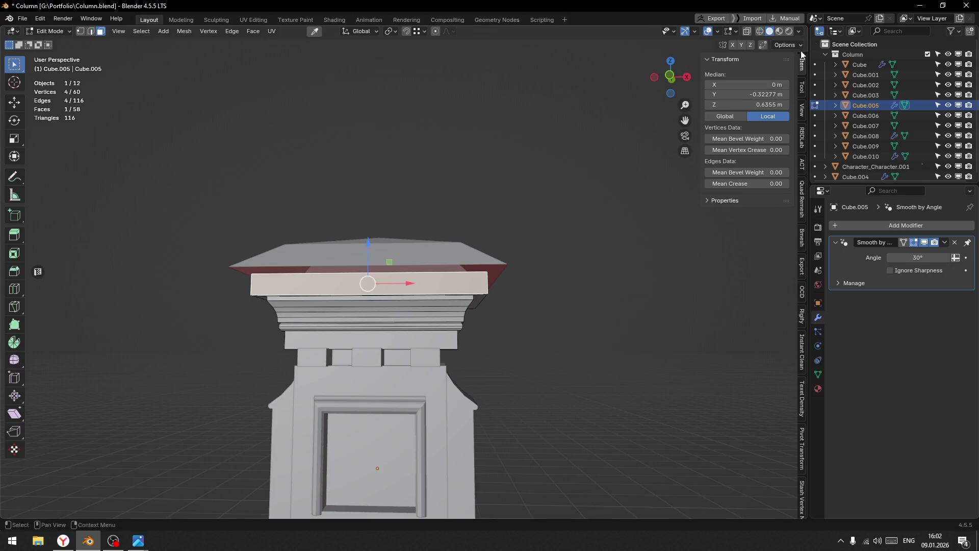
left_click(798, 31)
left_click(718, 31)
left_click(800, 31)
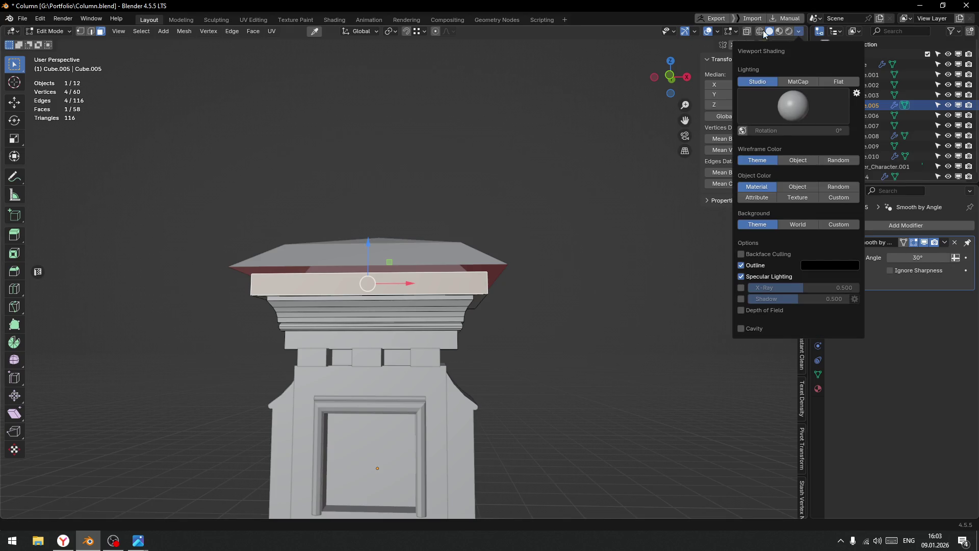
left_click(732, 32)
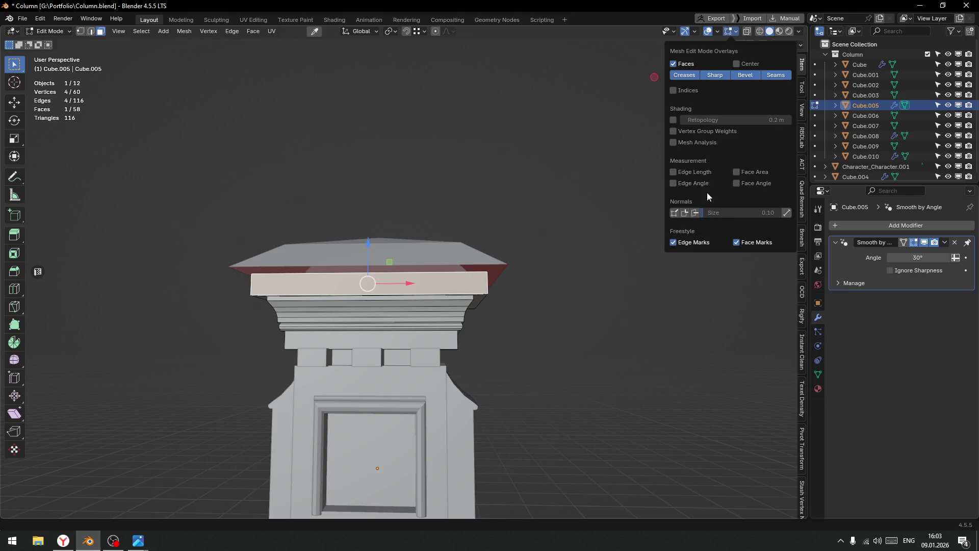
left_click(673, 172)
Read the top band's edge lengths (0.764 m by 0.0702 m) and return to Object Mode.
left_click_drag(308, 267, 347, 290)
scroll("up", 3)
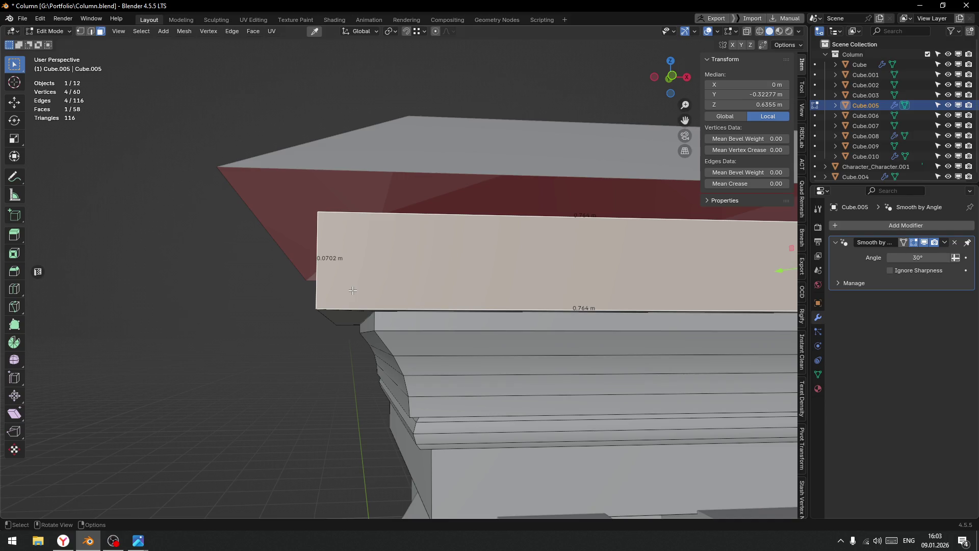
scroll("down", 3)
key("Tab")
left_click(329, 242)
scroll("down", 3)
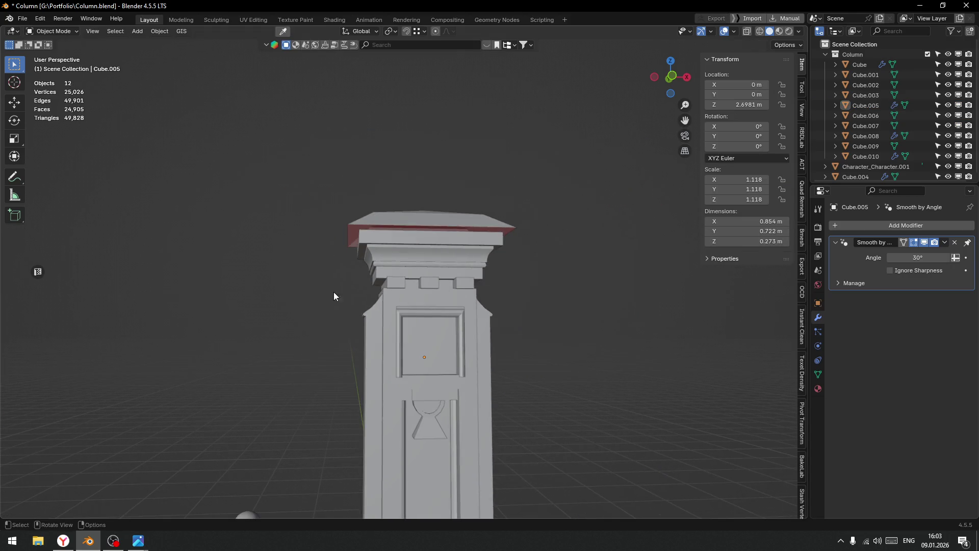
Lower the capital's top slab back down along Z.
left_click(415, 225)
left_click_drag(420, 205, 423, 204)
left_click(532, 232)
scroll("down", 3)
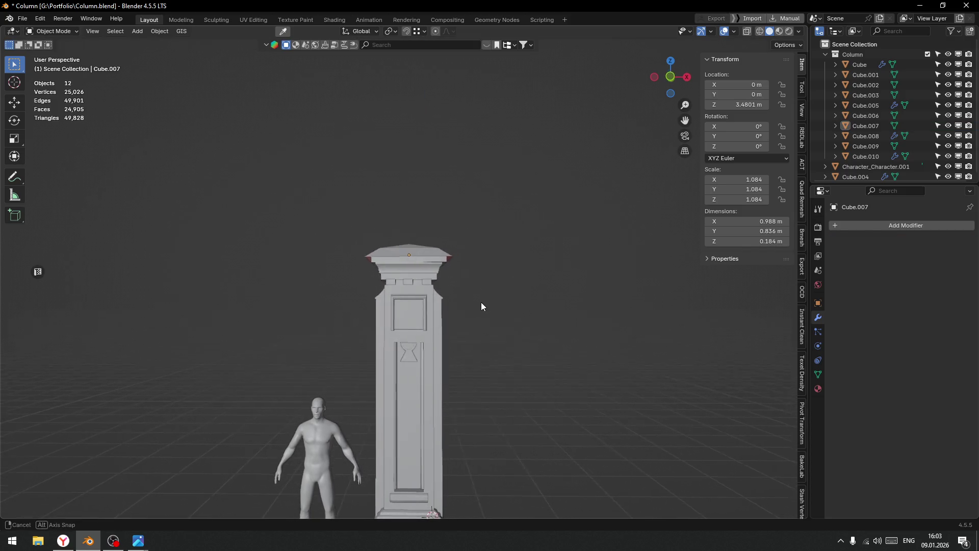
left_click_drag(470, 311, 477, 299)
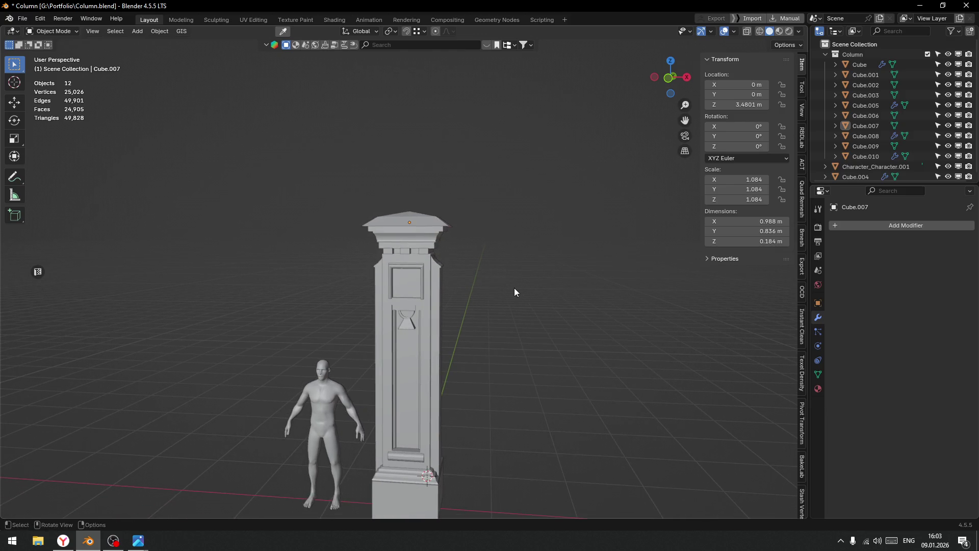
left_click_drag(501, 289, 478, 335)
Save the blend file and launch Substance 3D Designer from the Start menu.
key("ctrl+s")
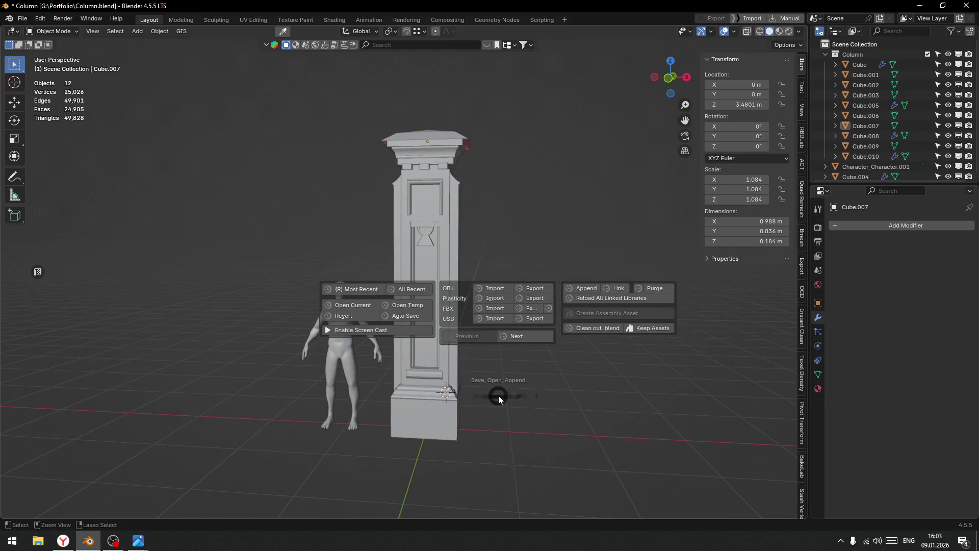
left_click(572, 396)
left_click_drag(550, 353, 415, 256)
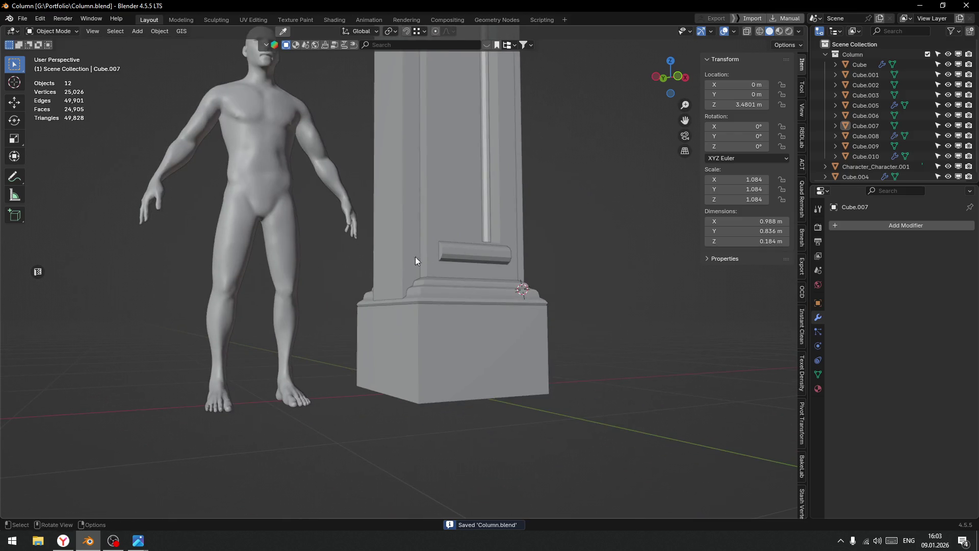
left_click(12, 540)
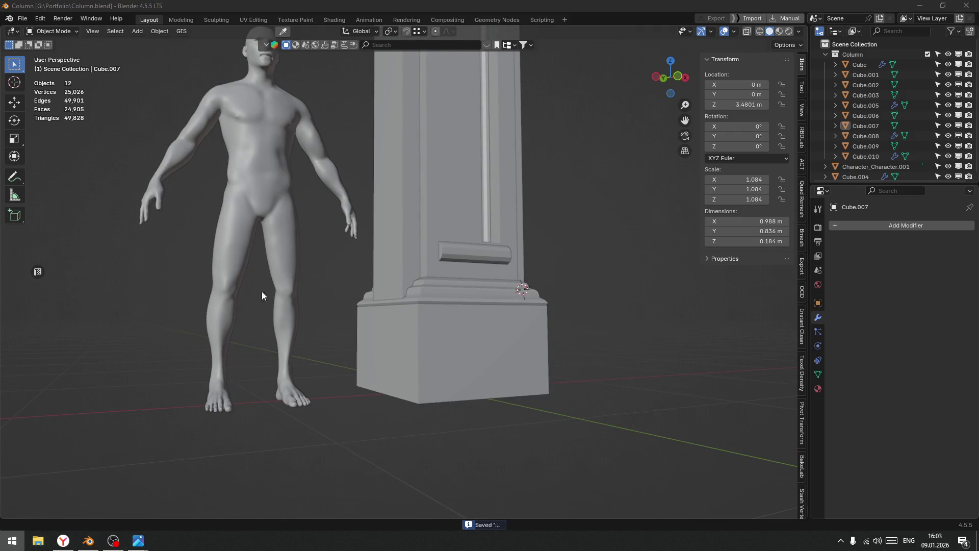
left_click(191, 253)
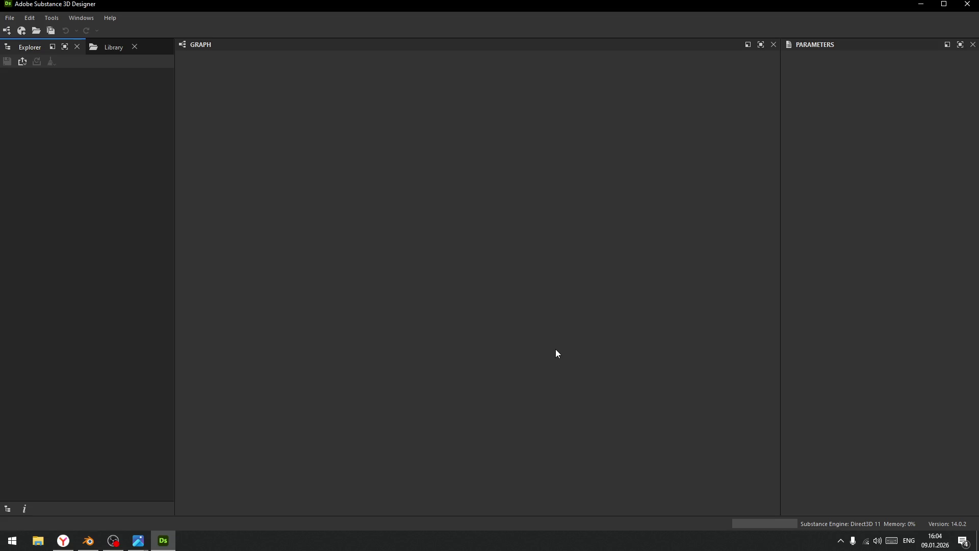
Create a new Metallic Roughness substance graph with 1024 px parent size, fitting all output nodes in view.
left_click(11, 18)
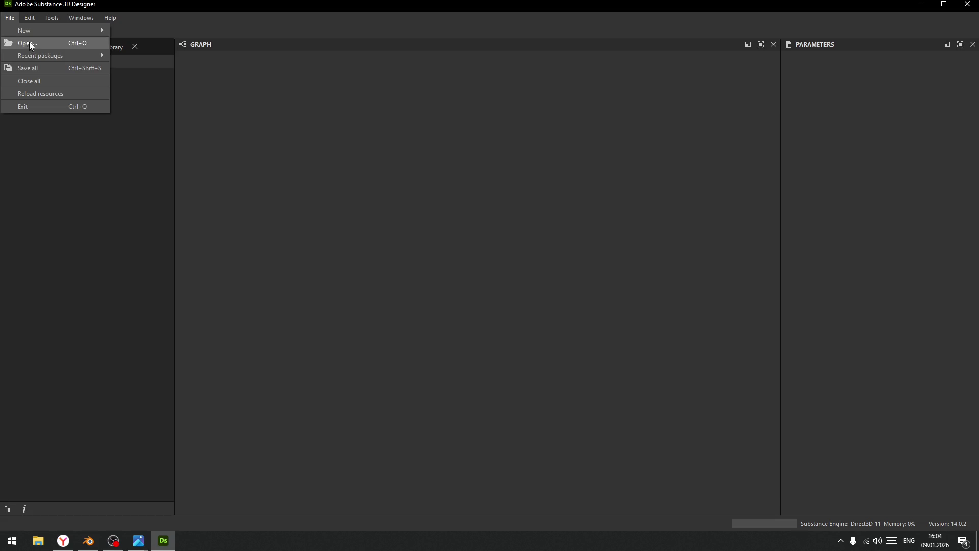
mouse_move(29, 27)
left_click(176, 30)
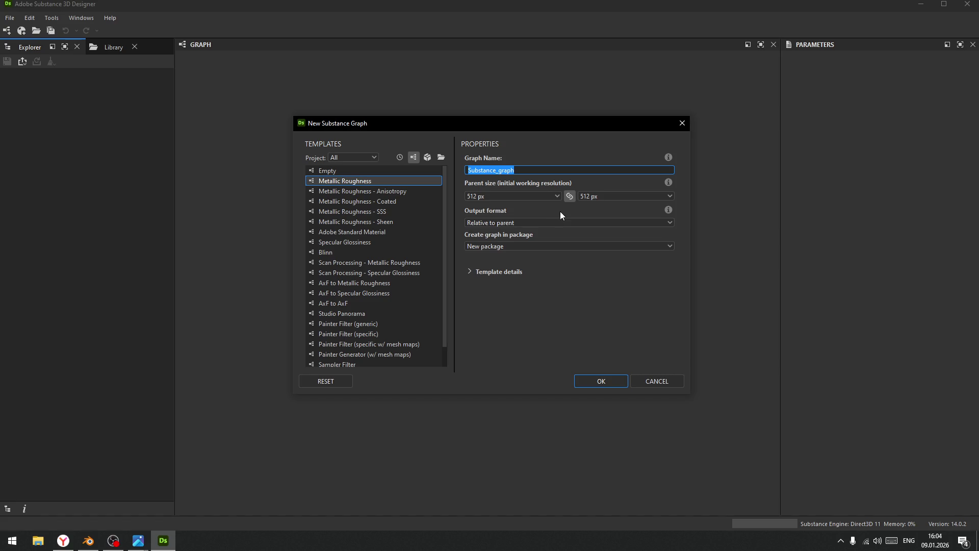
left_click(558, 197)
left_click(482, 264)
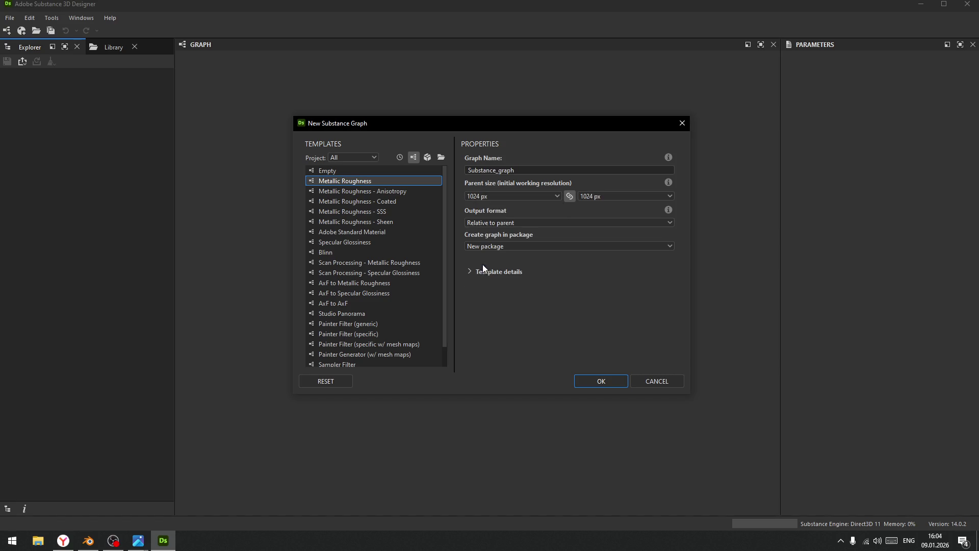
left_click(596, 379)
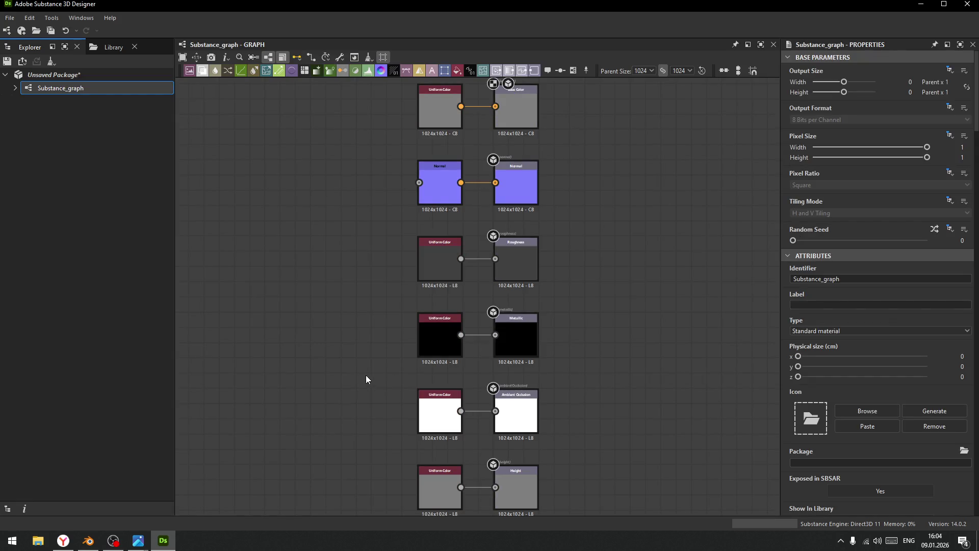
scroll("down", 3)
left_click_drag(349, 369, 518, 345)
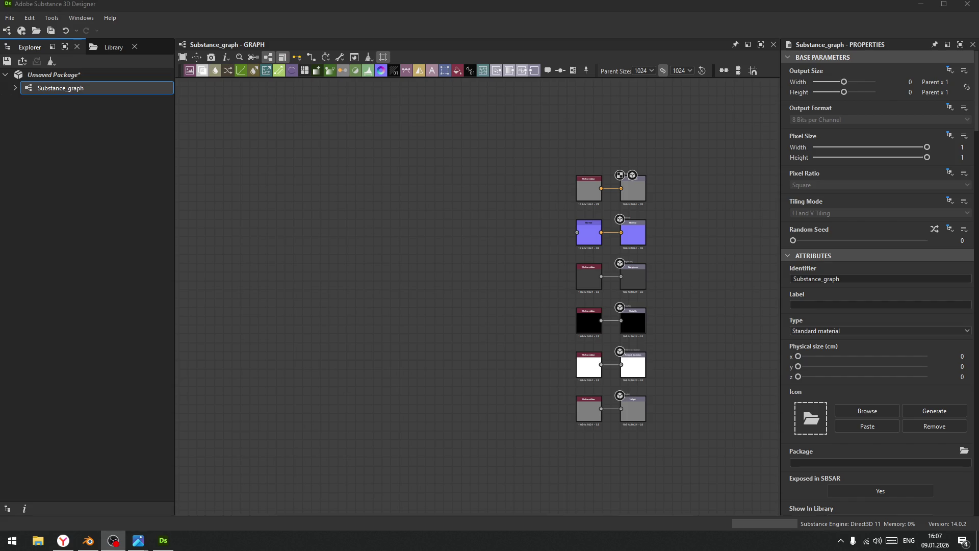
key("alt+Tab")
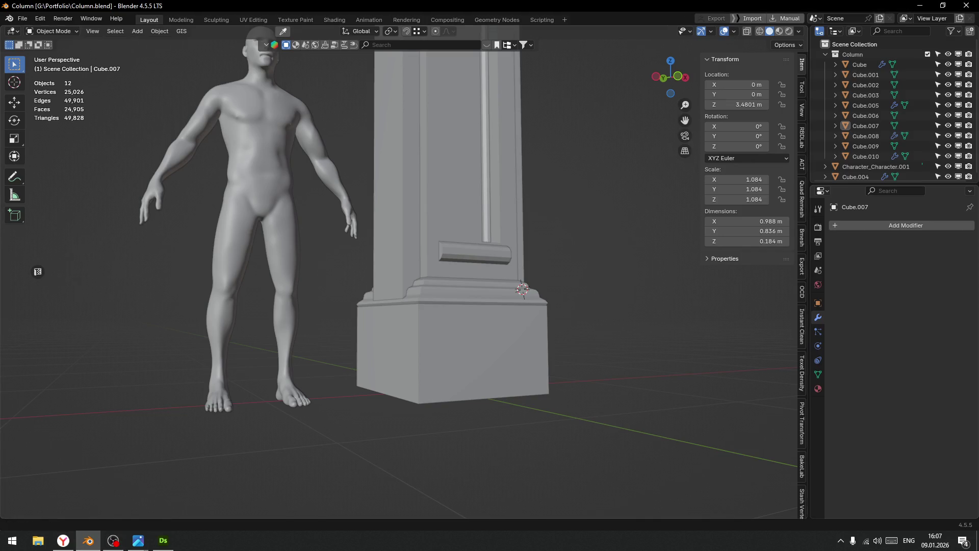
Switch to Blender with Alt+Tab, change the keyboard language, then return to Substance 3D Designer.
key("alt+Tab")
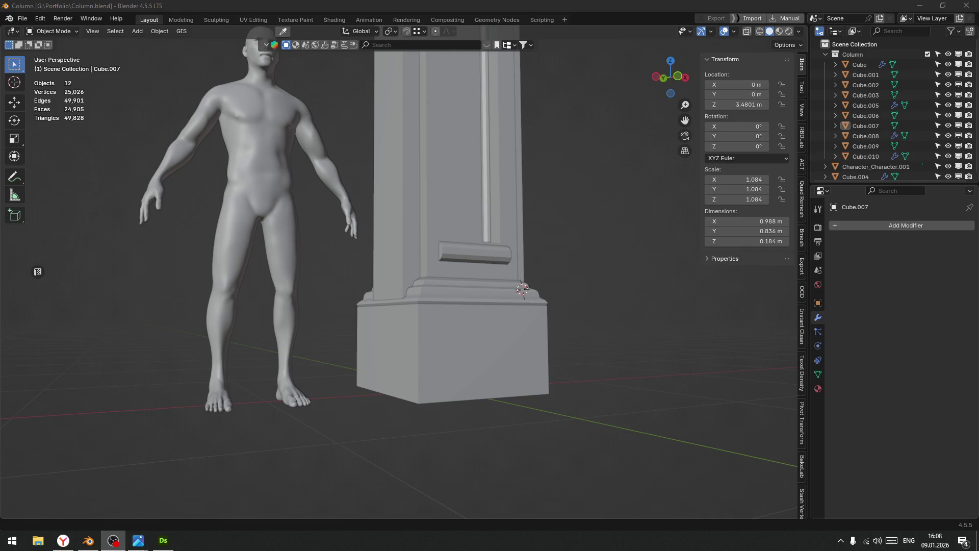
key("alt+shift")
left_click(62, 540)
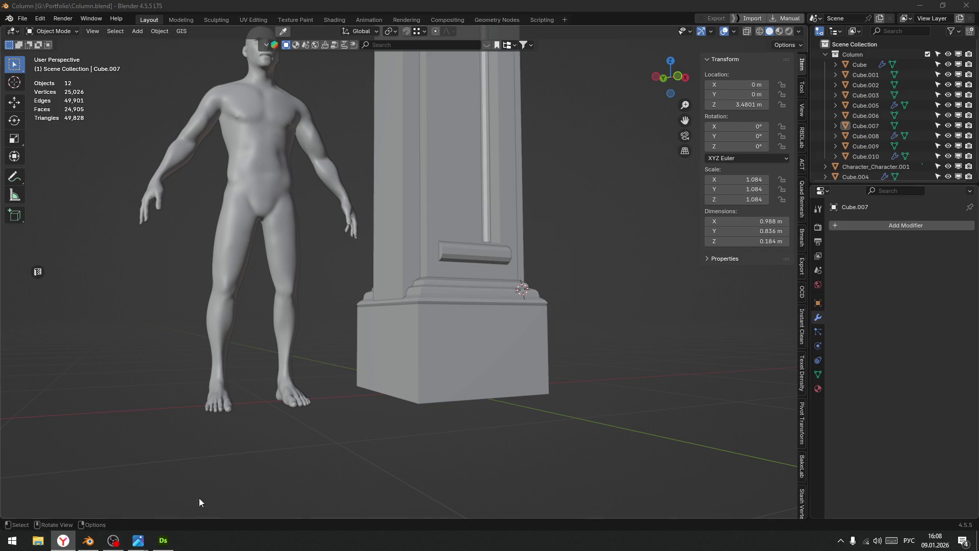
left_click(166, 544)
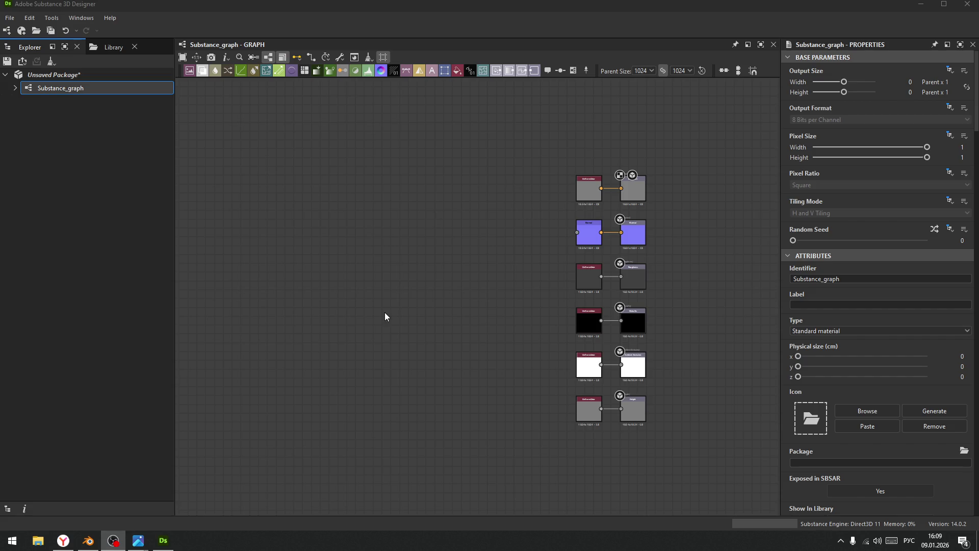
Pan the graph right to free canvas space left of the output nodes, then open node search.
left_click_drag(377, 298, 448, 326)
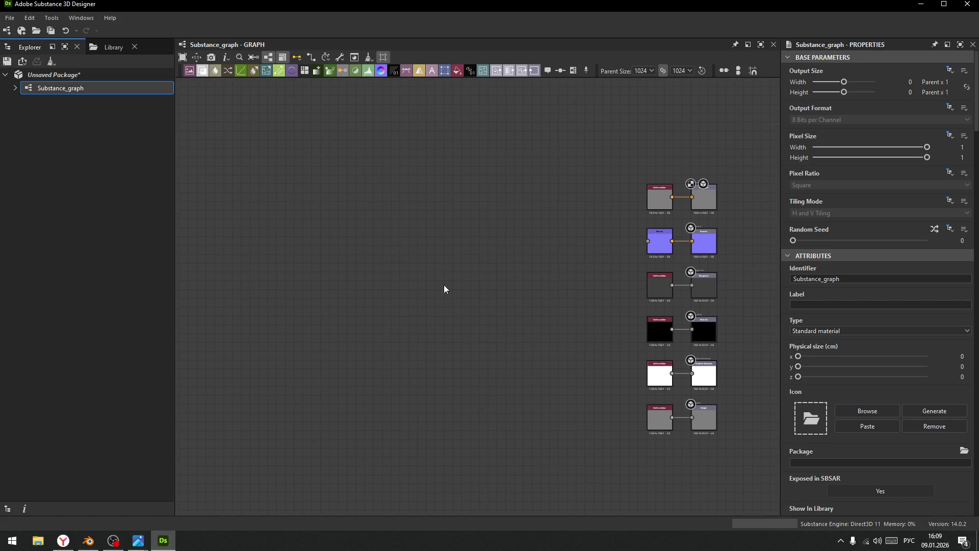
key("space")
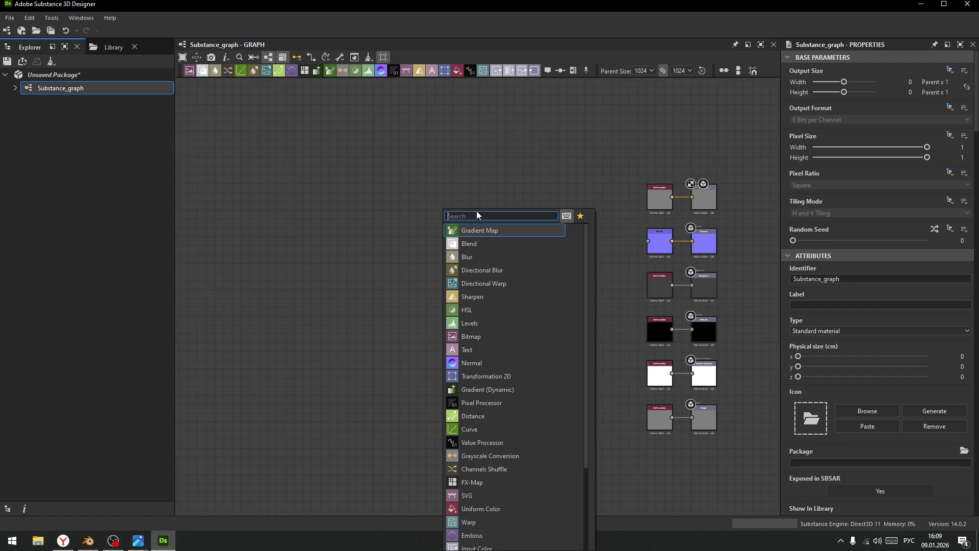
Try node searches for 'shape' and 'spla' after switching the keyboard to English, then close the search.
type("ырф")
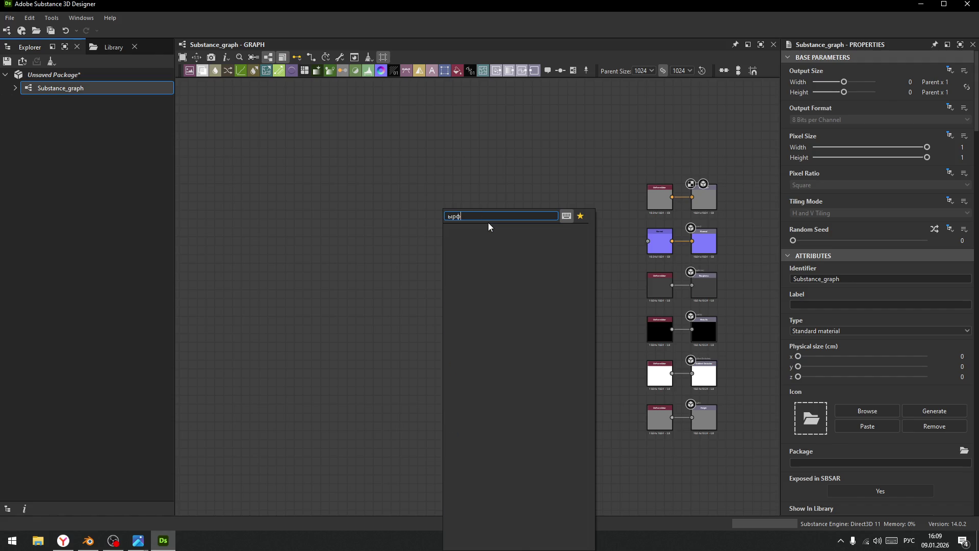
key("BackSpace")
key("BackSpace")
key("BackSpace")
key("super+space")
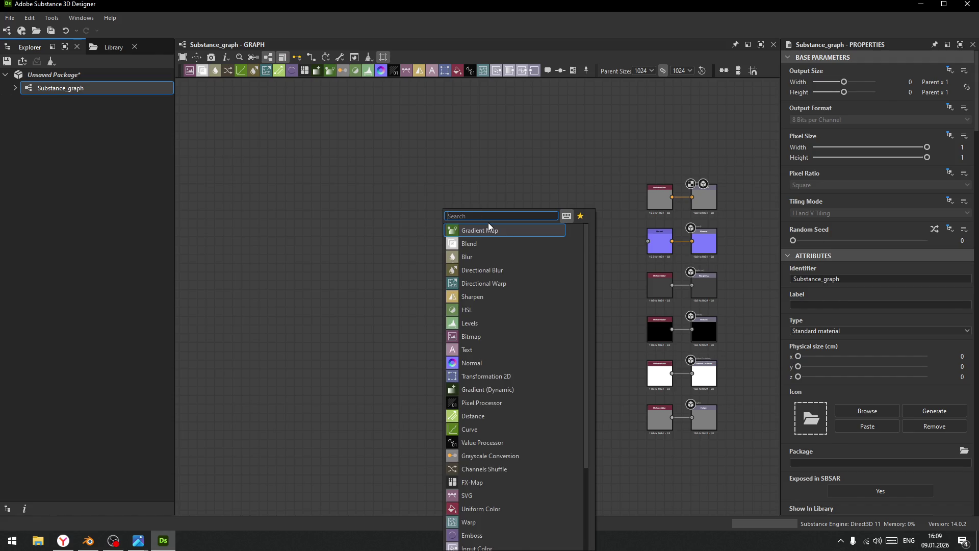
type("sha")
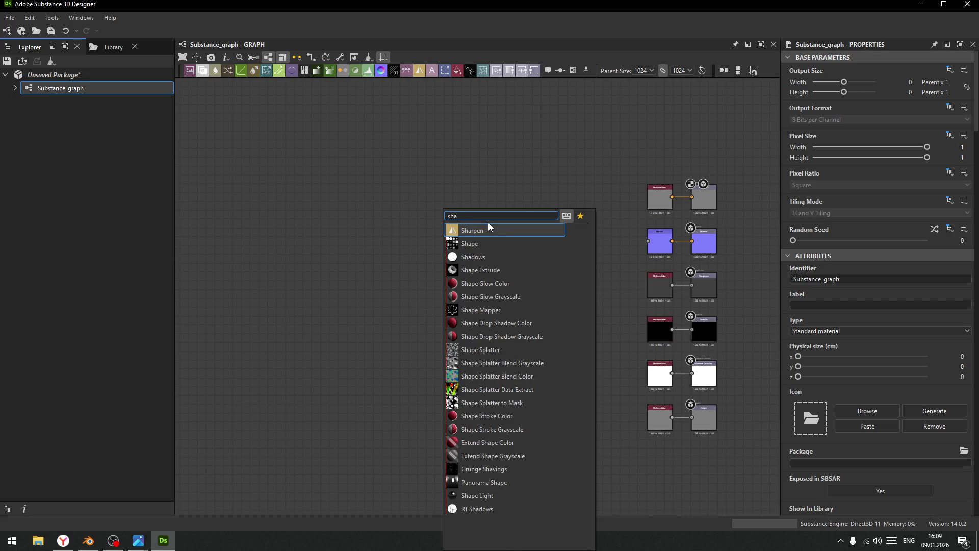
key("Down")
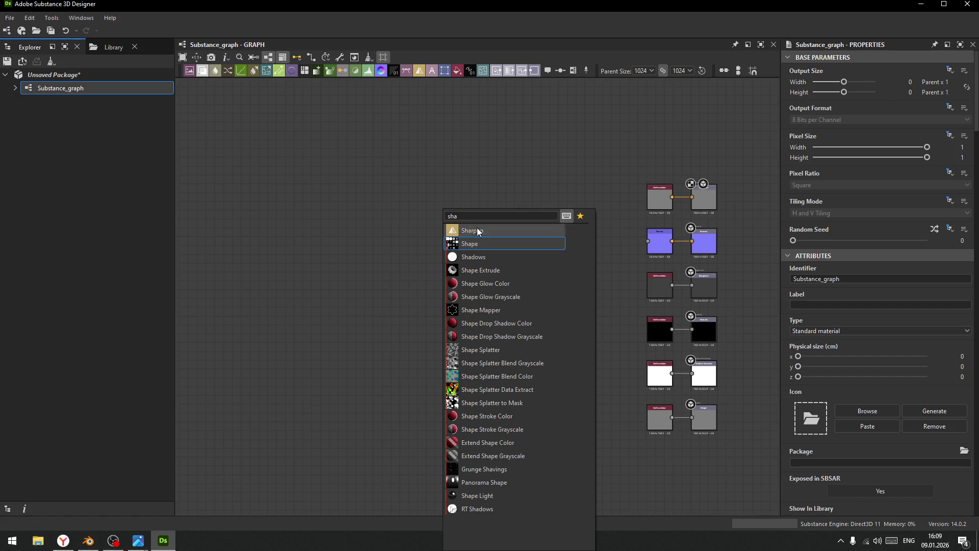
double_click(441, 215)
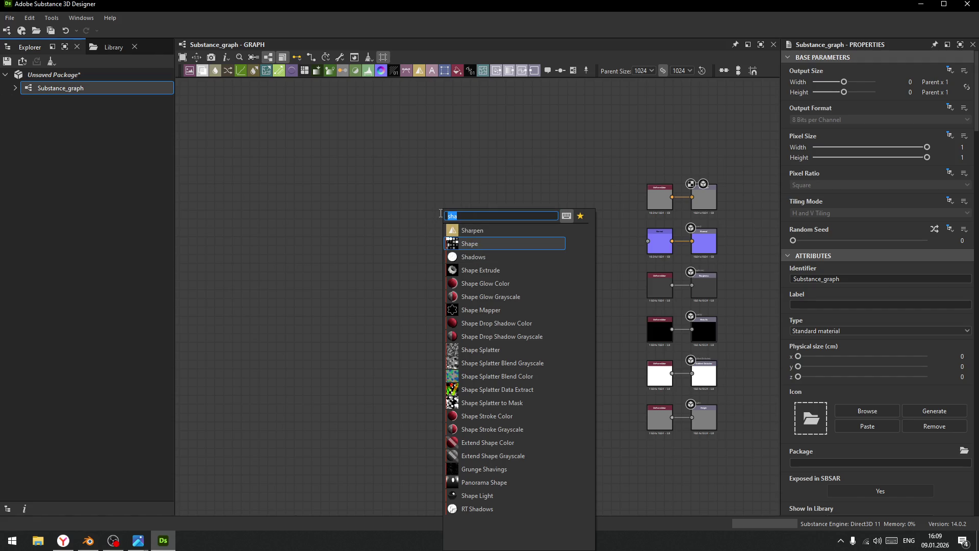
type("sha")
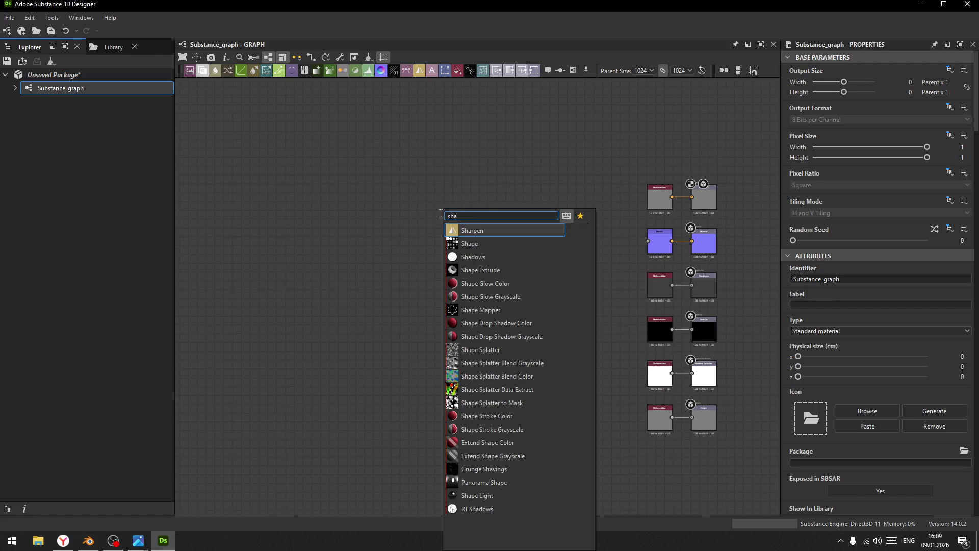
type("pe")
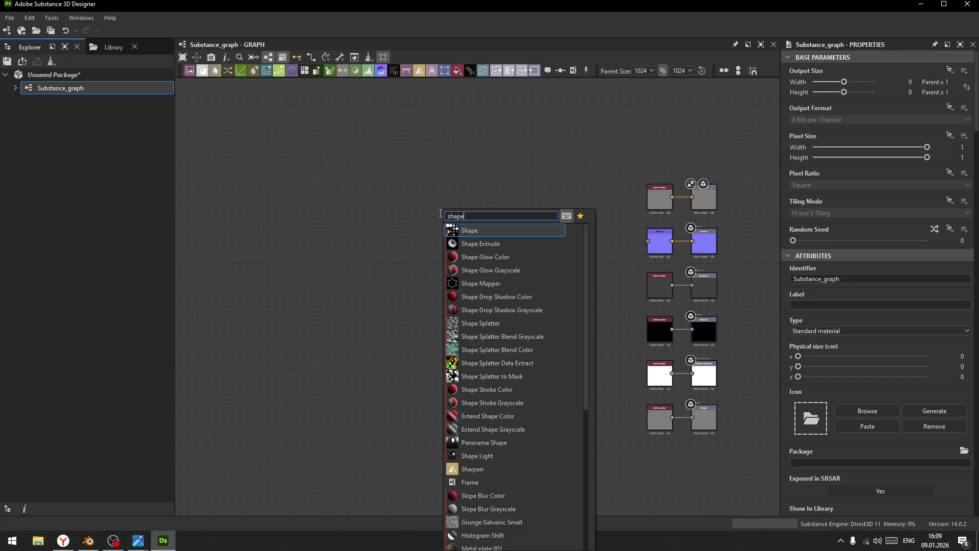
key("BackSpace")
key("BackSpace")
key("BackSpace")
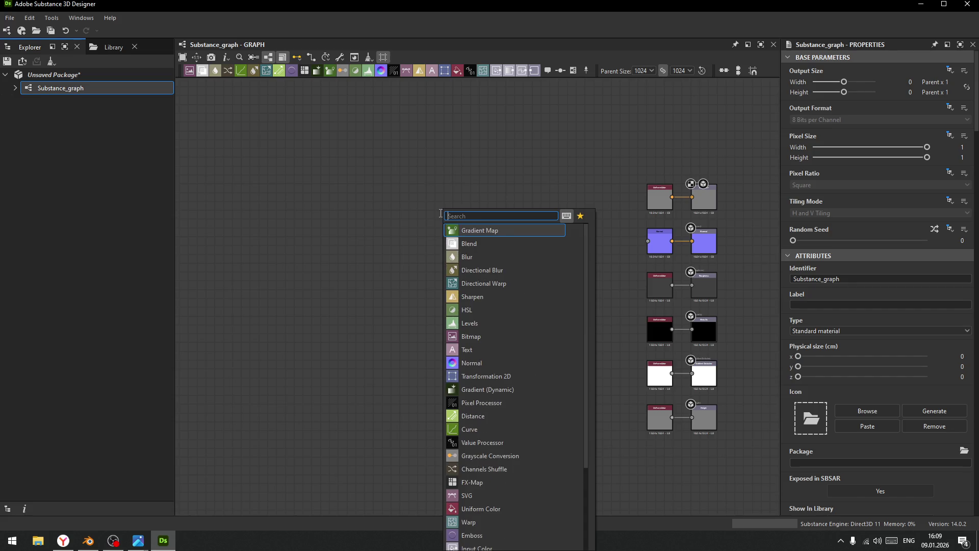
type("spla")
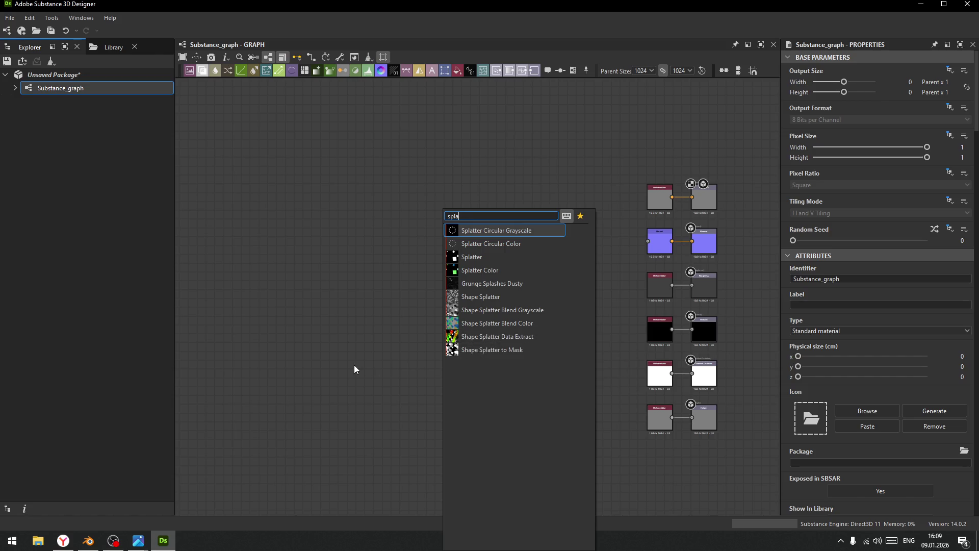
left_click(384, 357)
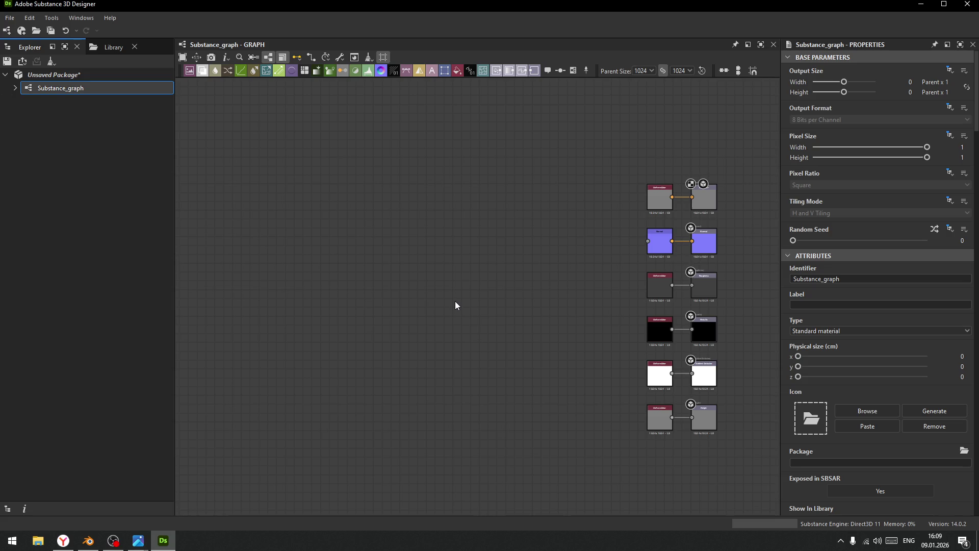
Search nodes for 'gene' and add a Tile Generator Grayscale node to the graph.
key("space")
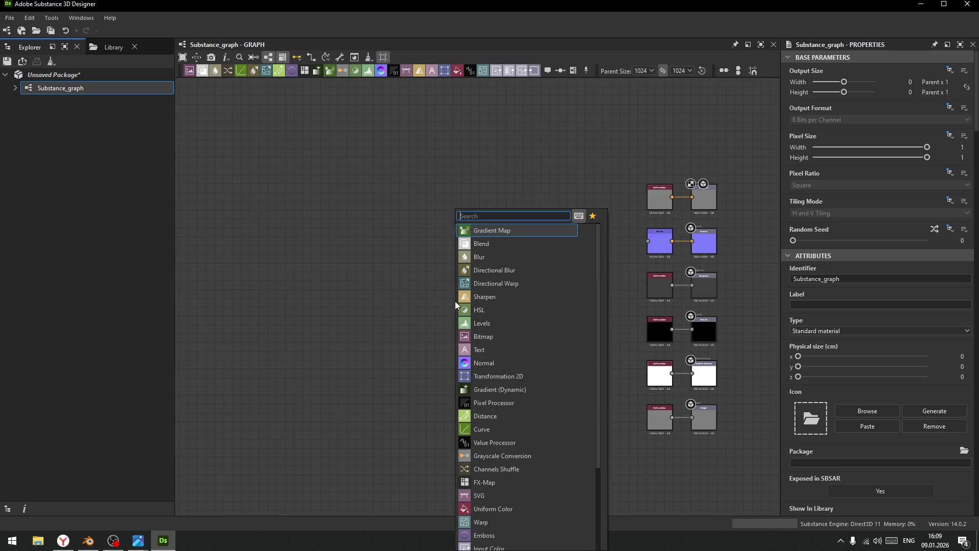
type("e")
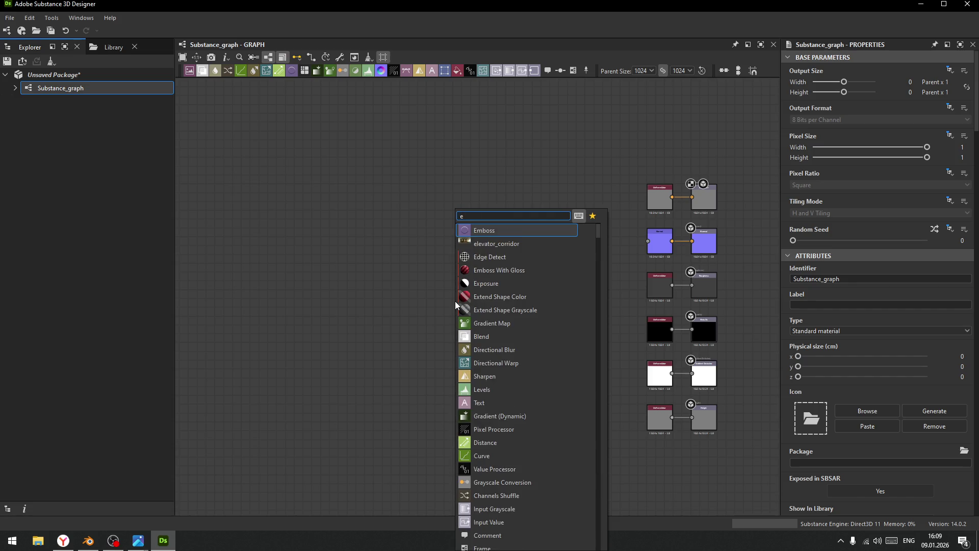
key("BackSpace")
type("gene")
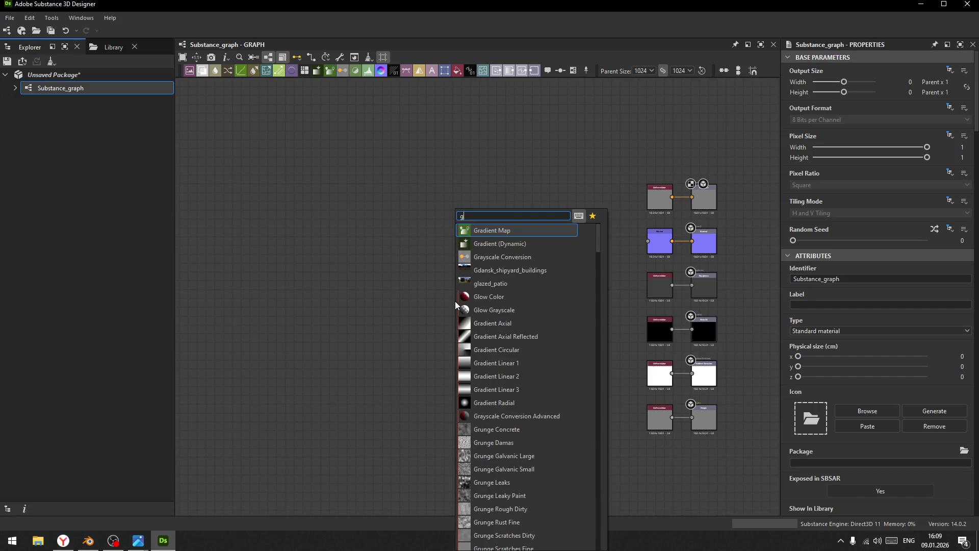
key("BackSpace")
key("BackSpace")
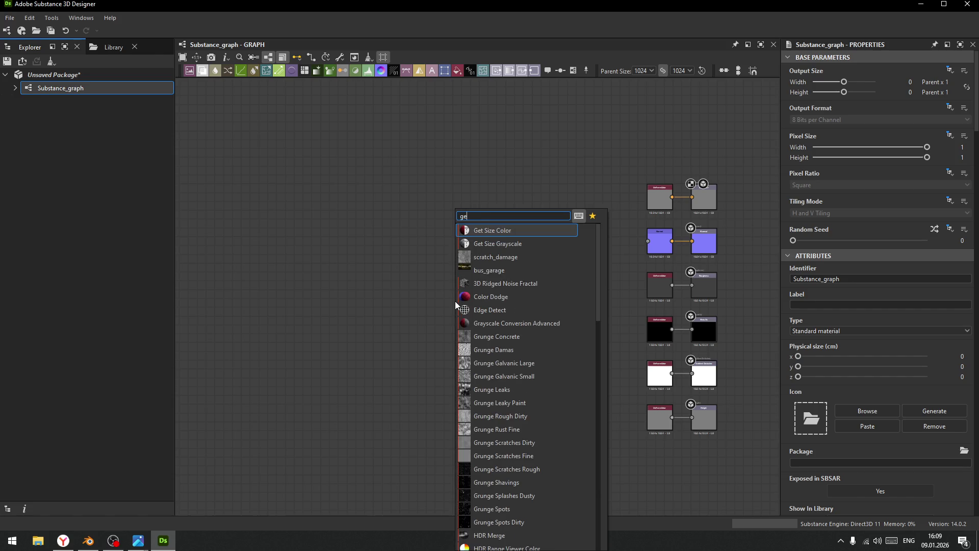
type("e")
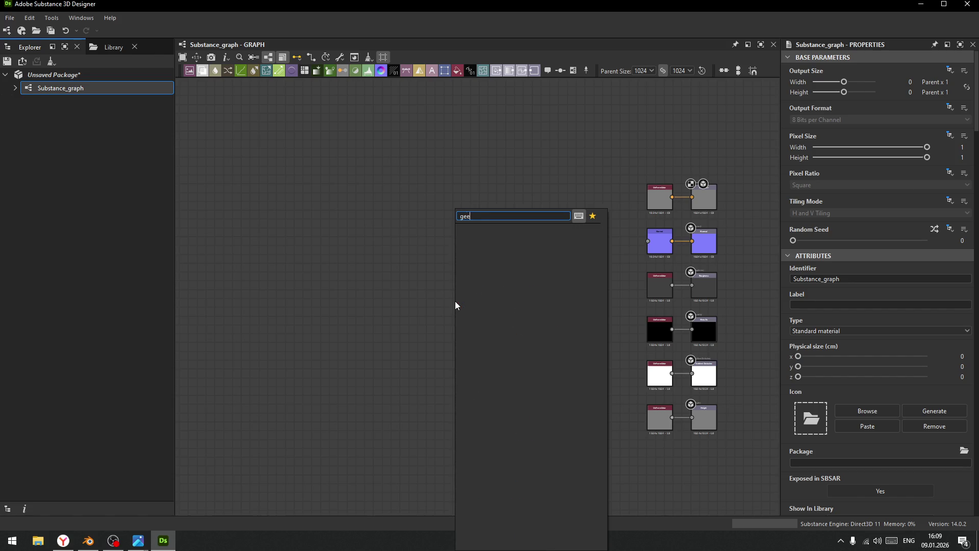
key("BackSpace")
type("ne")
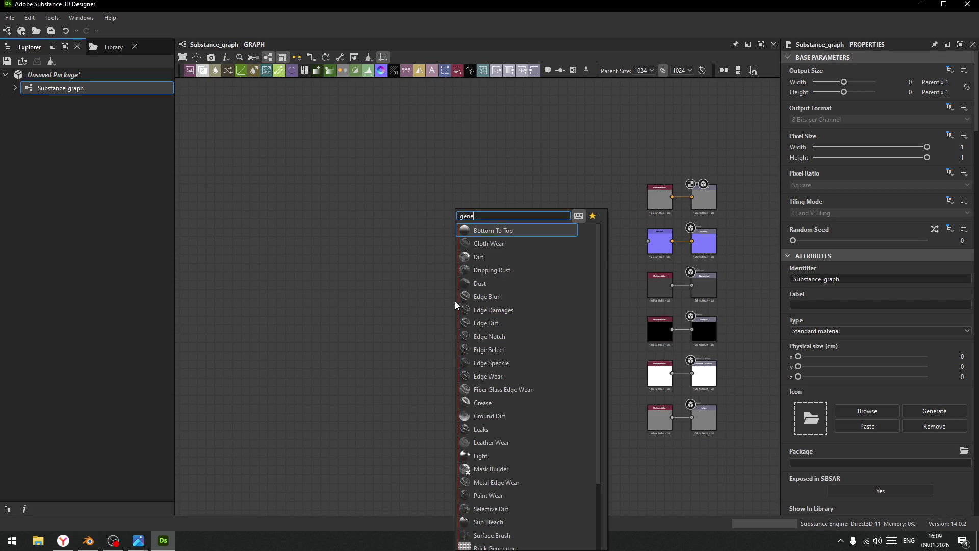
scroll("down", 3)
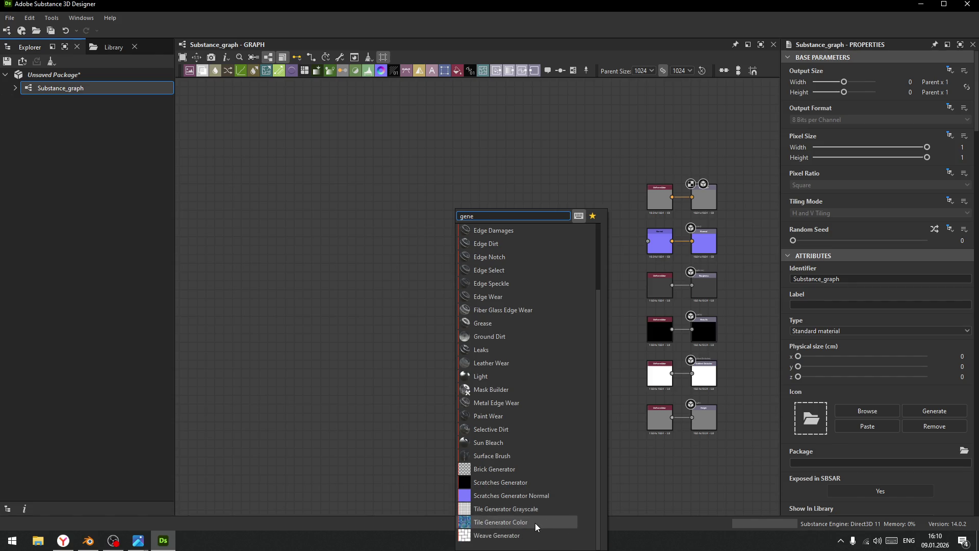
left_click(503, 509)
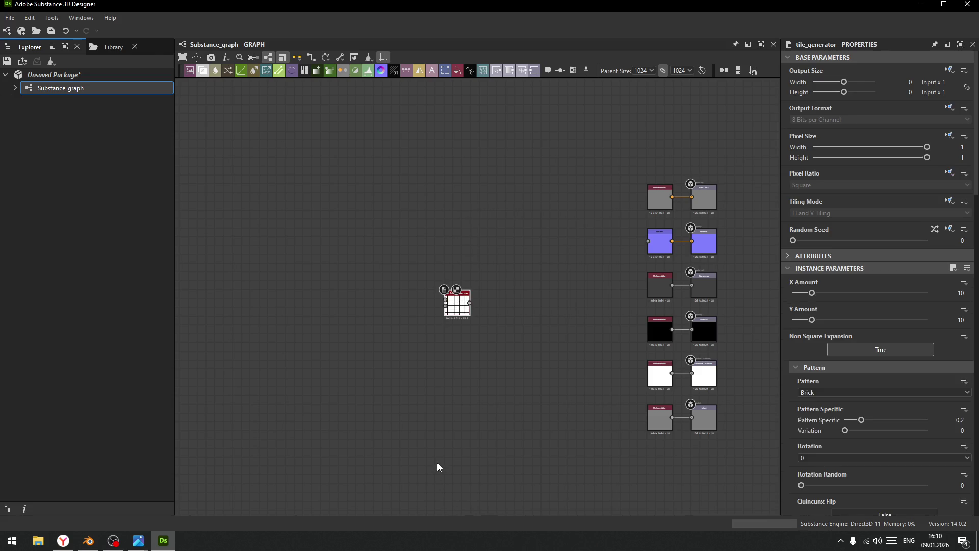
Move the Tile Generator node up and set its X Amount to 8.
left_click_drag(459, 306, 459, 243)
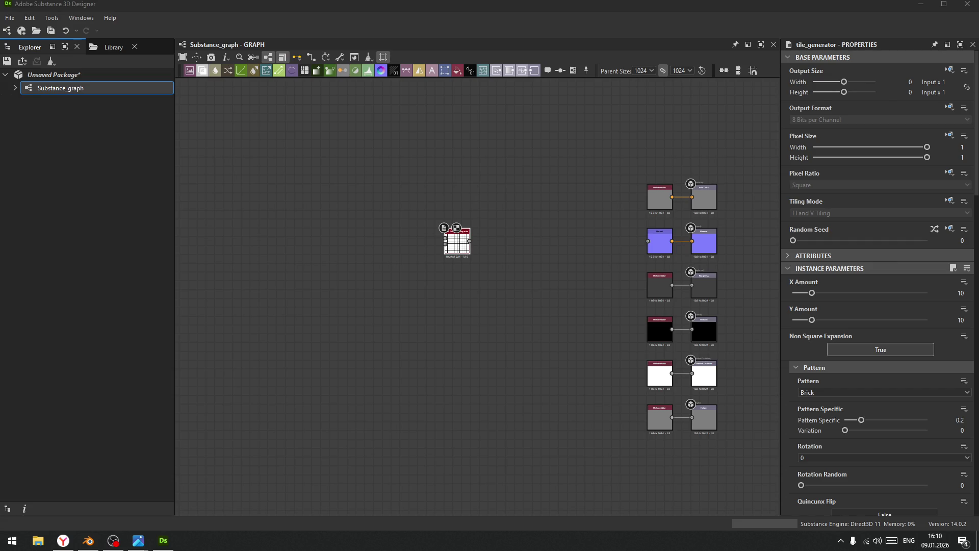
scroll("up", 3)
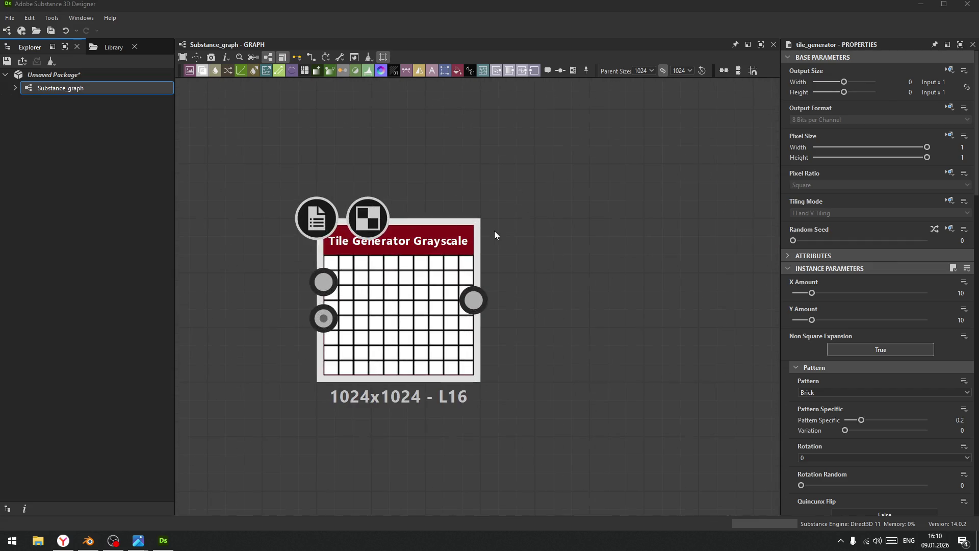
left_click_drag(811, 292, 808, 293)
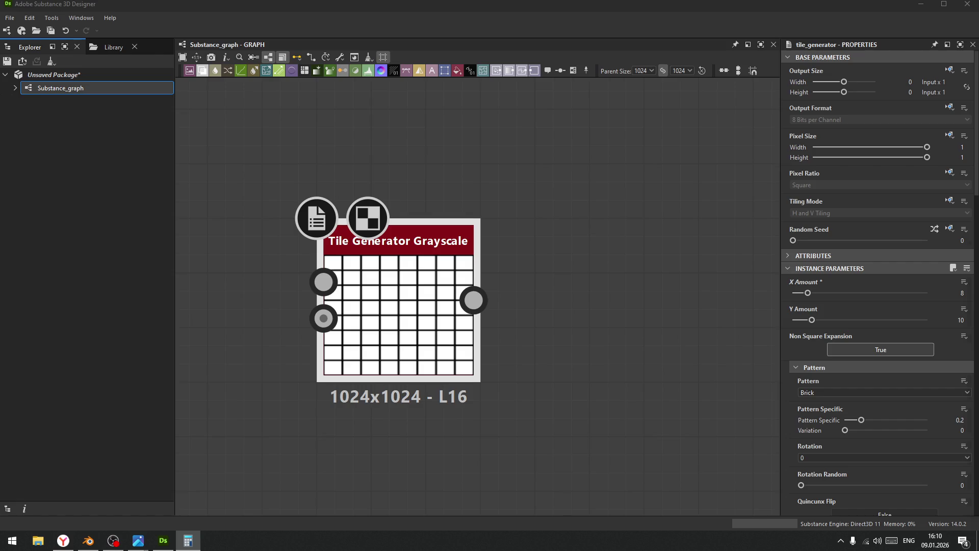
Compute 2000 ÷ 75 (about 26.67) in Calculator, then close it.
left_click_drag(421, 277, 663, 167)
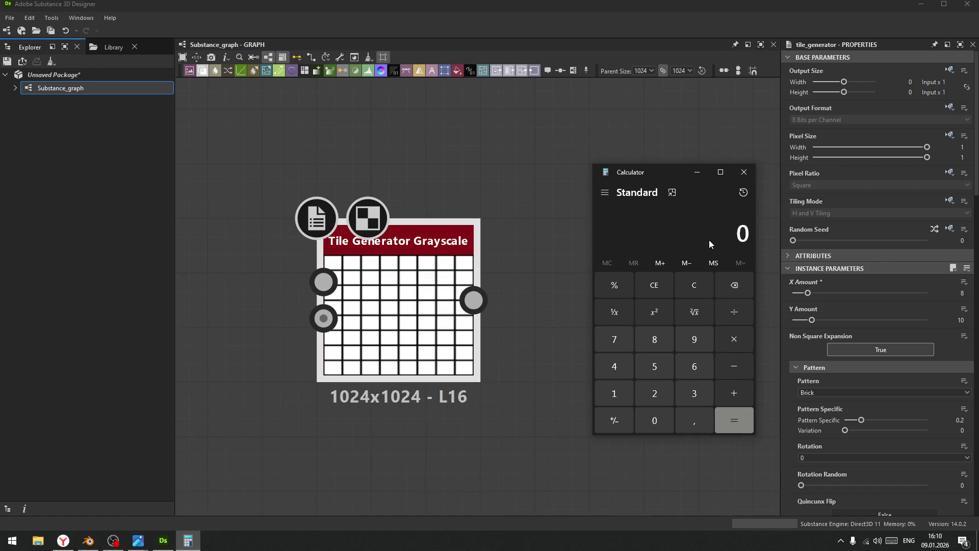
type("2 00")
type("0")
key("slash")
type("75")
key("Return")
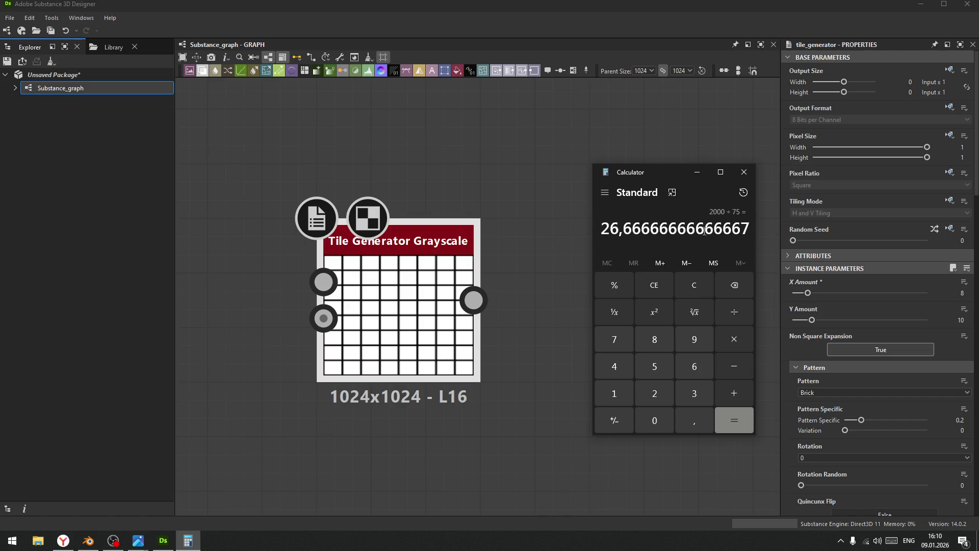
left_click(744, 172)
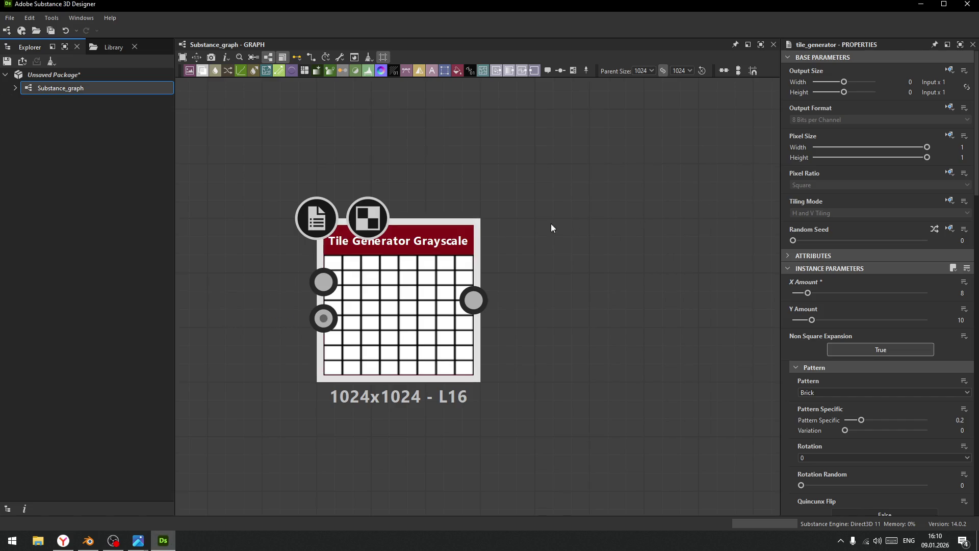
Set the Tile Generator's Y Amount to 26 and shift the node slightly right.
left_click_drag(836, 319, 846, 320)
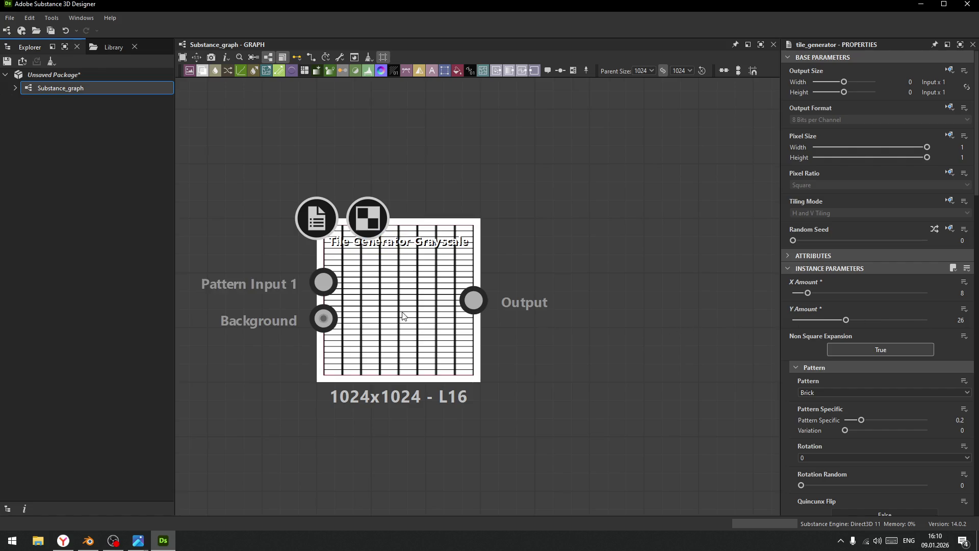
left_click_drag(429, 224, 483, 225)
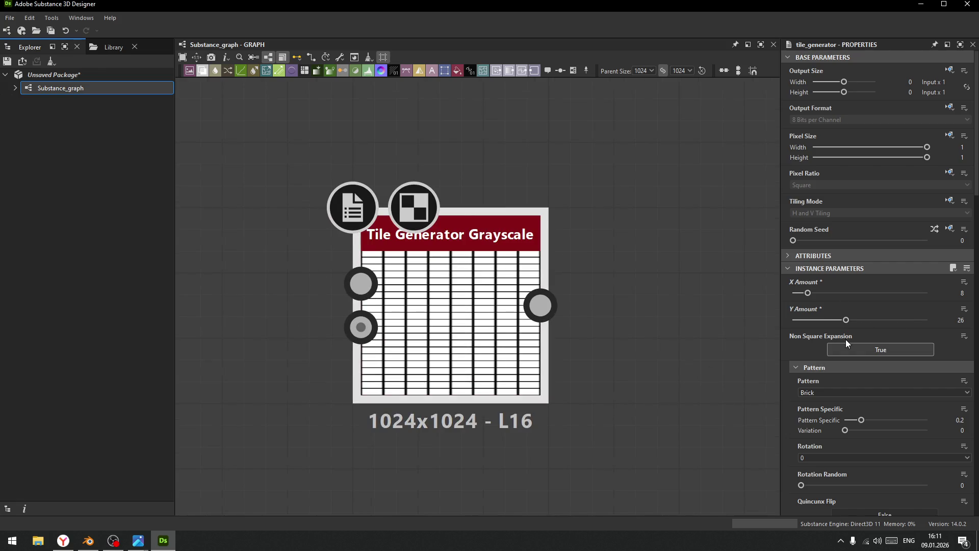
scroll("down", 3)
scroll("down", 3)
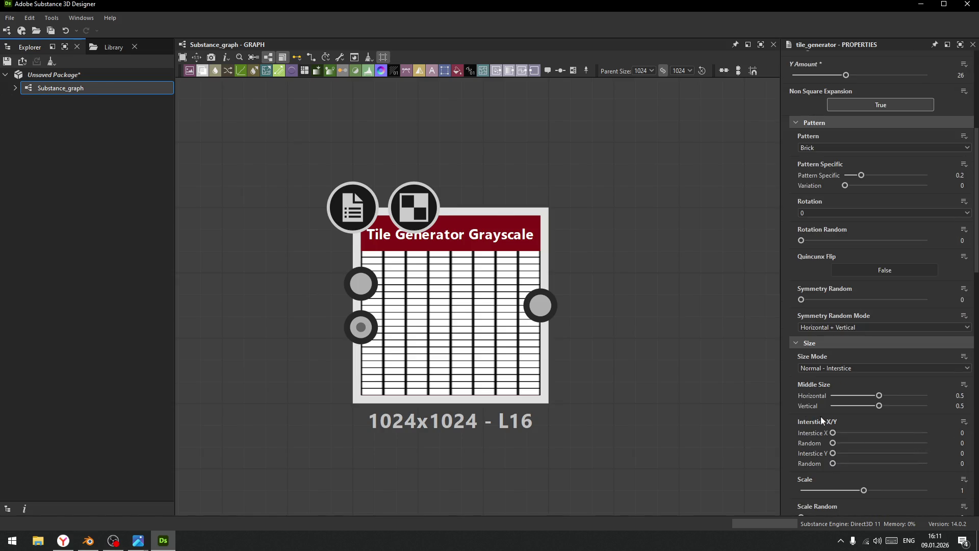
scroll("up", 3)
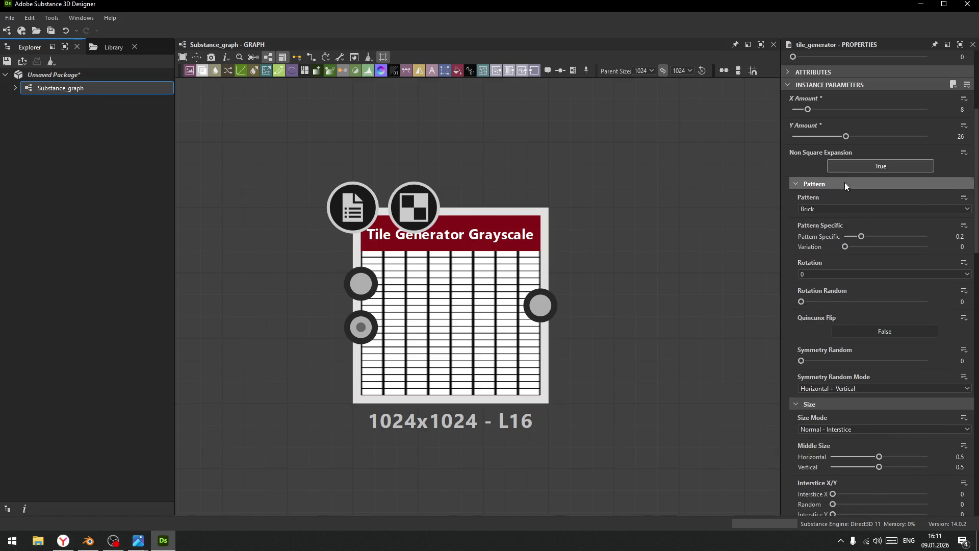
left_click(870, 209)
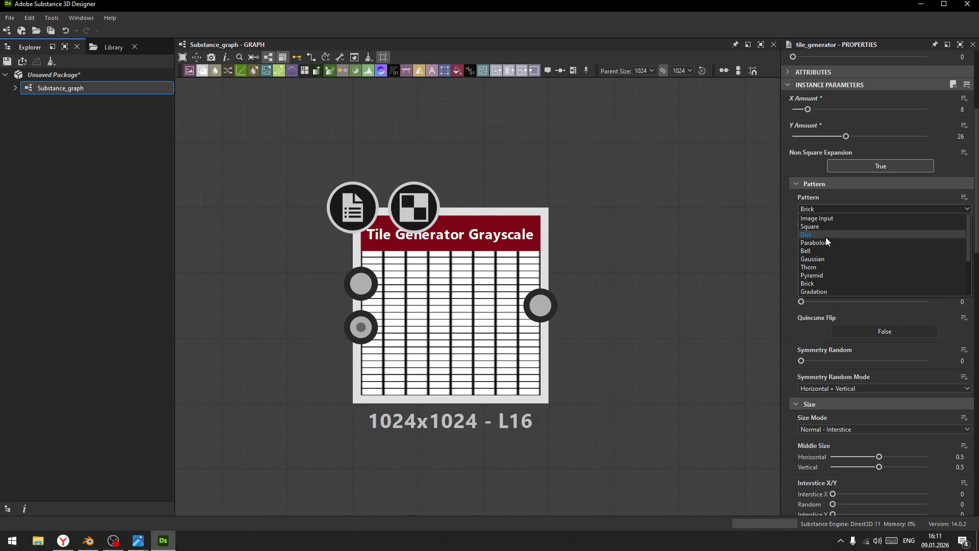
Switch the tile pattern from Brick to Square and reduce Scale to 0.87.
left_click(821, 227)
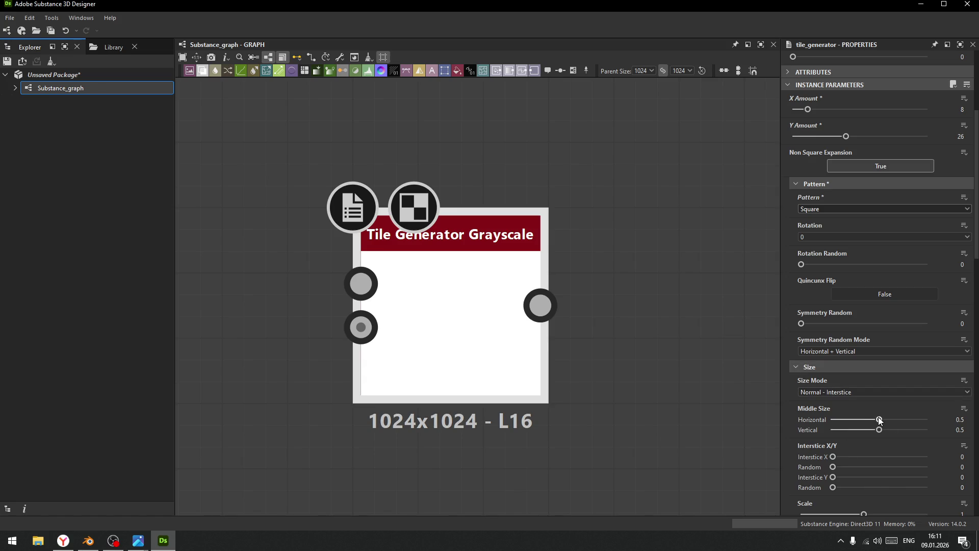
left_click_drag(879, 420, 882, 430)
left_click_drag(831, 419, 866, 420)
scroll("up", 3)
scroll("down", 3)
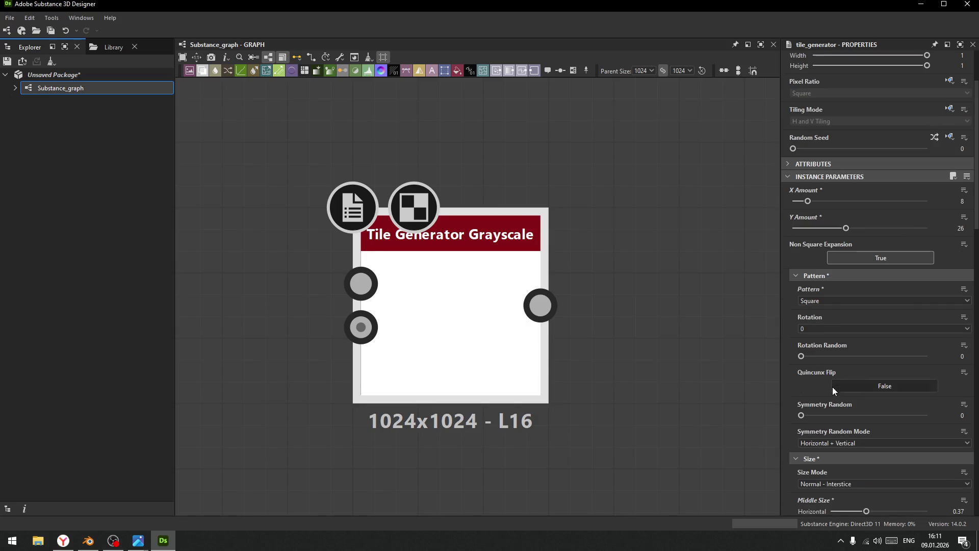
left_click(856, 300)
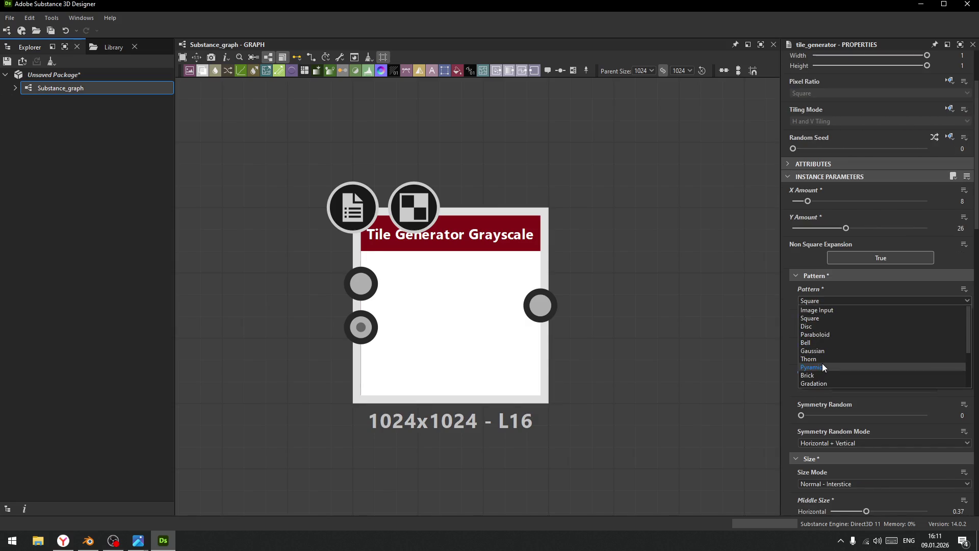
left_click(789, 393)
scroll("down", 3)
left_click_drag(863, 484, 855, 482)
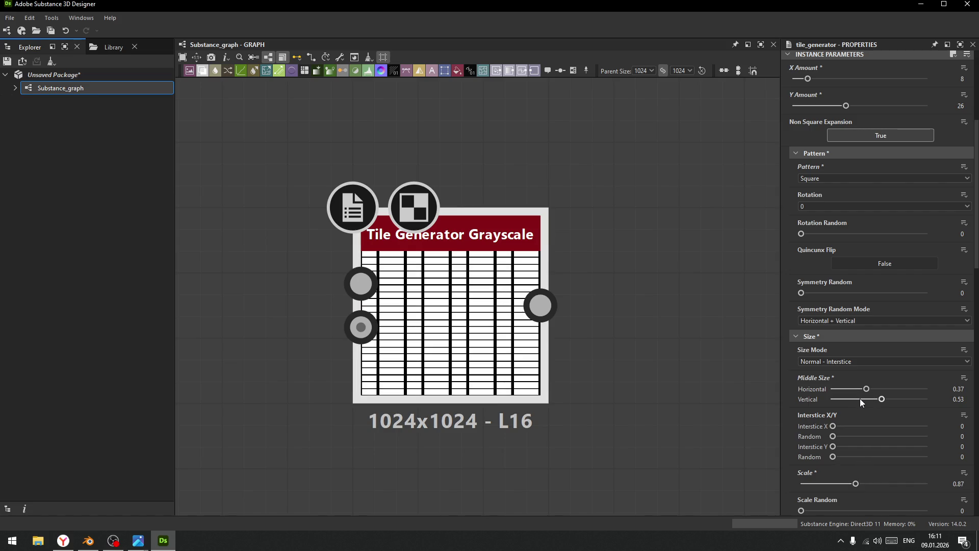
Set Middle Size Vertical and Horizontal to 0.5, then undo the horizontal change back to 0.48.
left_click_drag(881, 399, 868, 400)
left_click_drag(961, 399, 975, 399)
type("0.5")
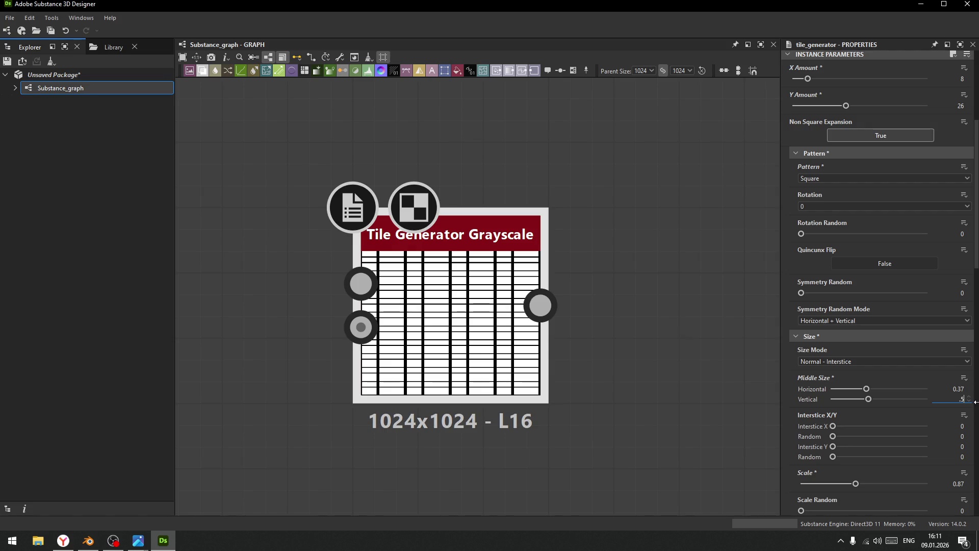
key("Return")
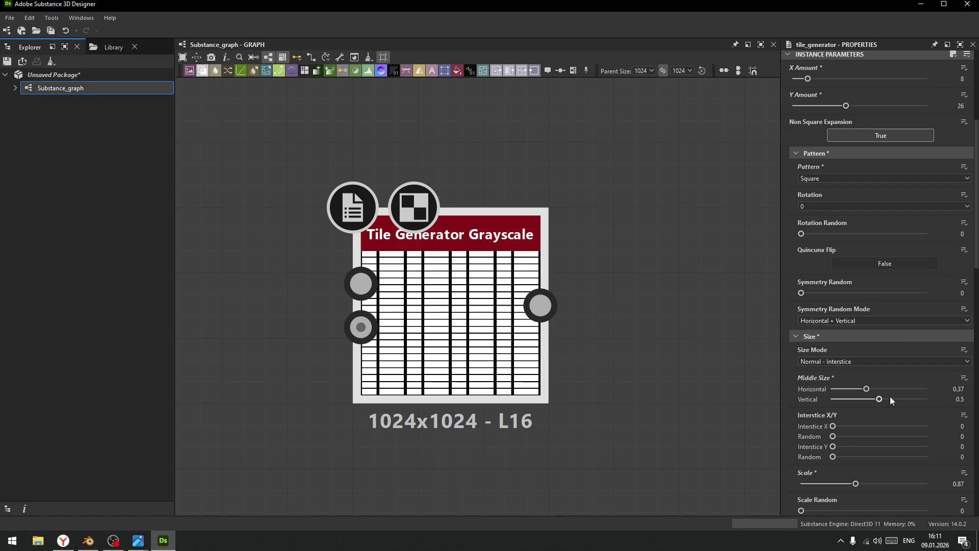
left_click_drag(869, 390, 877, 391)
left_click(957, 388)
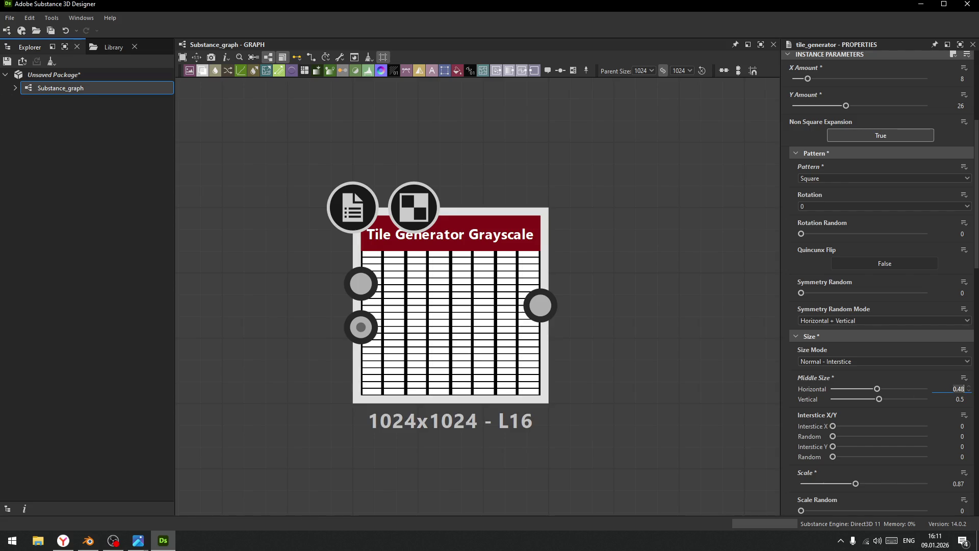
type("0.5")
key("Return")
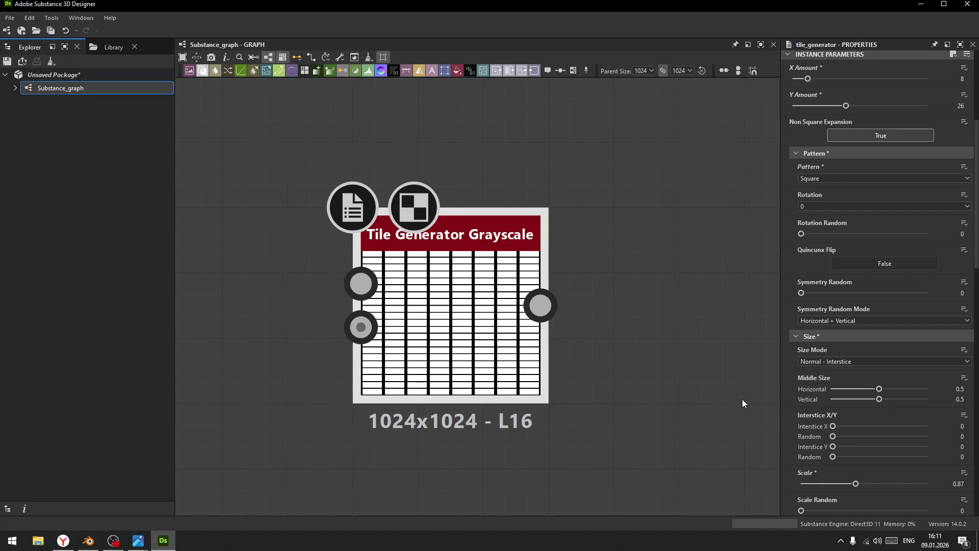
scroll("up", 3)
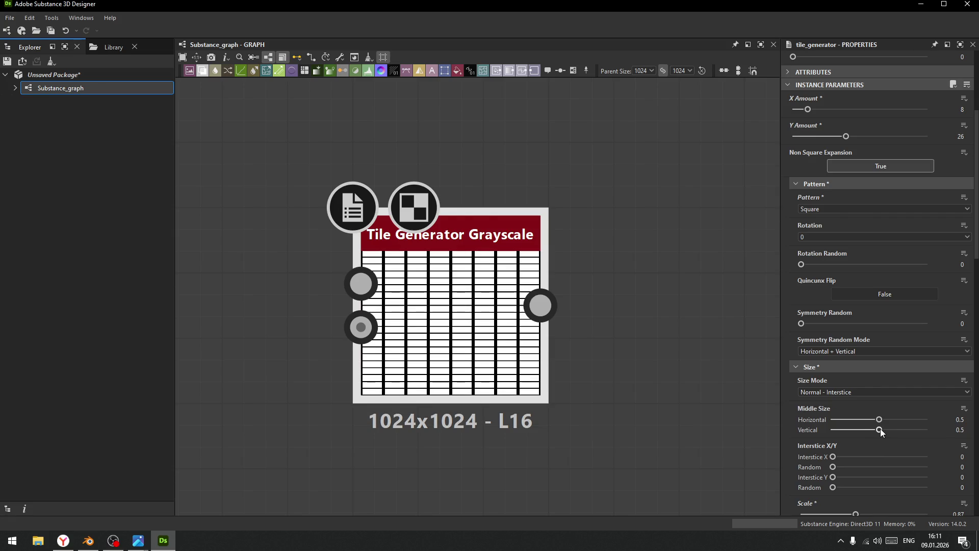
key("ctrl+z")
Switch Tile Generator sizing to Absolute with width about 0.13 and height about 0.05.
left_click_drag(879, 420, 875, 421)
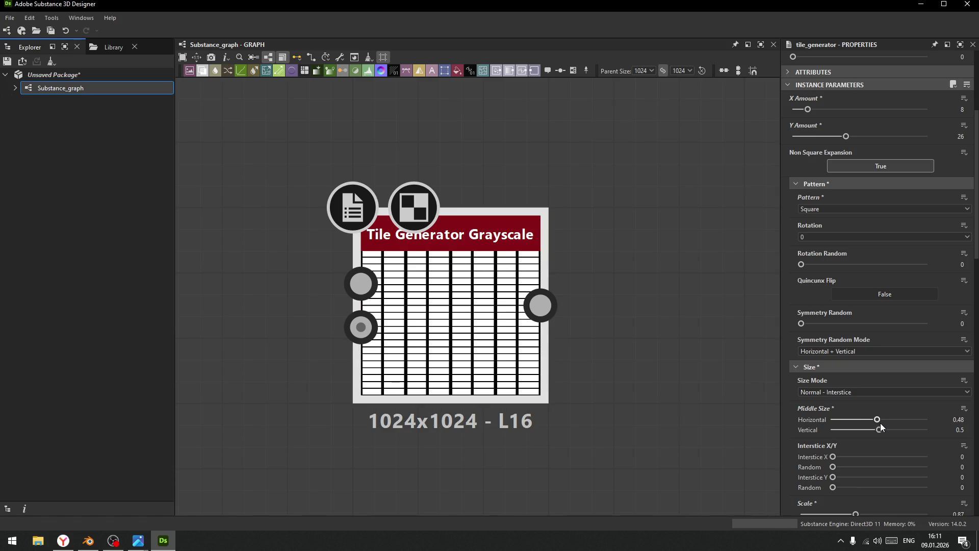
left_click(880, 392)
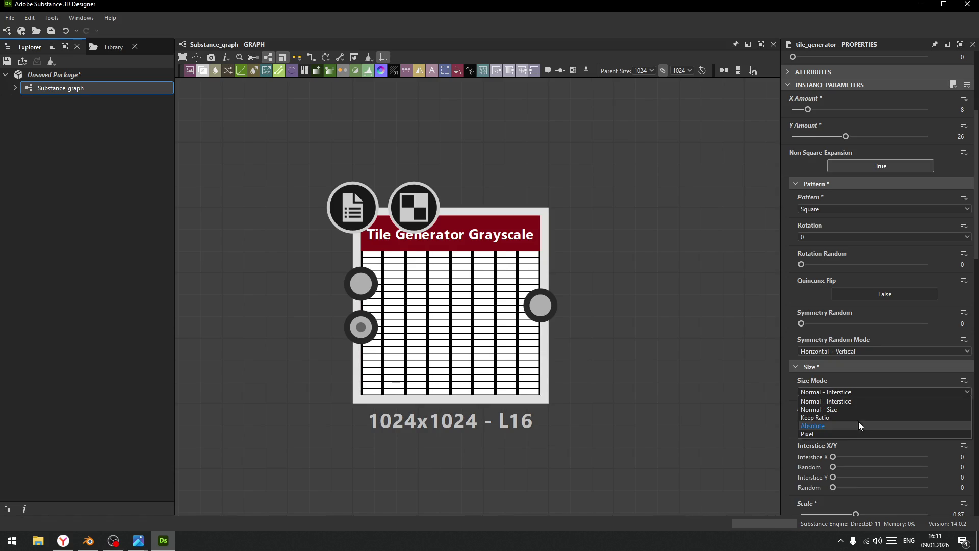
left_click(855, 424)
left_click_drag(819, 421, 823, 422)
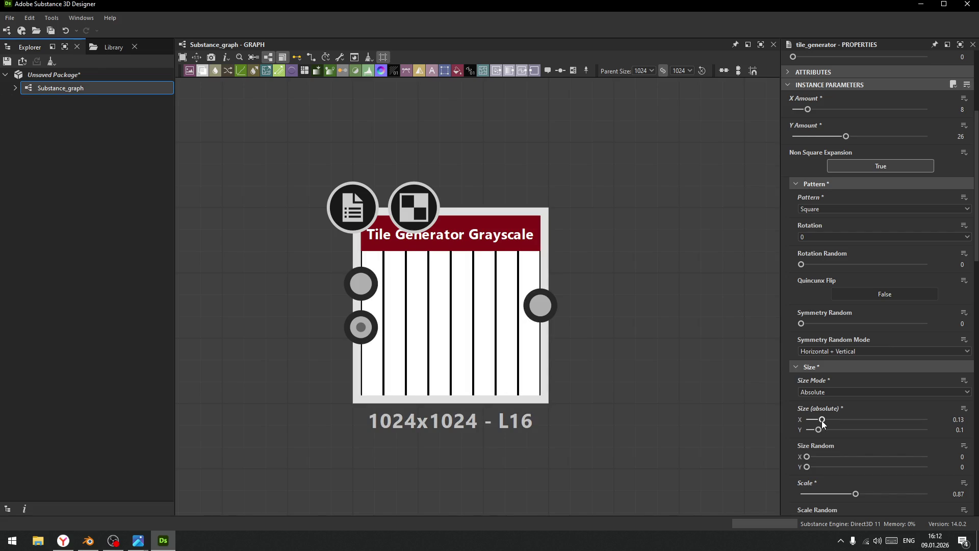
left_click_drag(818, 429, 812, 431)
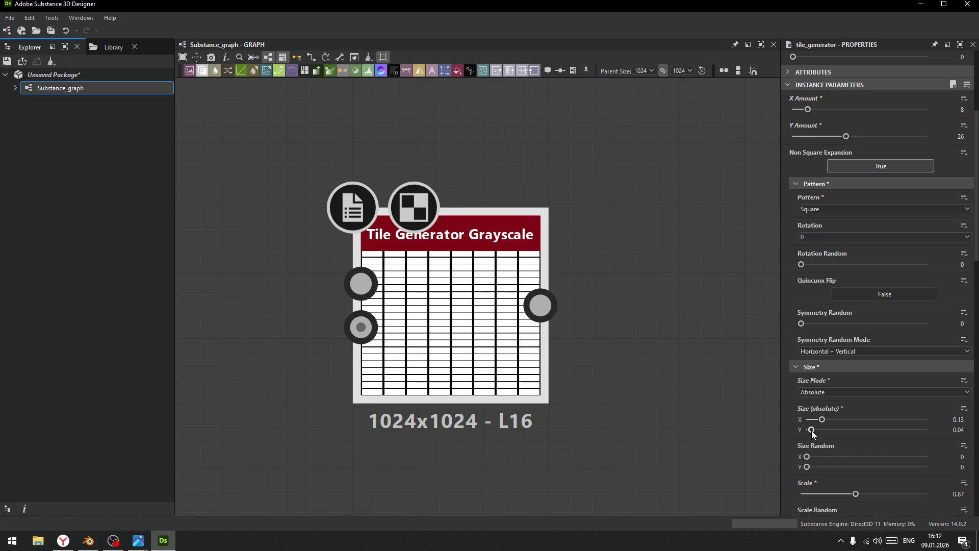
left_click_drag(811, 430, 813, 430)
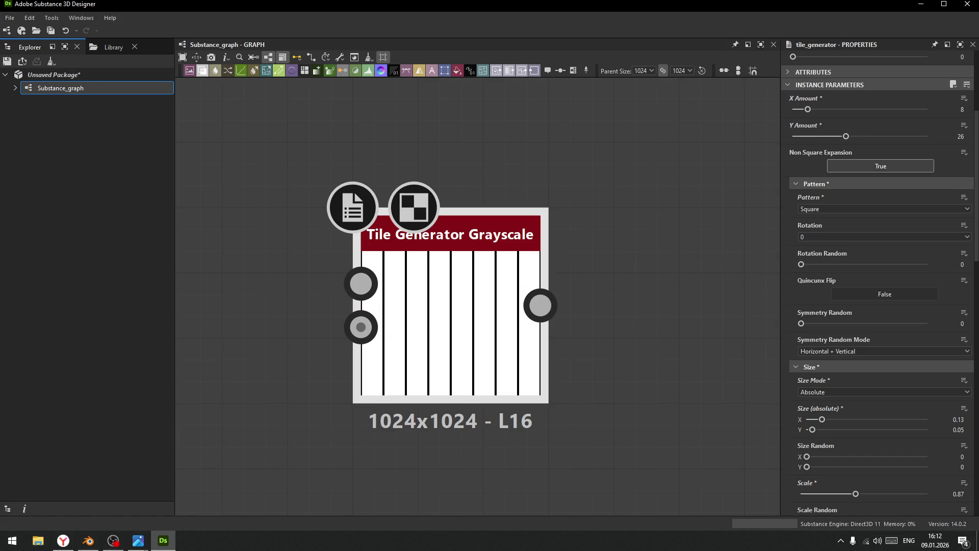
Set the absolute tile height to exactly 0.04.
left_click(970, 431)
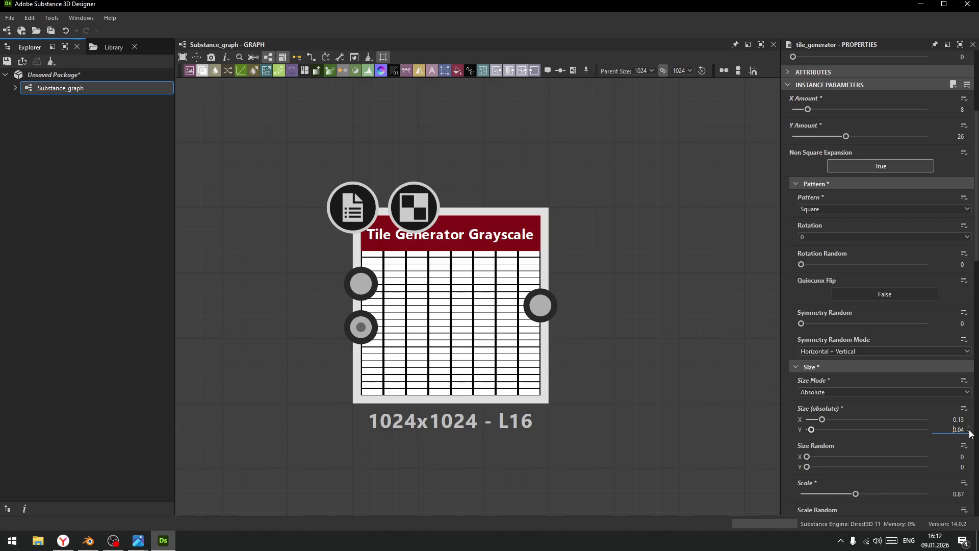
left_click(969, 431)
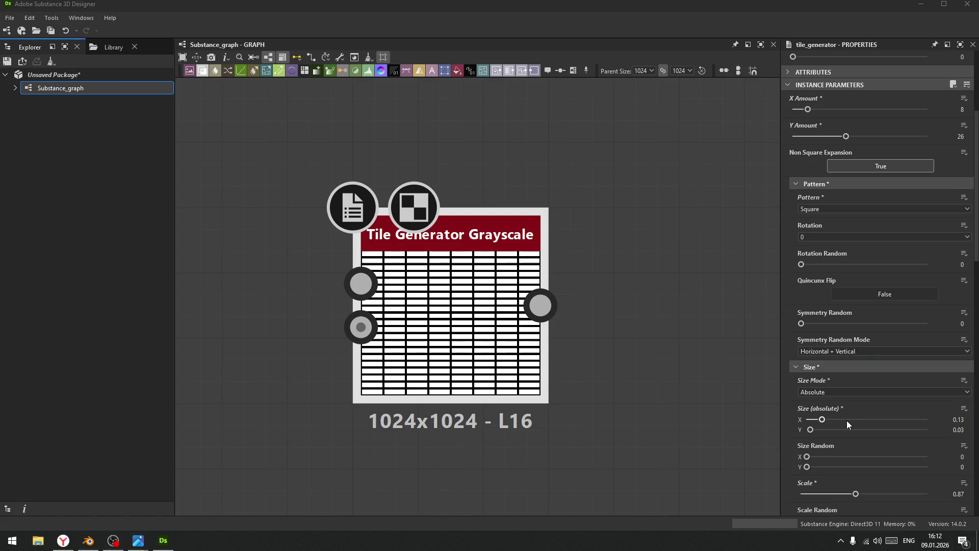
left_click(829, 429)
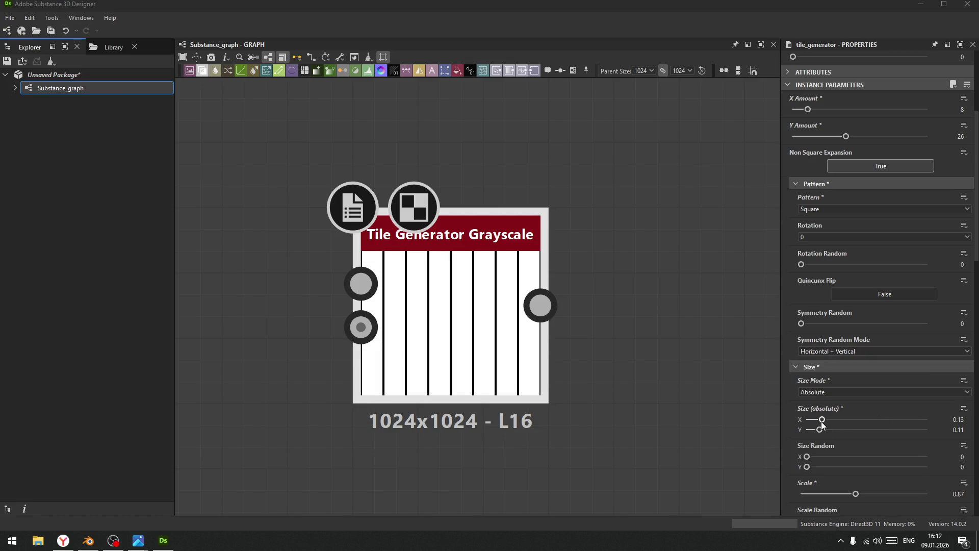
left_click(818, 429)
left_click_drag(818, 429, 817, 430)
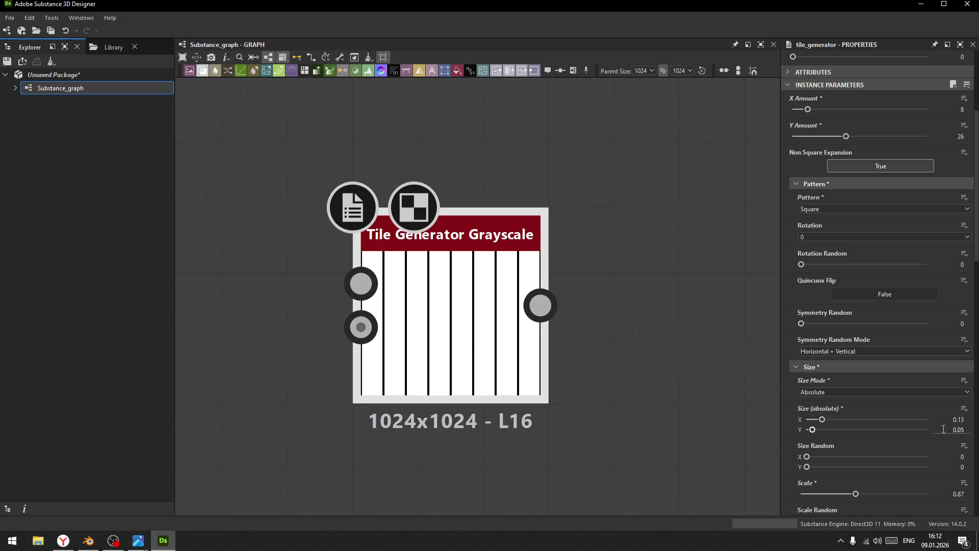
double_click(961, 430)
type("0.04")
key("Return")
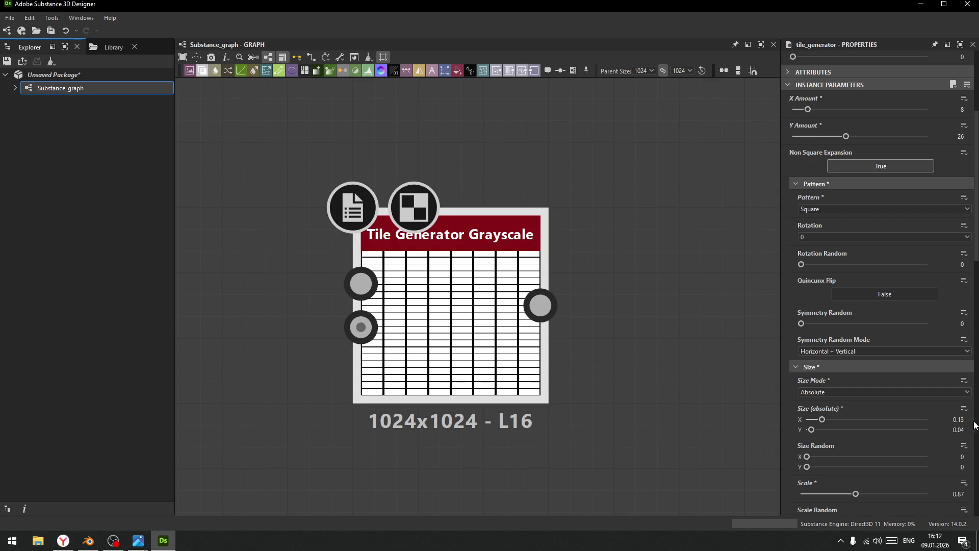
Raise the tile width to 0.14 and lower the overall tile scale to 0.84.
left_click(959, 419)
key("Up")
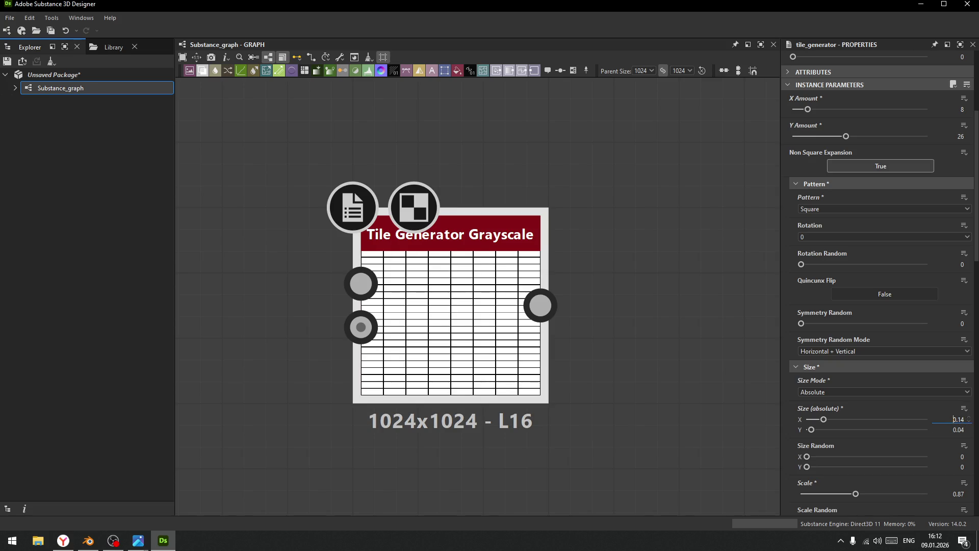
left_click_drag(857, 494, 853, 489)
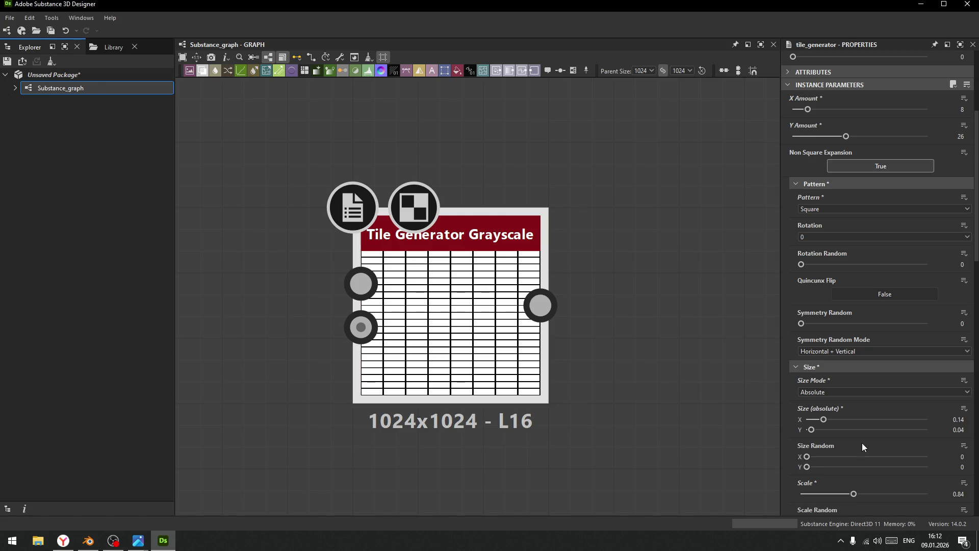
Set the Position Offset to 0.5 so alternate rows stagger like bricks.
scroll("down", 3)
left_click_drag(801, 312, 862, 312)
double_click(956, 312)
type("0.5")
key("Return")
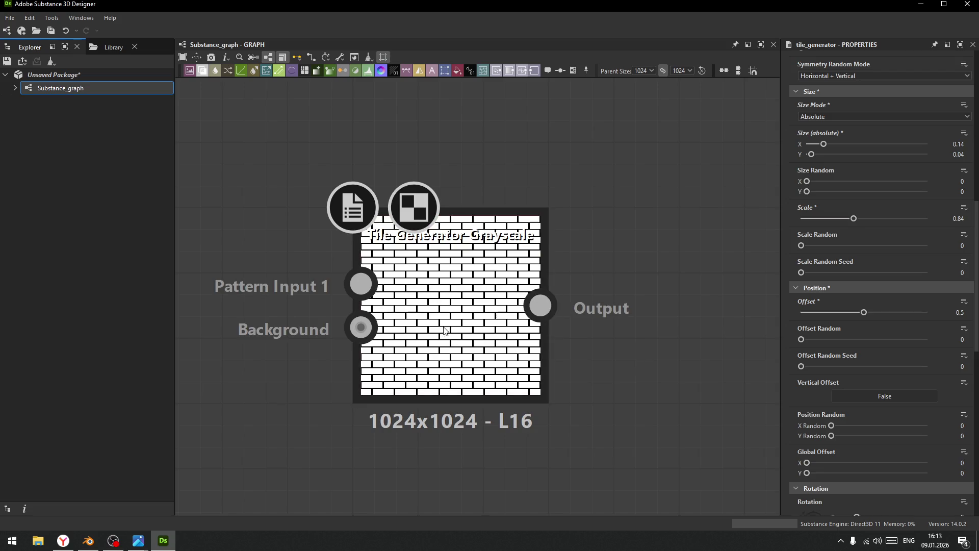
Set Color Luminance Random to about 0.23 for varied grey bricks, then deselect the node.
scroll("down", 3)
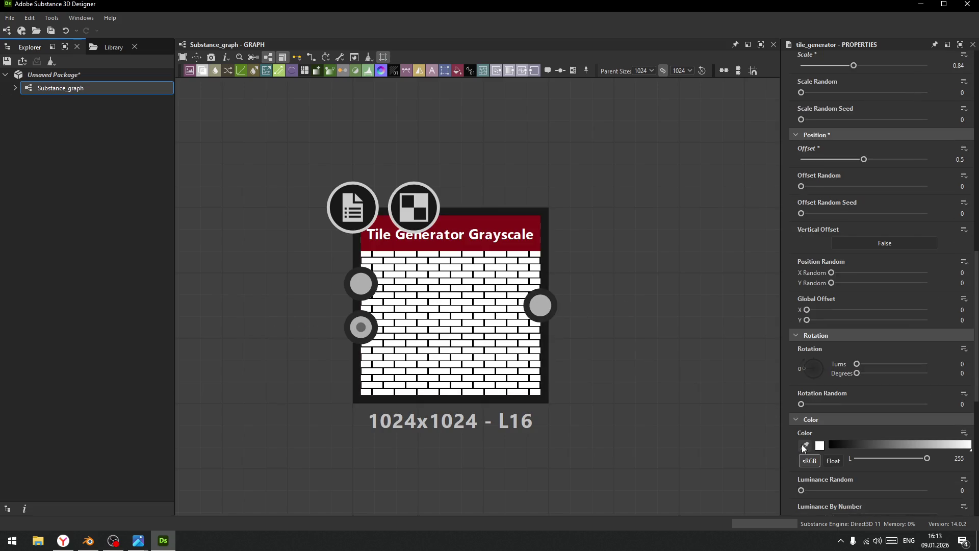
scroll("down", 3)
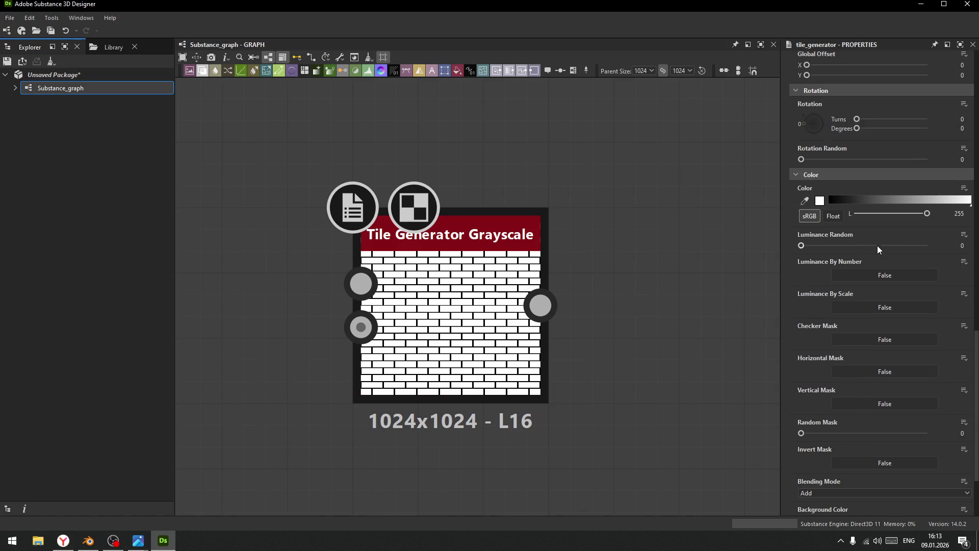
left_click_drag(802, 246, 830, 251)
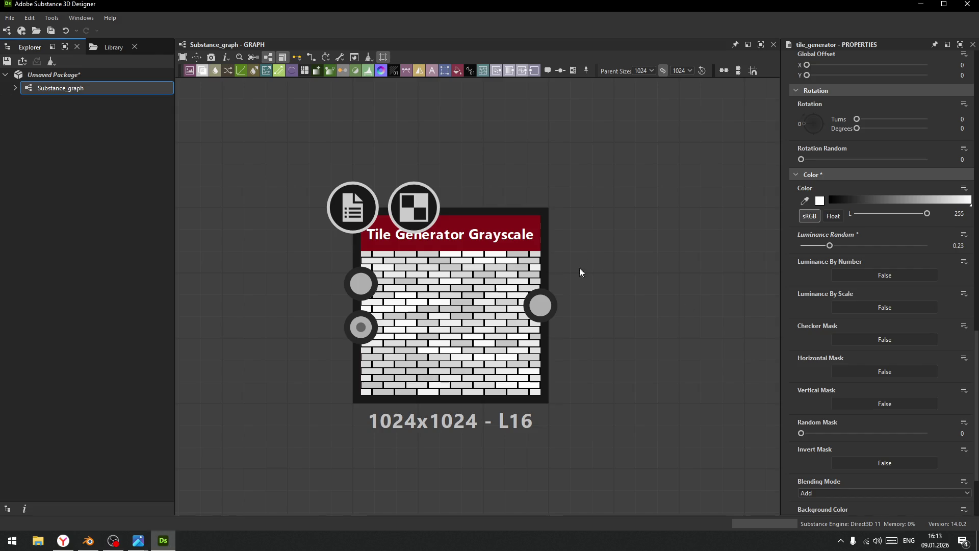
left_click_drag(579, 274, 514, 273)
scroll("down", 3)
scroll("up", 3)
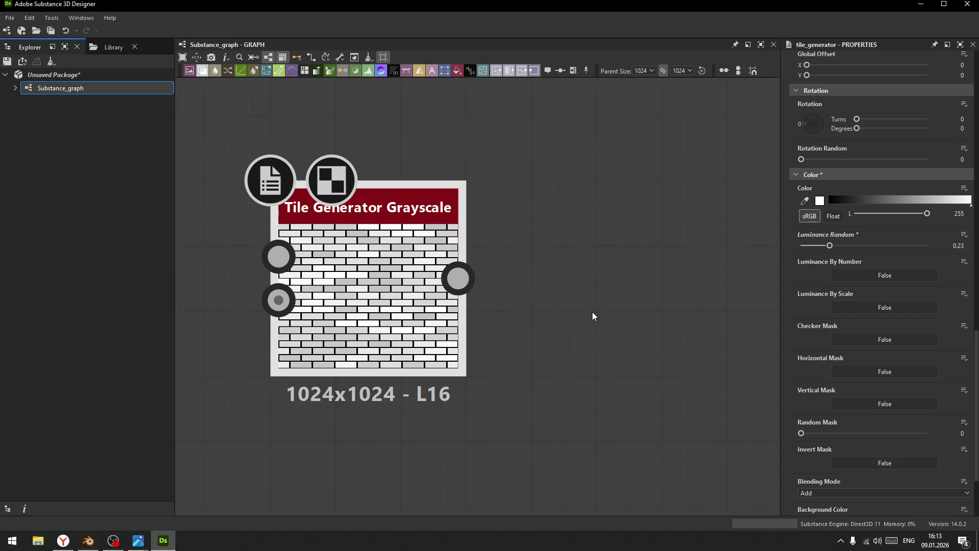
left_click(557, 305)
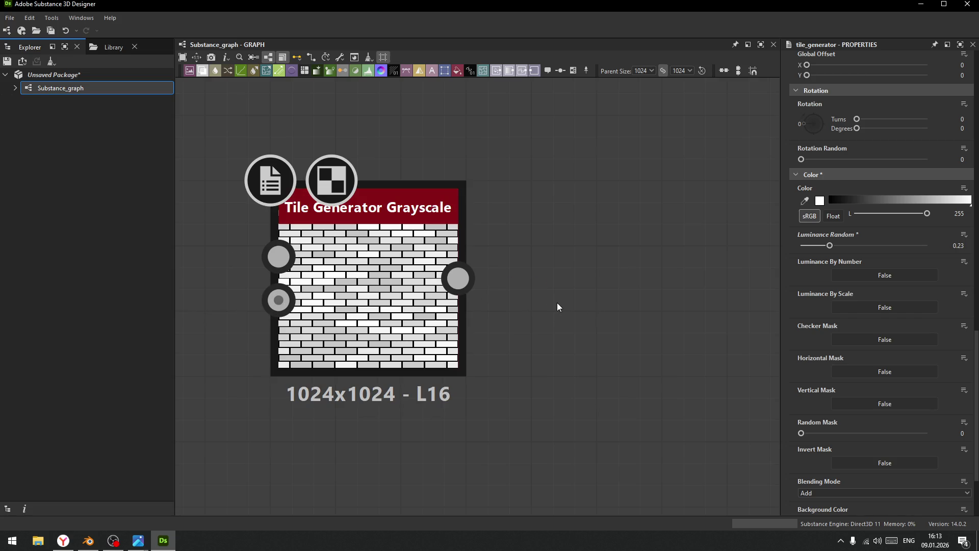
Insert a Blend node from the 'blen' search, wired to the Tile Generator's Grayscale output.
left_click_drag(465, 276, 562, 268)
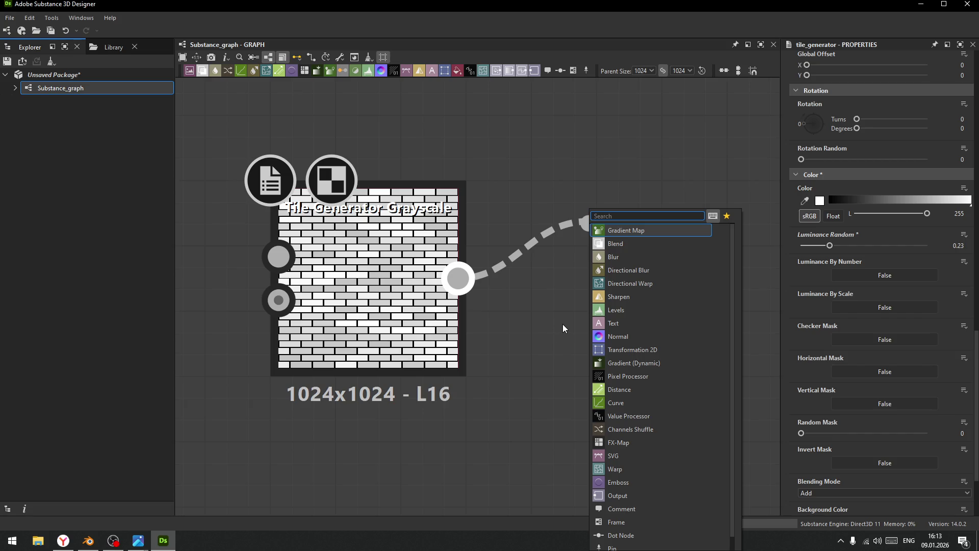
left_click(571, 347)
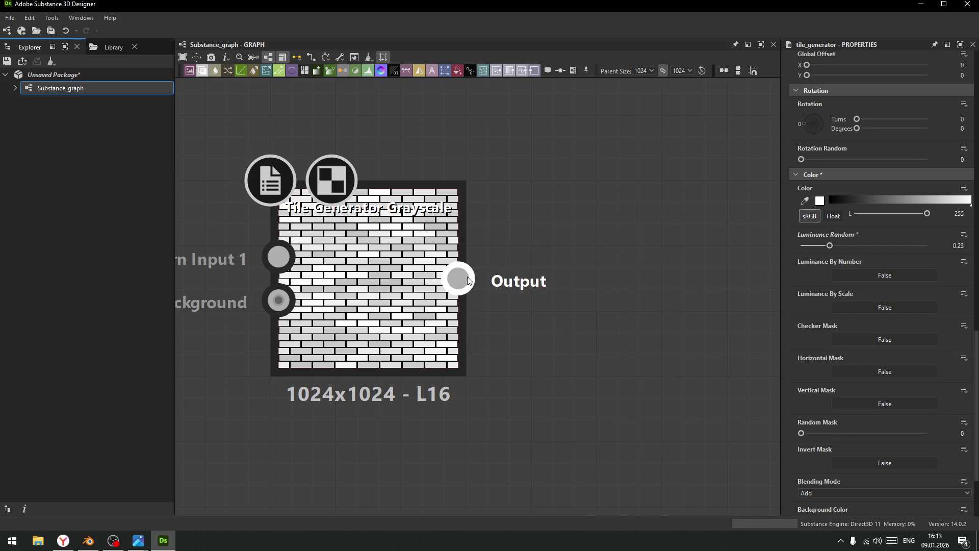
left_click_drag(467, 276, 569, 215)
type("ble")
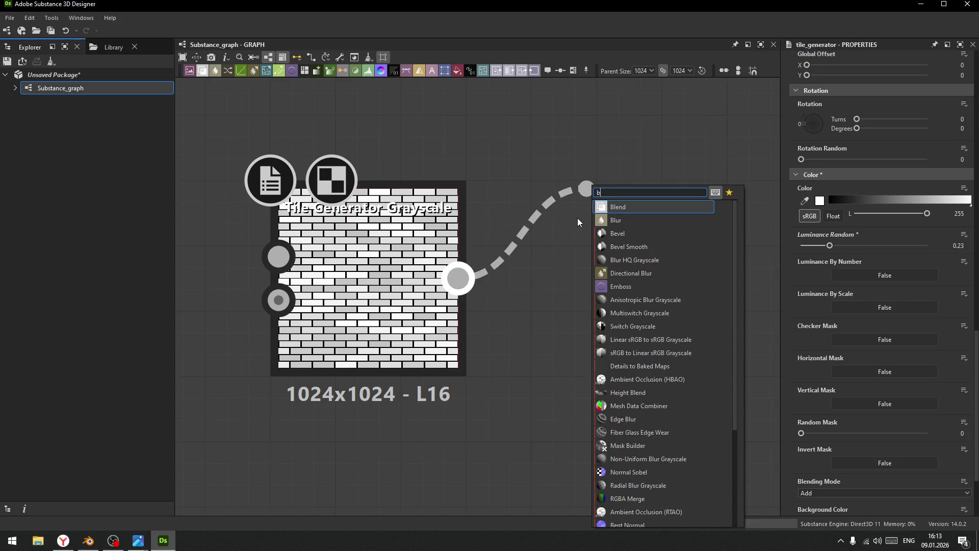
type("n")
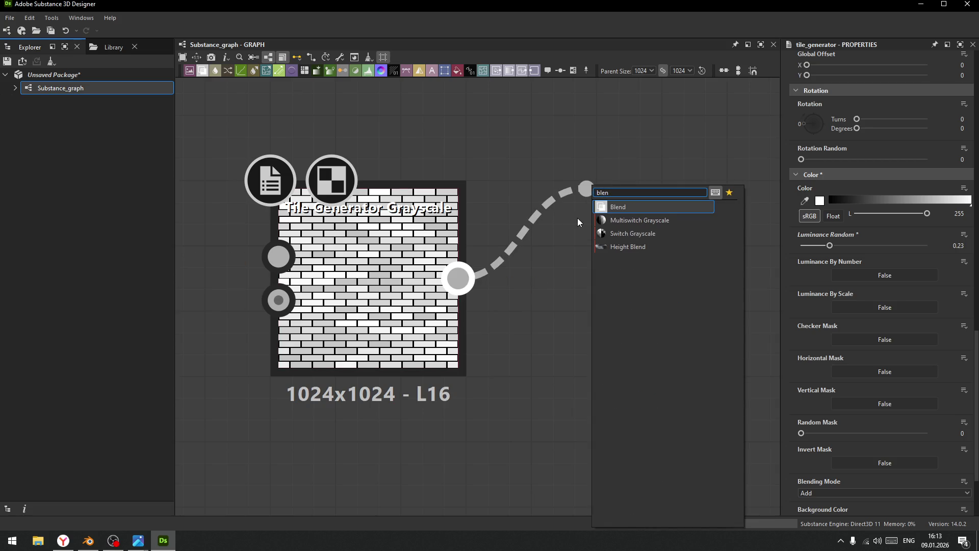
key("Return")
scroll("down", 3)
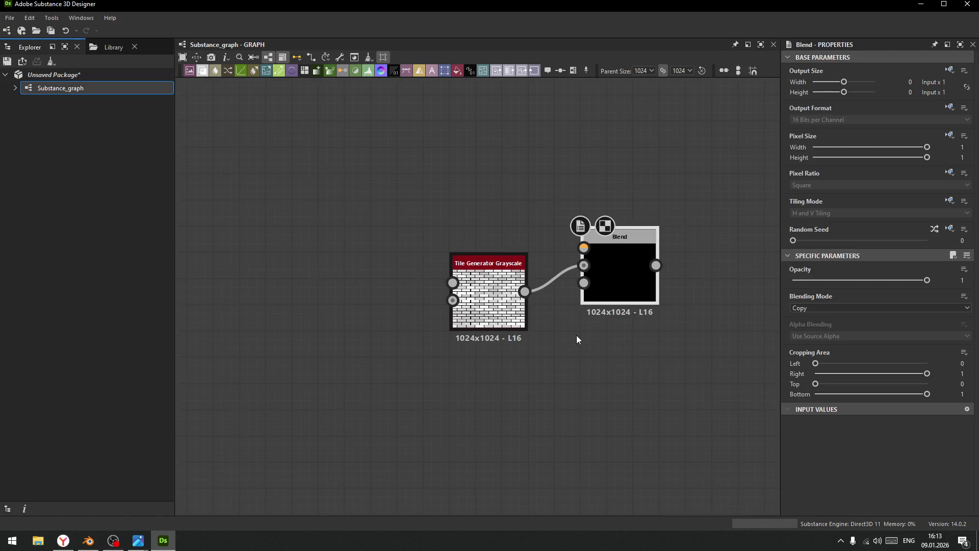
Plug the bricks into the Blend Foreground input and set Cropping Area Top to 0.23.
left_click_drag(410, 307, 468, 263)
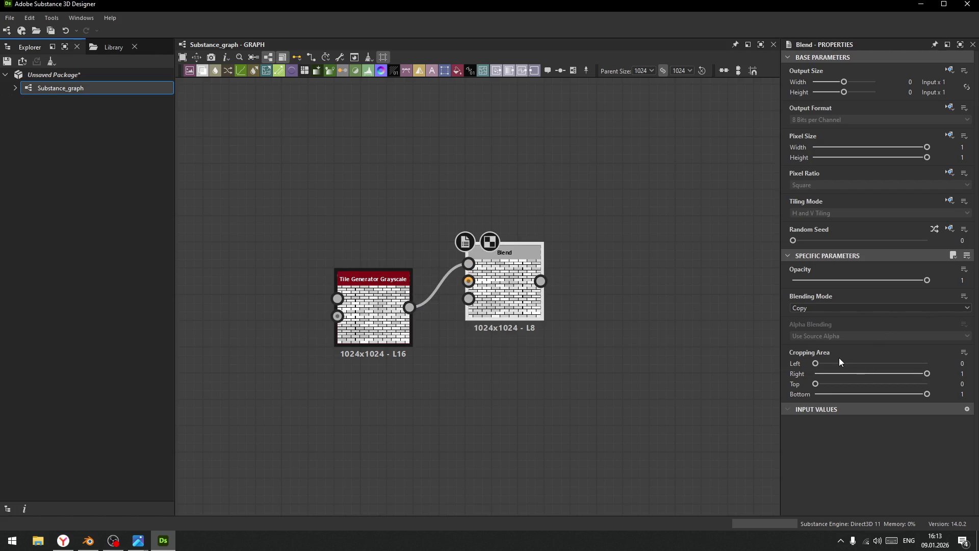
left_click_drag(816, 384, 836, 390)
left_click_drag(834, 390, 840, 391)
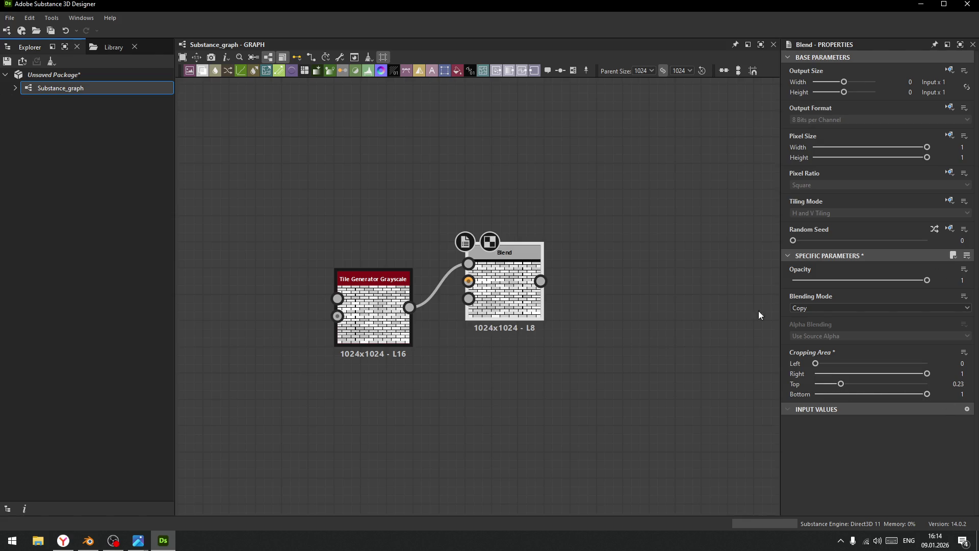
scroll("down", 3)
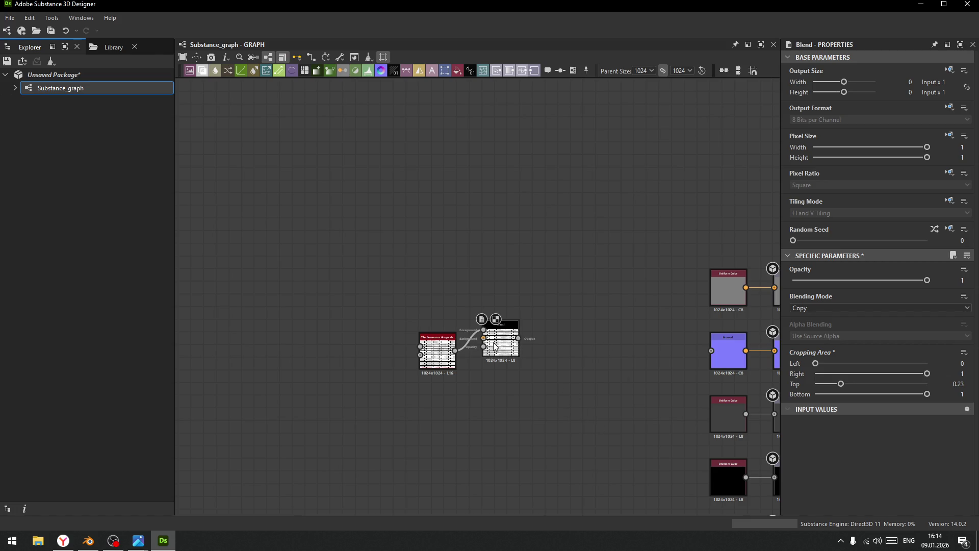
scroll("up", 3)
Centre and select the Blend node, then switch to the Blender window.
left_click_drag(478, 341, 325, 311)
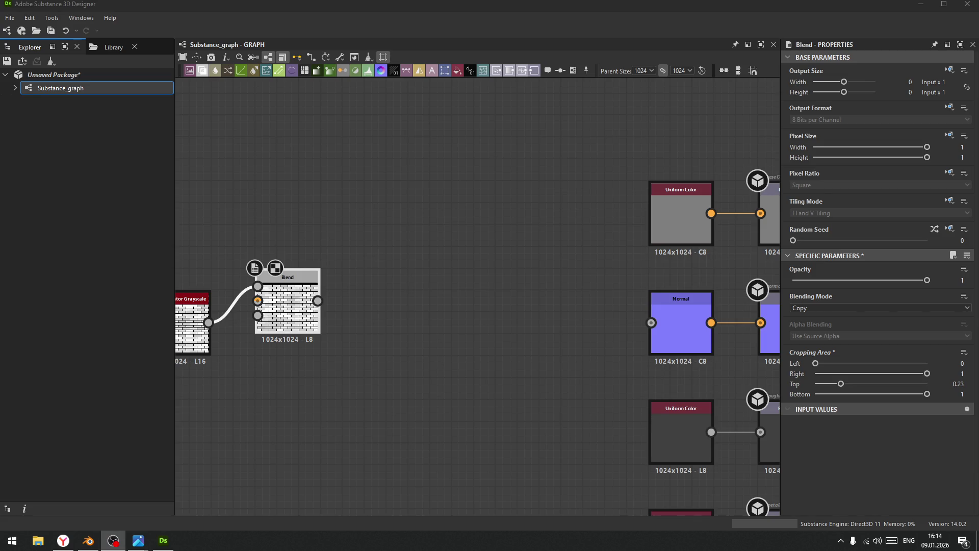
left_click(446, 315)
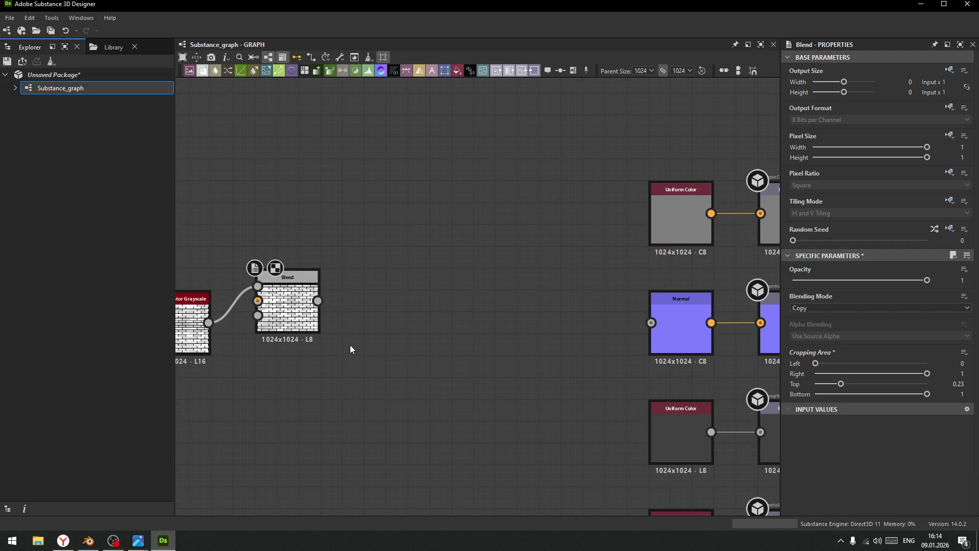
left_click(294, 302)
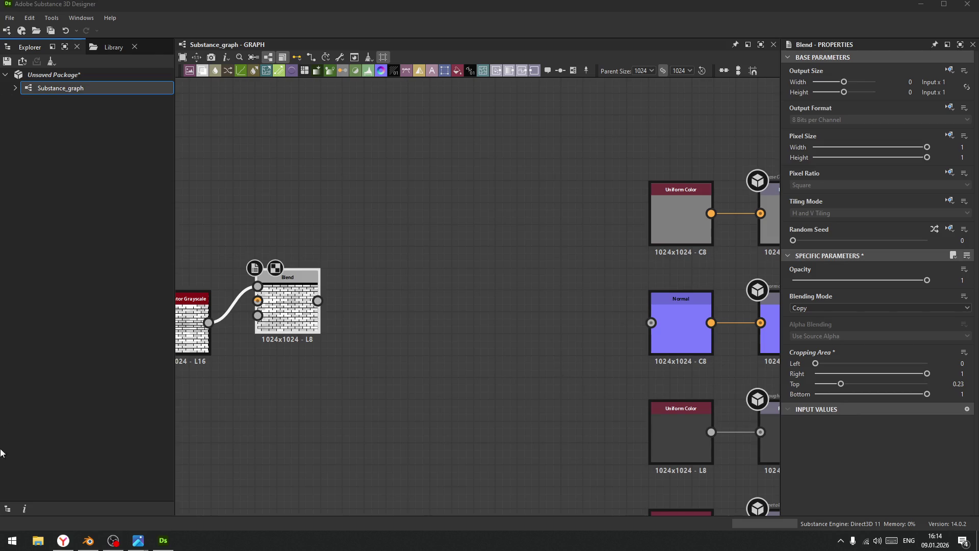
left_click(88, 541)
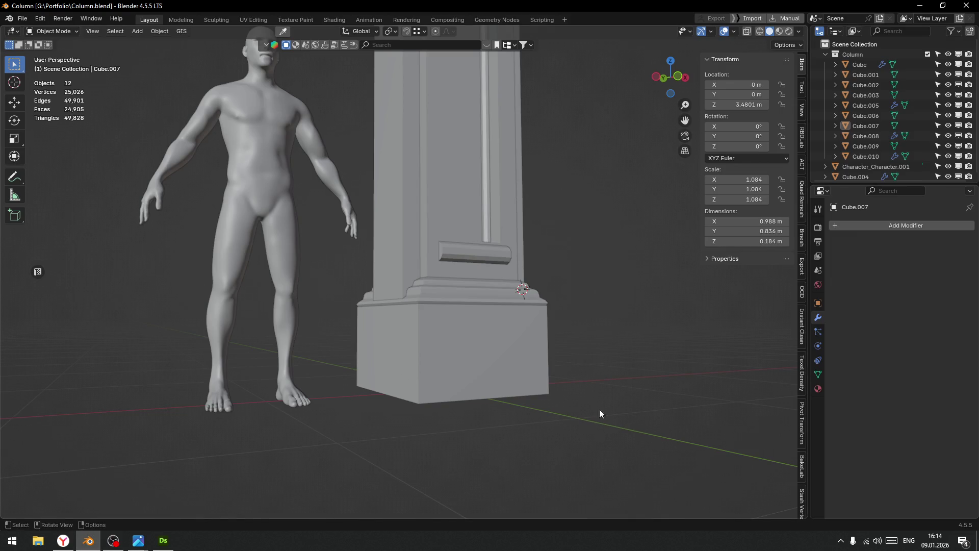
Orbit around the column and select its body, Cube.003.
scroll("down", 3)
left_click_drag(566, 367, 538, 399)
scroll("down", 3)
left_click(571, 341)
left_click(464, 280)
left_click_drag(464, 280, 520, 332)
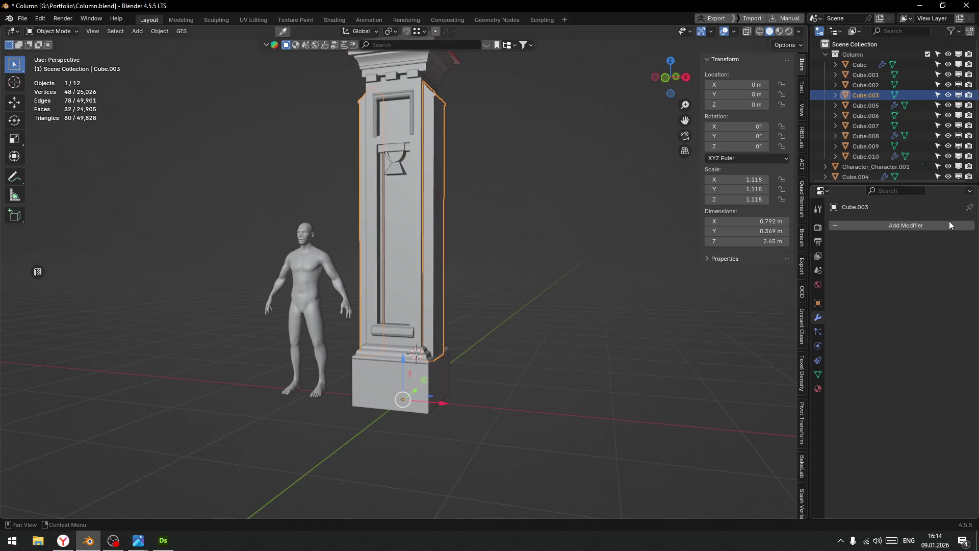
left_click(631, 359)
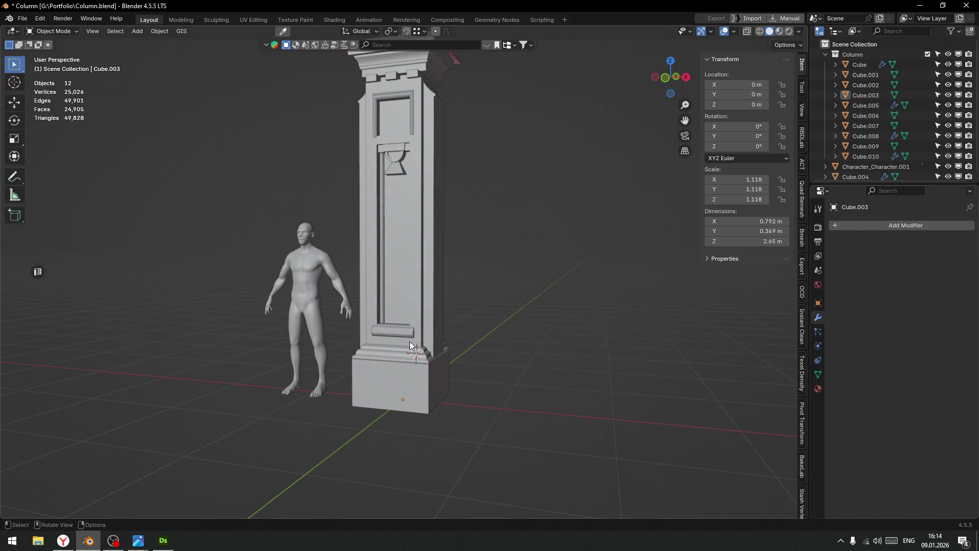
left_click(433, 274)
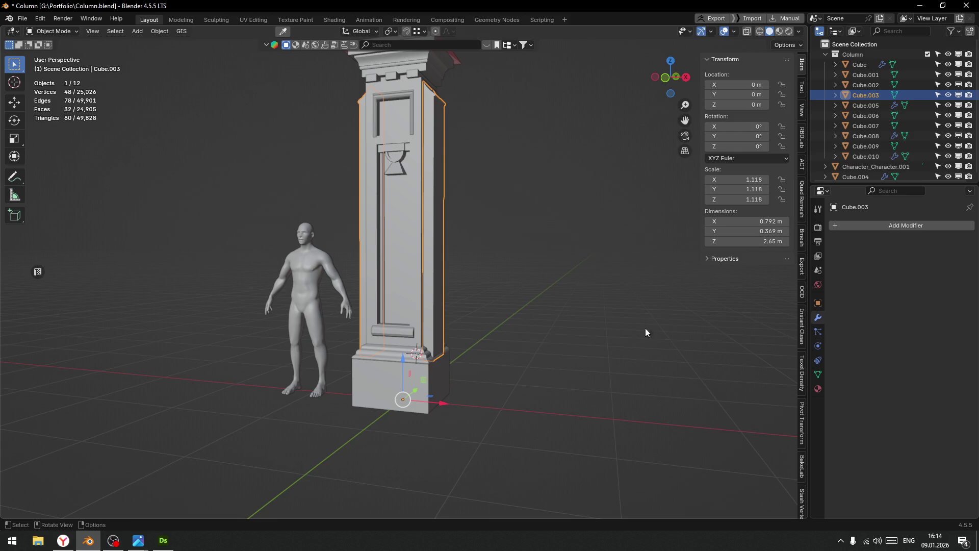
Select the cap piece Cube.005 and apply its Smooth by Angle modifier with Ctrl+A.
left_click(872, 107)
left_click_drag(482, 197, 542, 299)
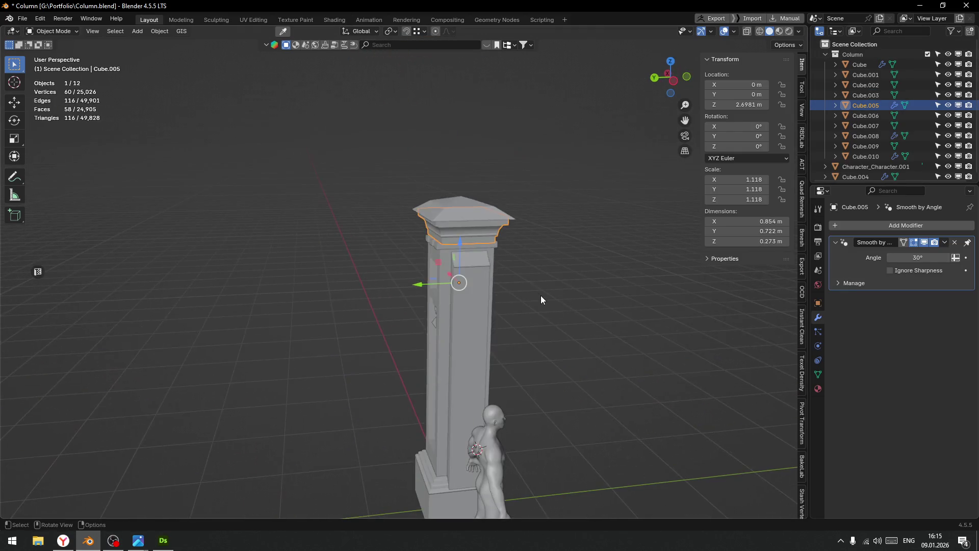
scroll("up", 3)
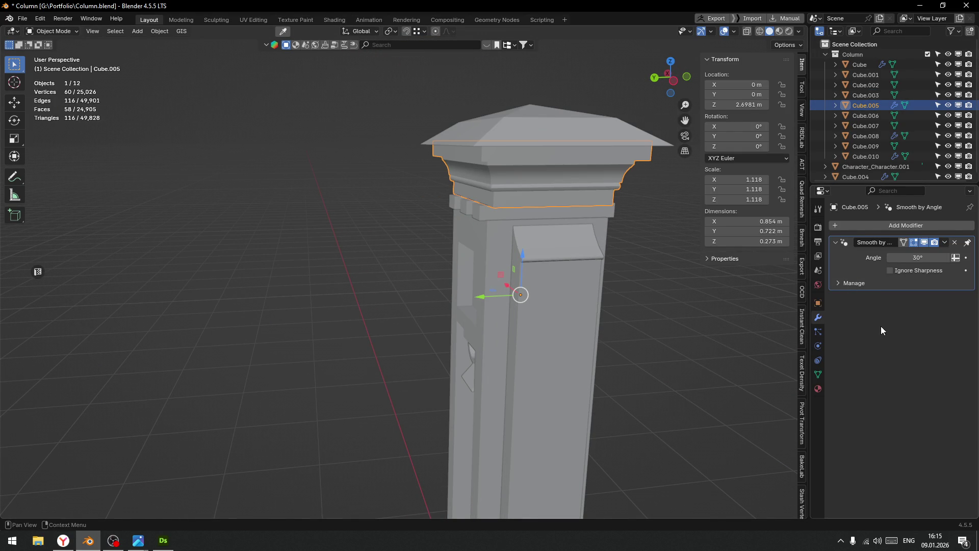
key("ctrl+a")
left_click_drag(684, 324, 561, 259)
scroll("down", 3)
Orbit to a frontal view and select Cube to inspect its Mirror modifier.
left_click(473, 313)
left_click_drag(473, 313, 448, 289)
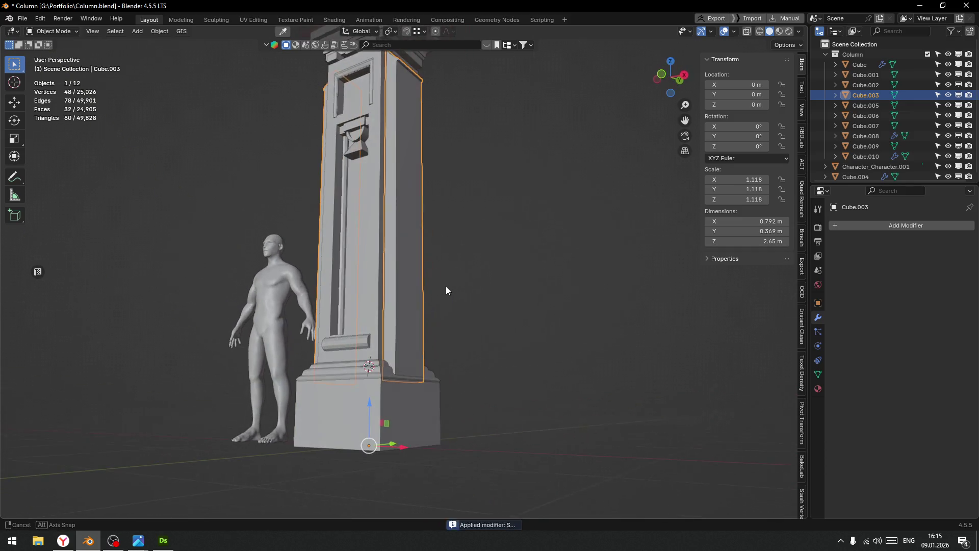
left_click_drag(452, 322, 574, 234)
left_click(859, 65)
left_click_drag(530, 262, 673, 257)
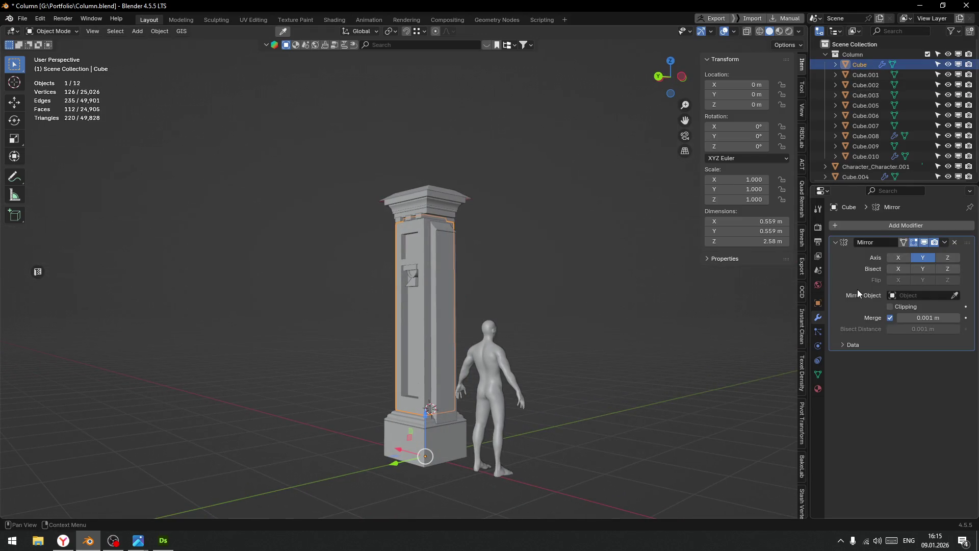
Apply the Mirror modifier on the column's middle Cube piece.
key("ctrl+a")
left_click(624, 301)
left_click_drag(624, 301, 497, 313)
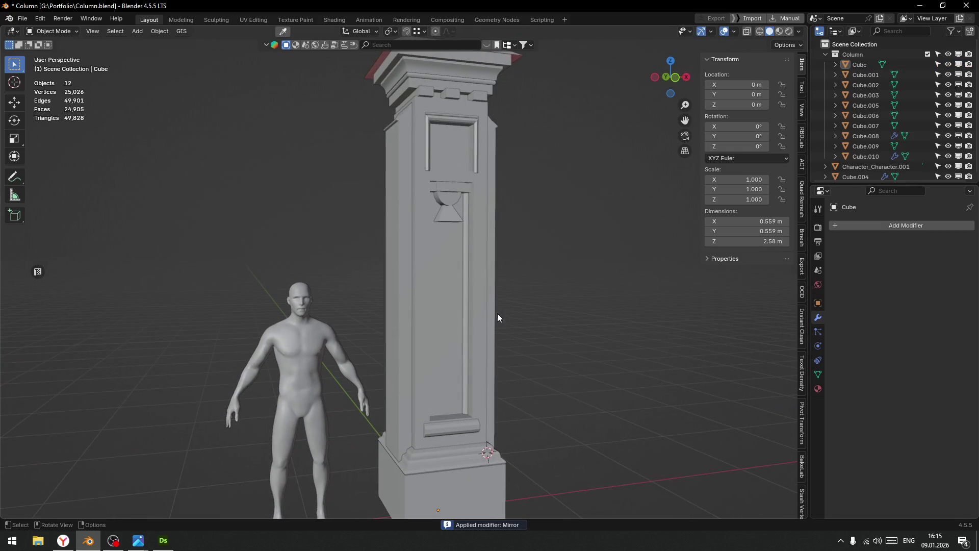
left_click(482, 296)
scroll("down", 3)
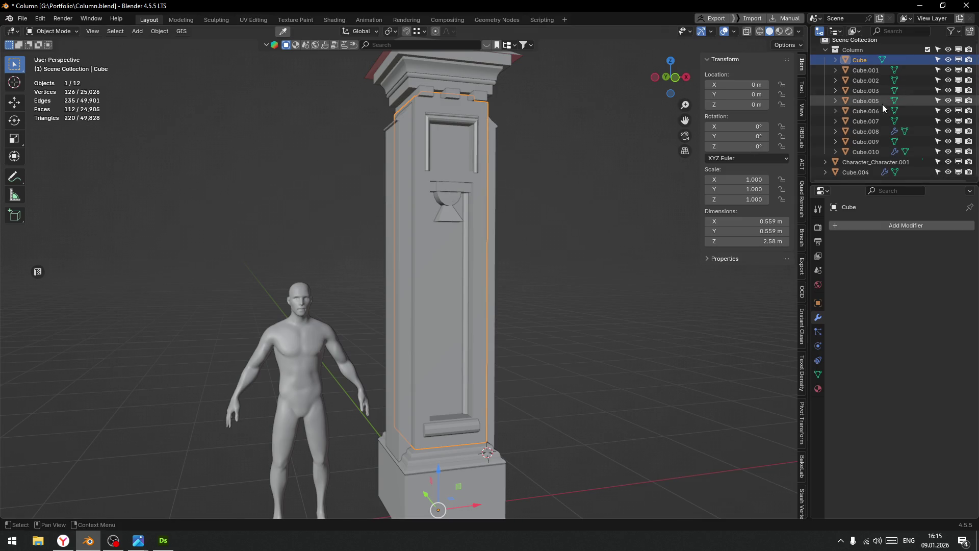
Select Cube.008 and apply its Mirror modifier.
left_click(863, 133)
left_click_drag(598, 202, 928, 243)
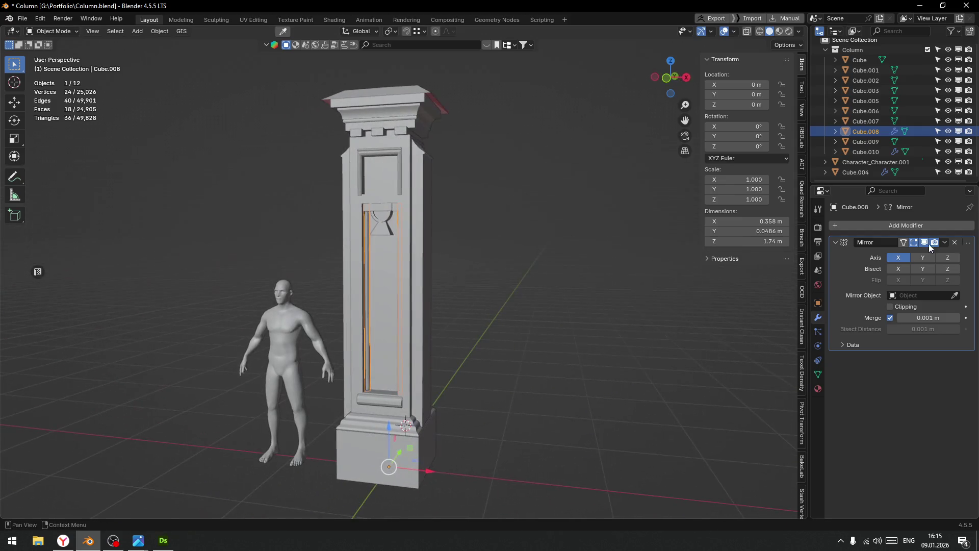
left_click(874, 224)
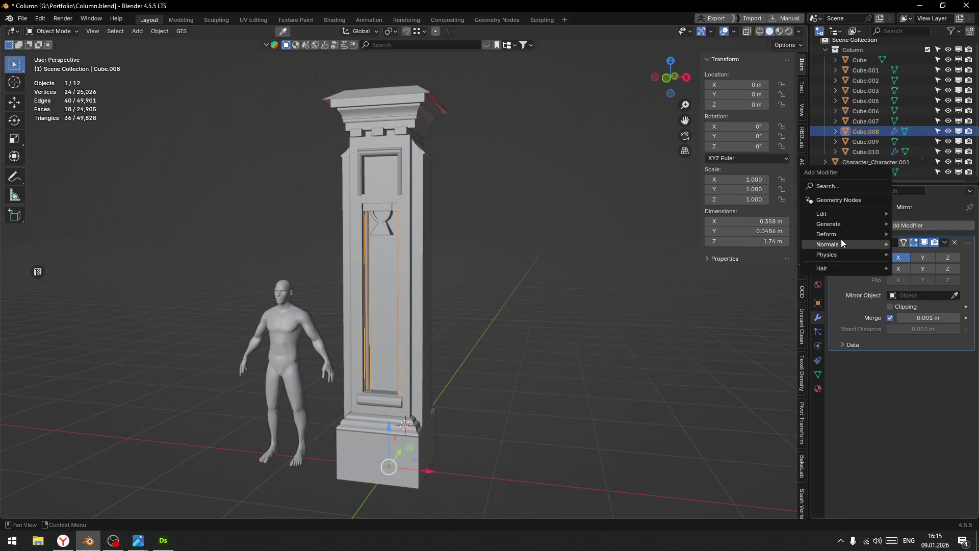
mouse_move(838, 236)
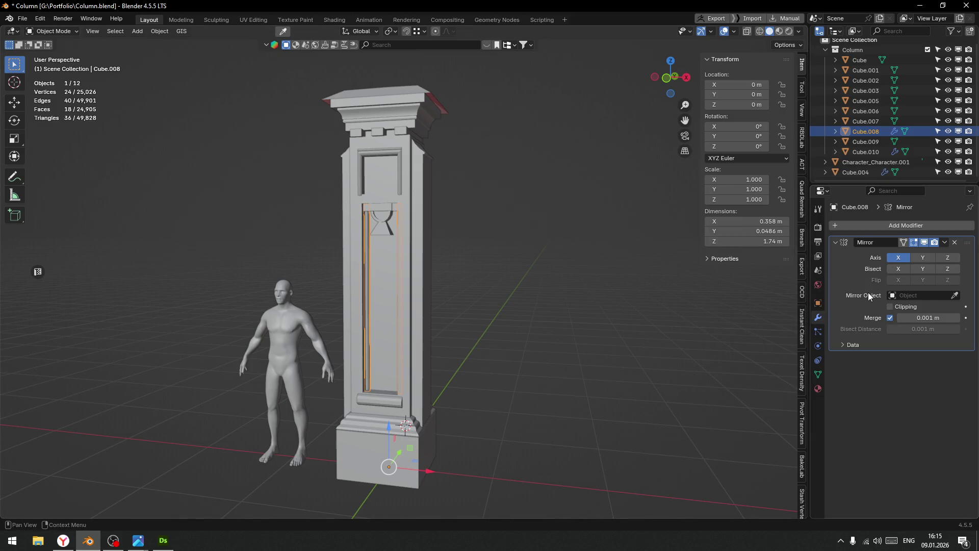
key("ctrl+a")
left_click(577, 311)
left_click_drag(577, 311, 546, 322)
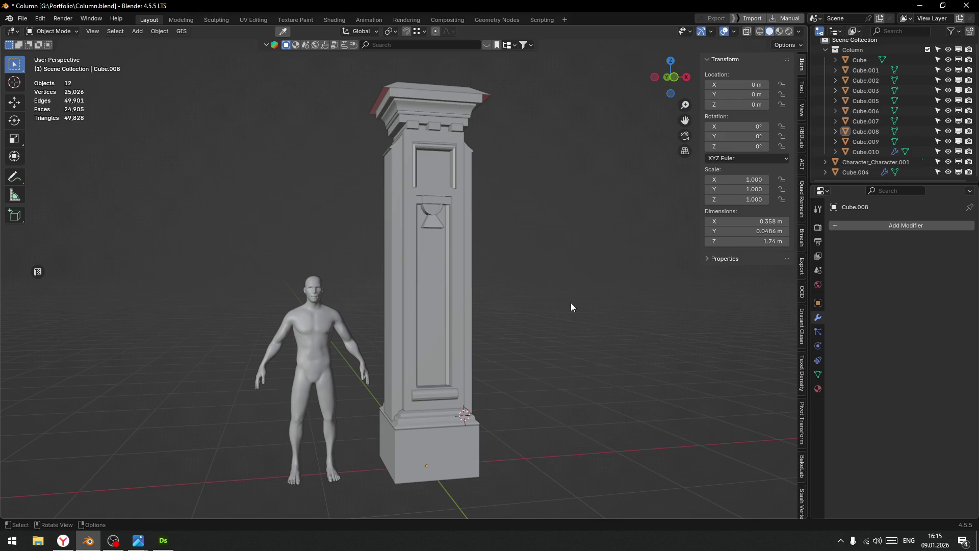
left_click(818, 388)
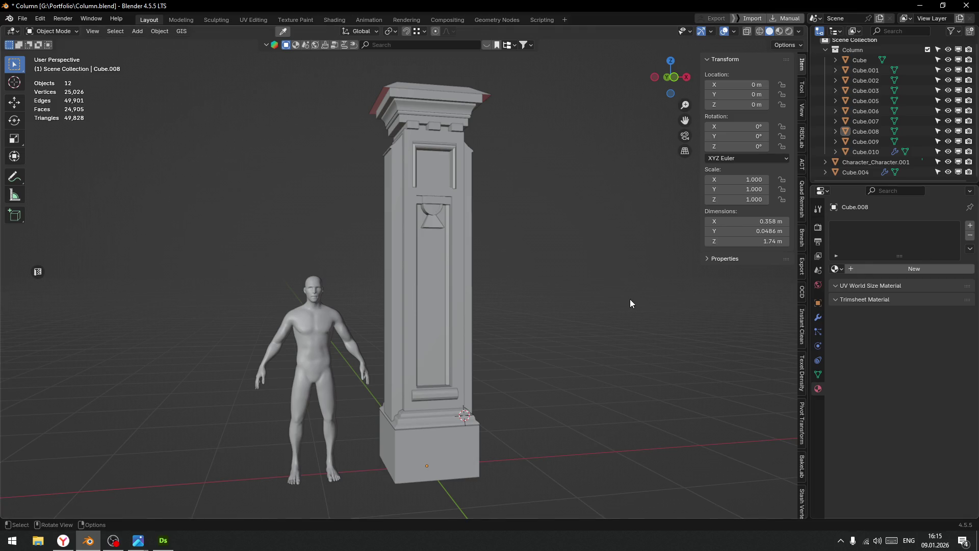
Give Cube a new material whose Base Color is an Image Texture of Desktop's brick trim.tga.
left_click(462, 292)
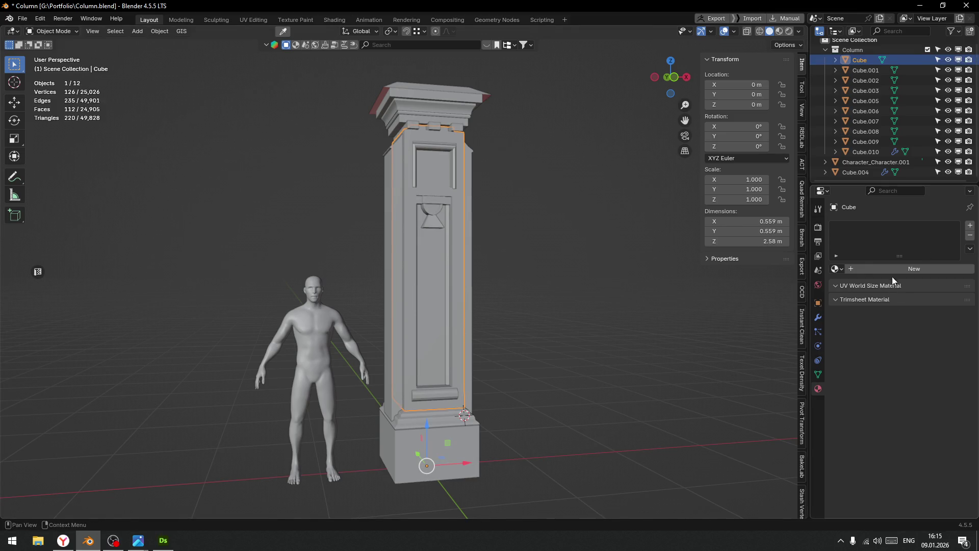
left_click(912, 269)
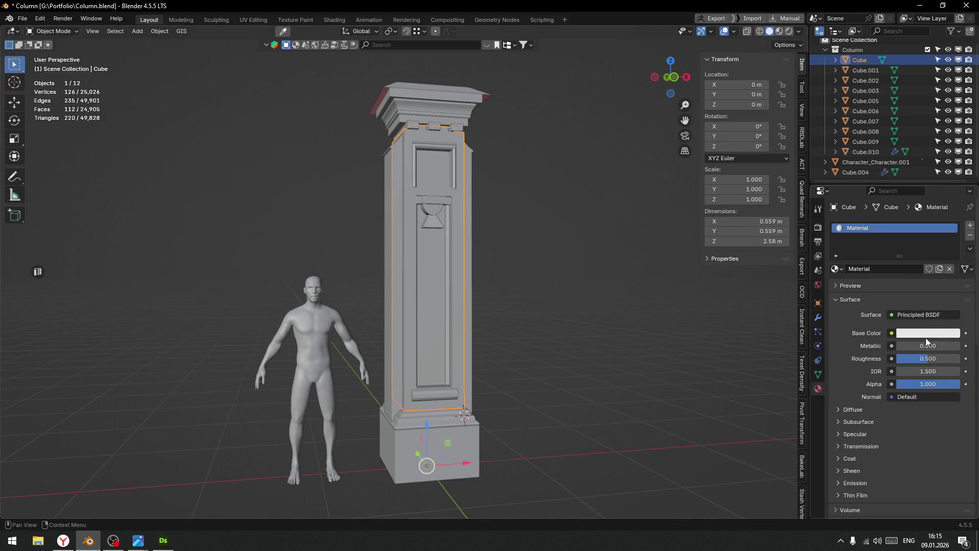
left_click(891, 333)
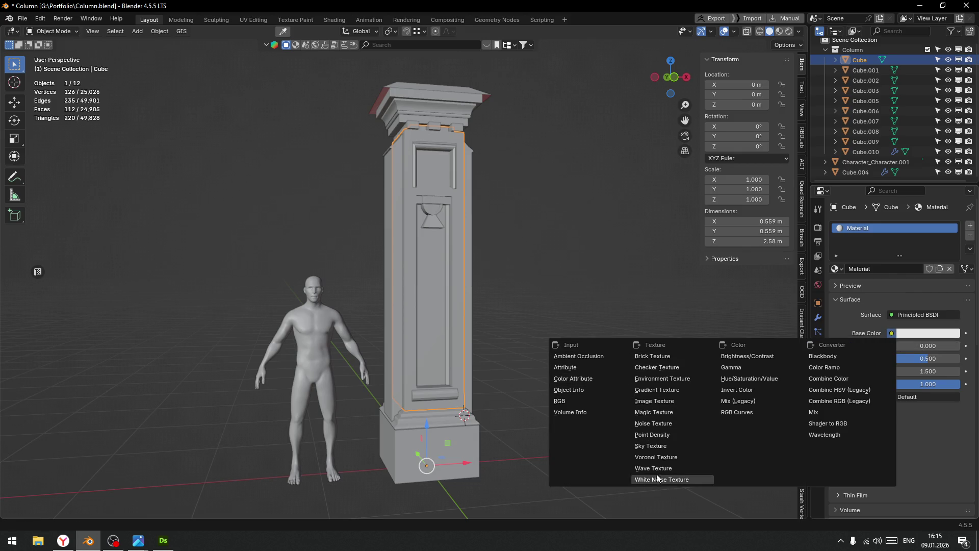
left_click(659, 401)
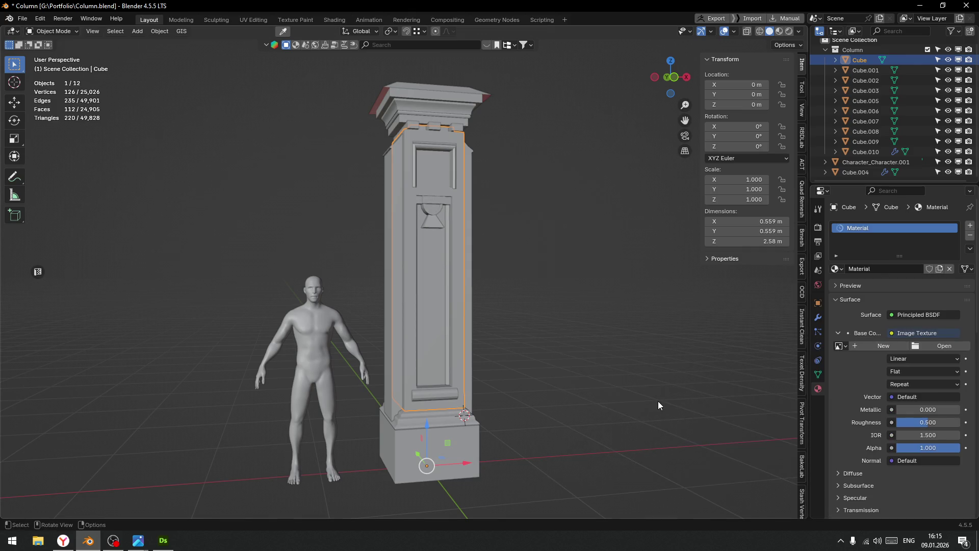
left_click(926, 345)
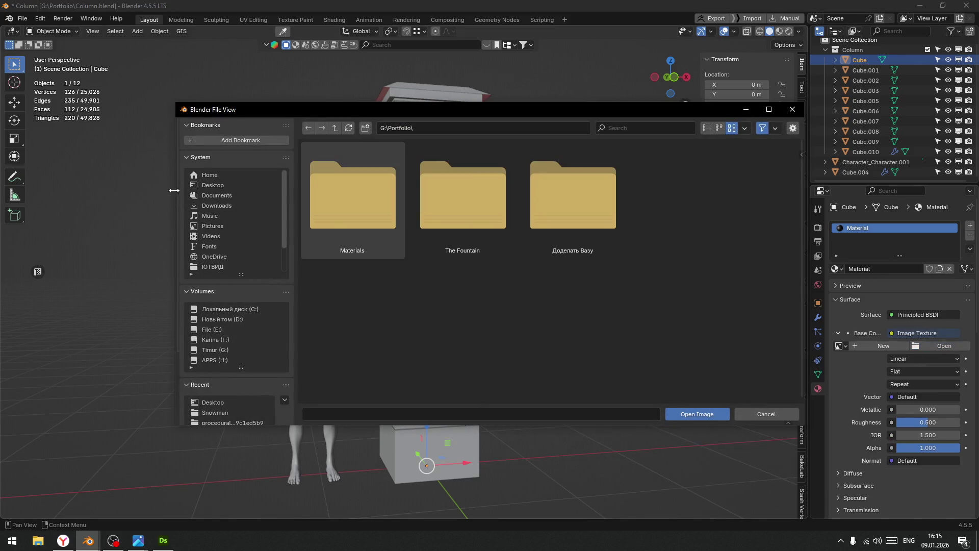
left_click(228, 186)
scroll("down", 3)
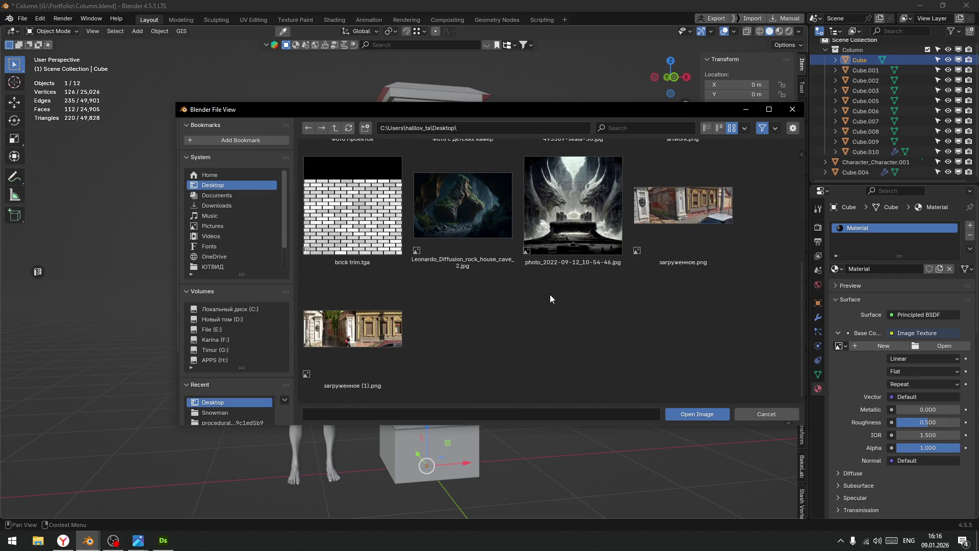
left_click(314, 224)
left_click(694, 413)
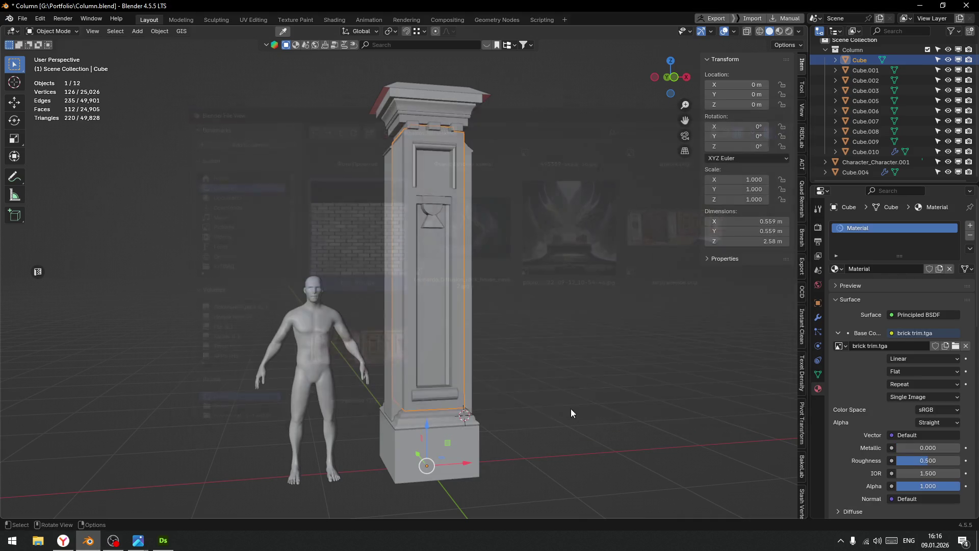
Set the viewport shading colour to Texture so the column shows its image.
left_click_drag(621, 322, 637, 255)
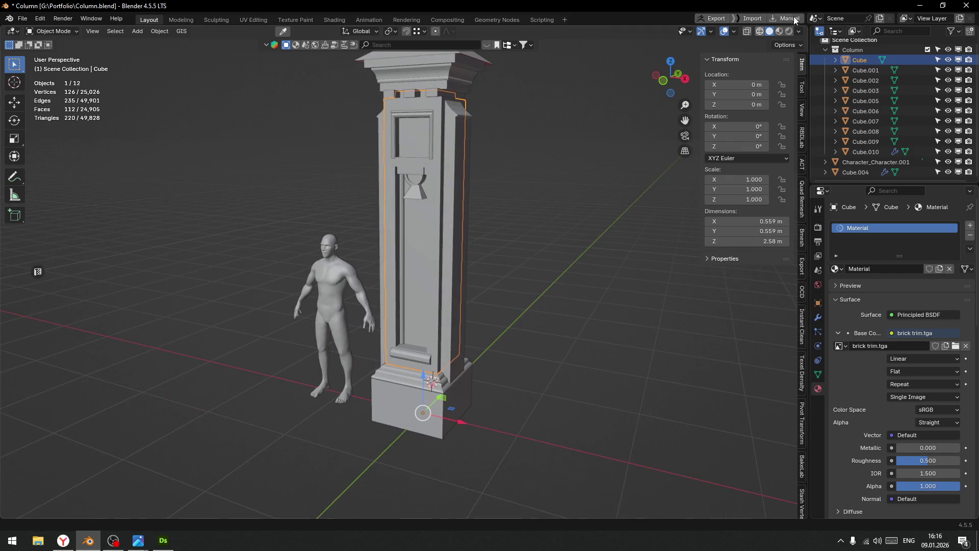
left_click(800, 31)
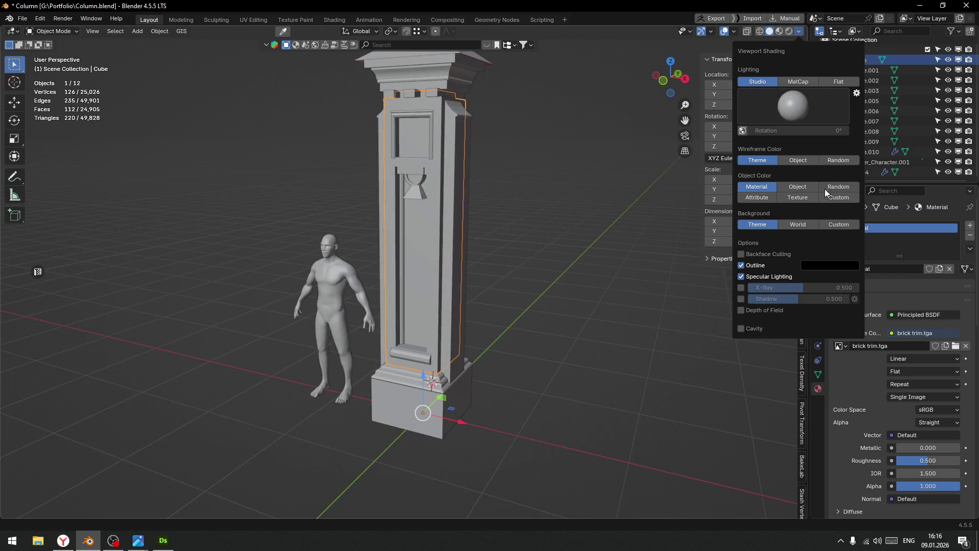
left_click(797, 198)
left_click(524, 237)
left_click_drag(524, 237, 509, 243)
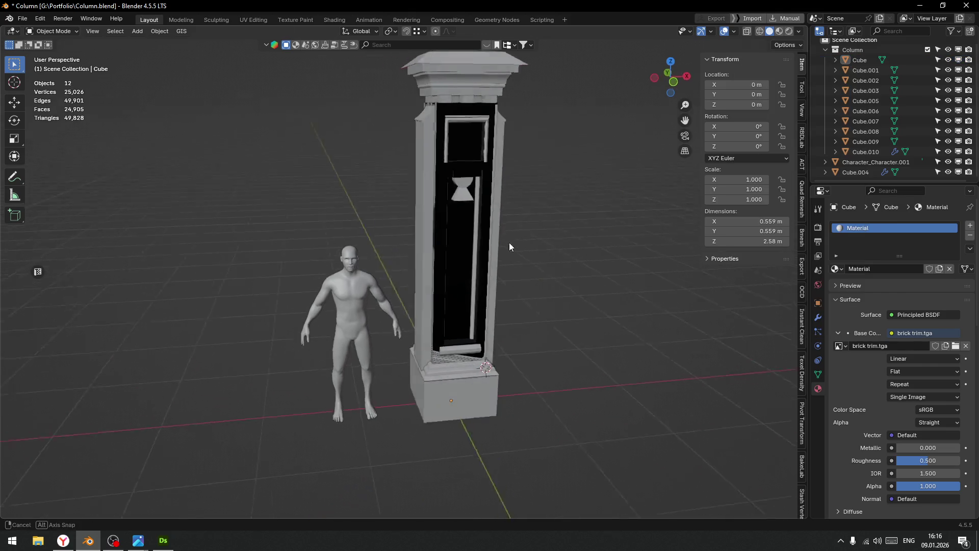
scroll("up", 3)
In face edit mode, select the upper panel's connected faces and open a UV editor.
left_click(470, 108)
key("Tab")
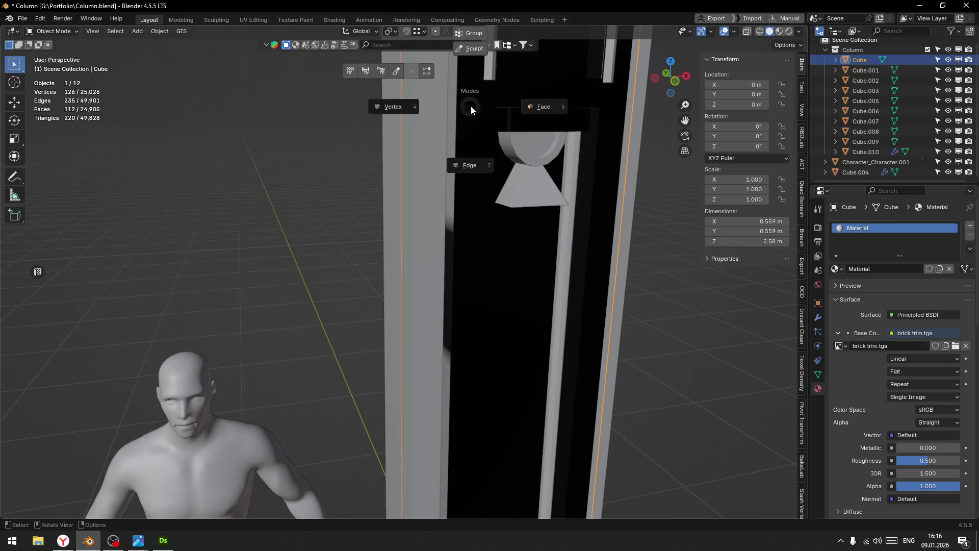
key("6")
left_click(484, 125)
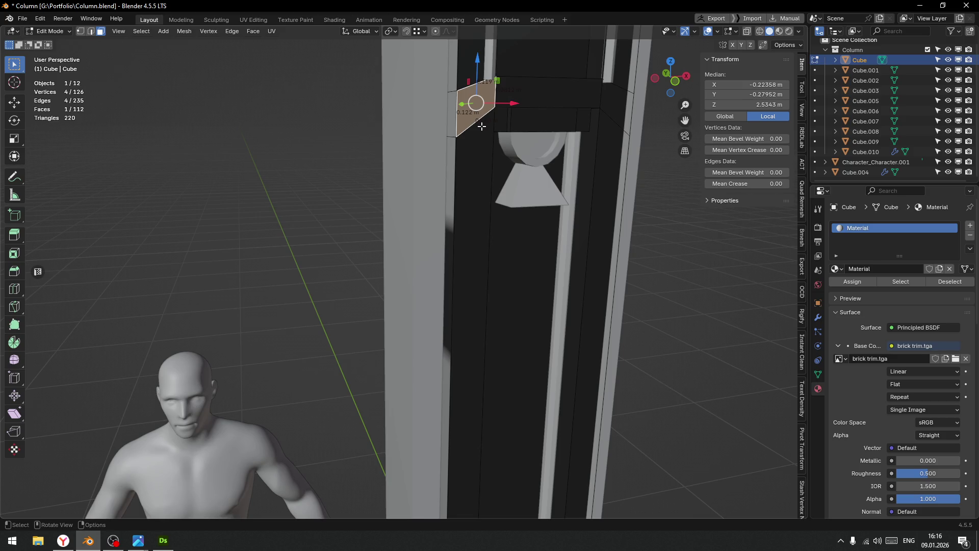
key("ctrl+l")
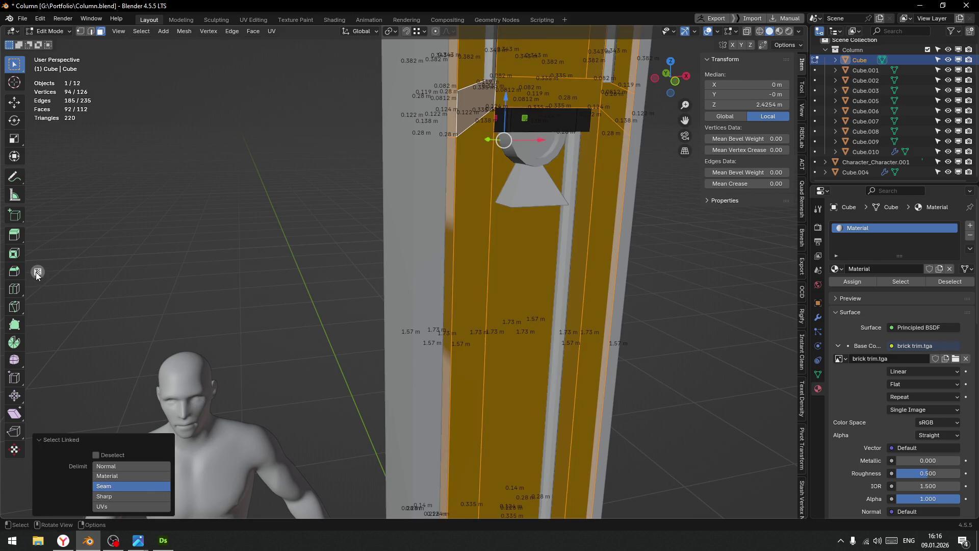
left_click(38, 272)
scroll("up", 3)
scroll("up", 3)
scroll("down", 3)
left_click_drag(635, 280, 564, 225)
Select the recessed opening faces and box-select their UV island.
left_click(586, 265)
left_click_drag(585, 275, 595, 291)
left_click(585, 224)
scroll("down", 3)
left_click_drag(585, 224, 523, 262)
left_click(544, 211)
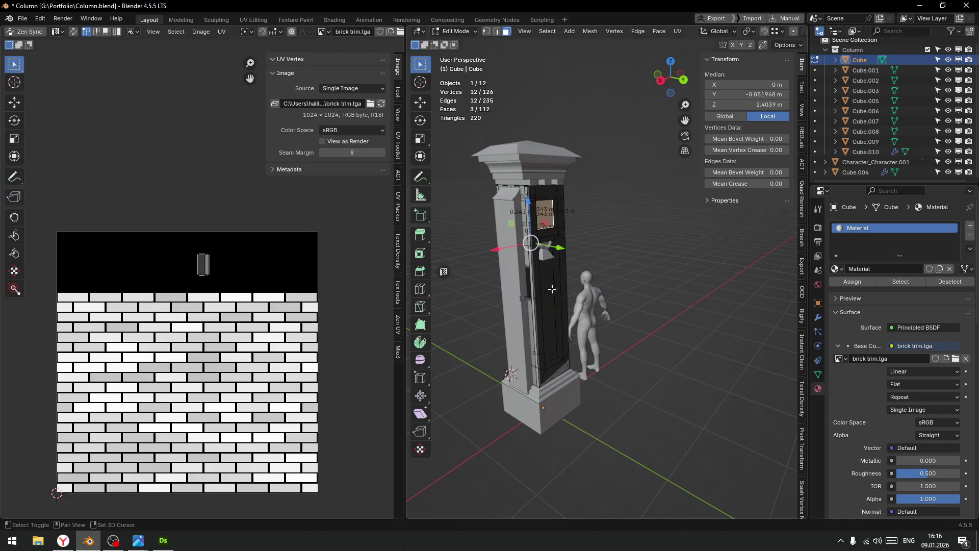
left_click(549, 291)
scroll("down", 3)
key("b")
left_click_drag(110, 224, 202, 327)
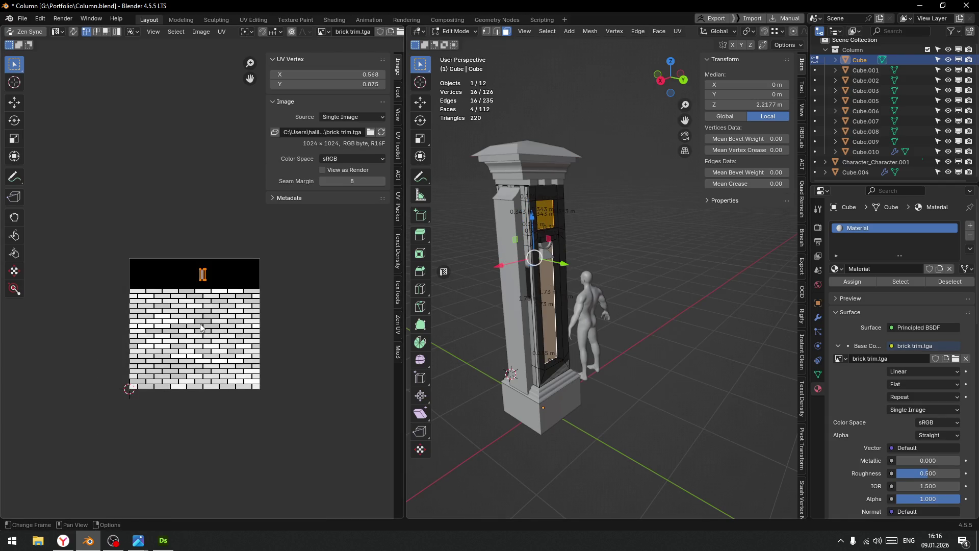
Unwrap the opening faces, move the island onto the upper-left bricks, and return to Object Mode.
key("u")
left_click(57, 267)
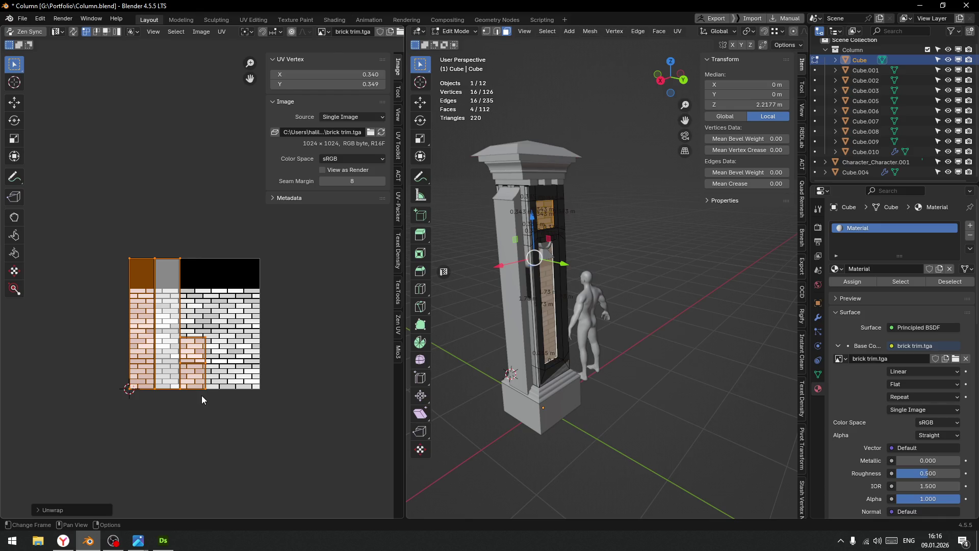
left_click_drag(213, 386, 118, 211)
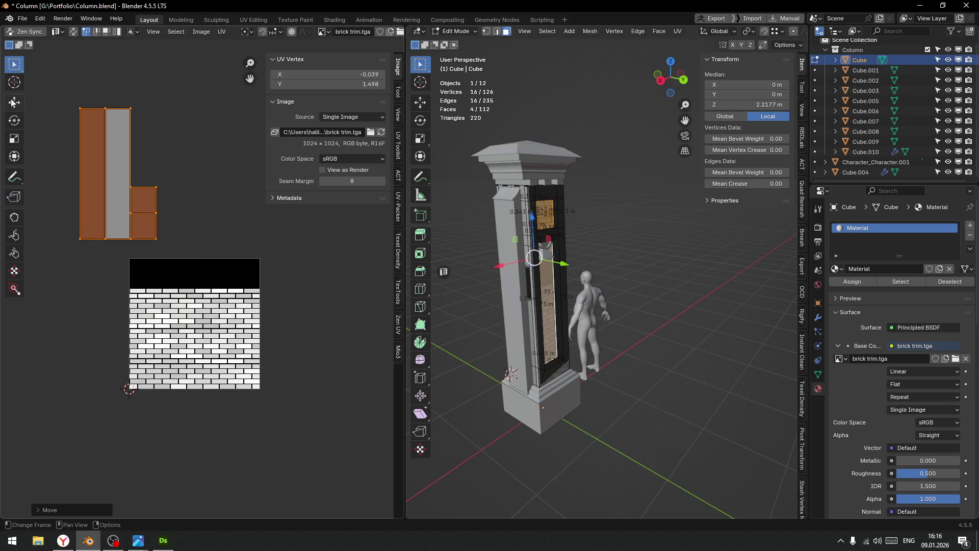
left_click(13, 102)
left_click(229, 196)
scroll("up", 3)
left_click_drag(561, 245, 550, 260)
scroll("up", 3)
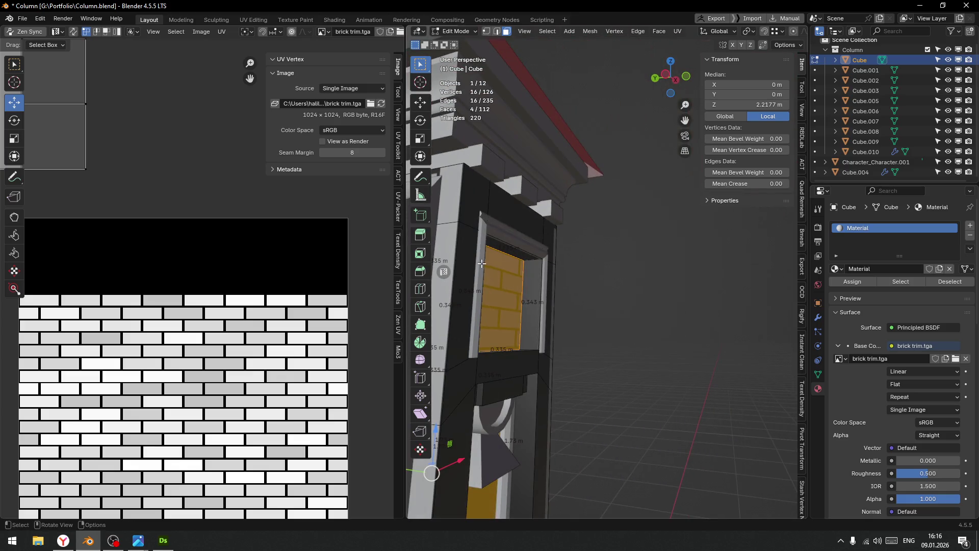
left_click_drag(481, 263, 470, 262)
key("Tab")
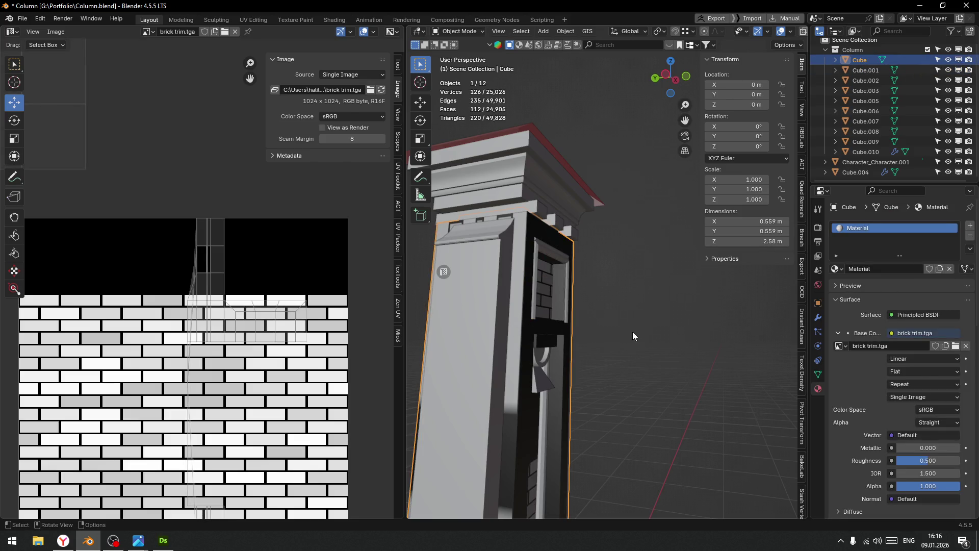
Isolate the Cube in local view and enter Edit Mode with nothing selected.
key("f")
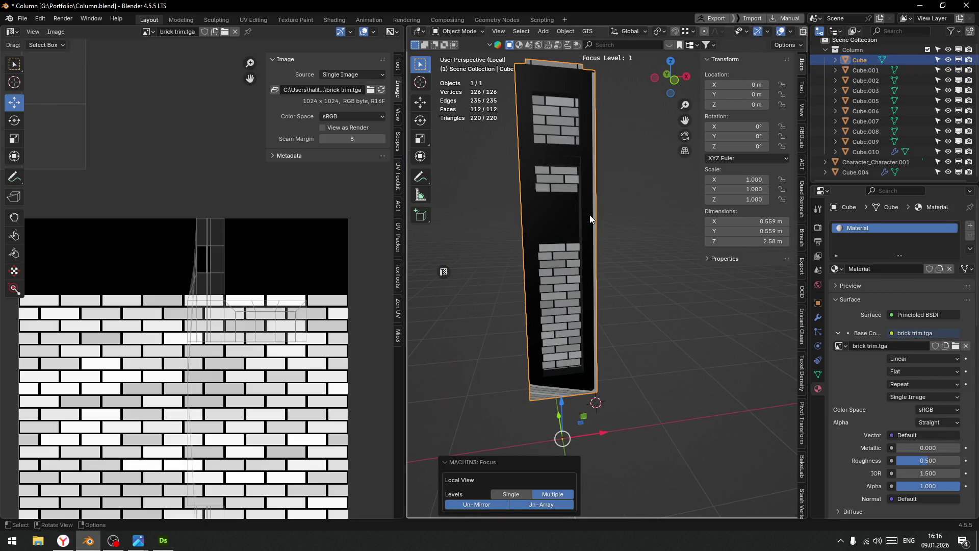
left_click_drag(576, 243, 589, 169)
scroll("up", 3)
left_click_drag(565, 262, 666, 124)
key("Tab")
scroll("down", 3)
left_click(737, 32)
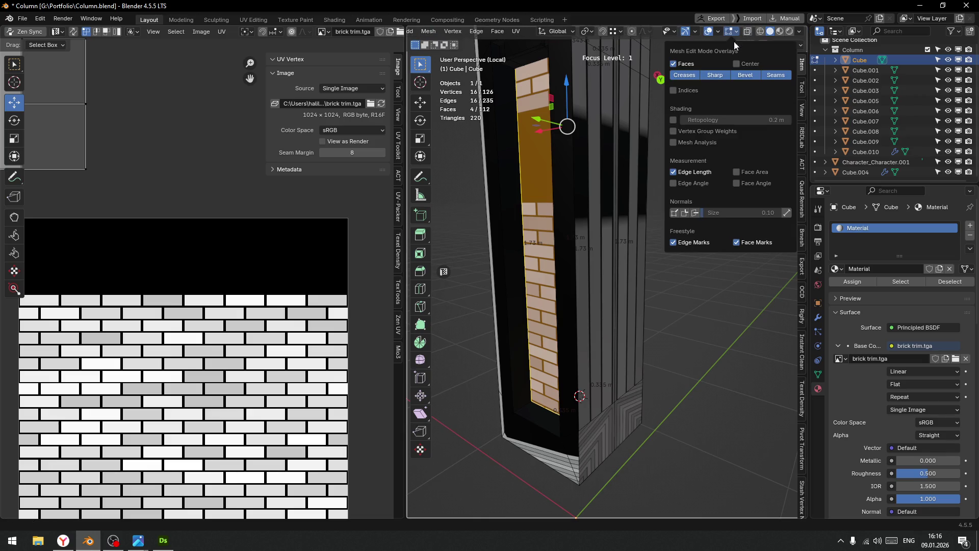
key("alt+a")
left_click_drag(658, 285, 663, 254)
left_click_drag(570, 308, 648, 155)
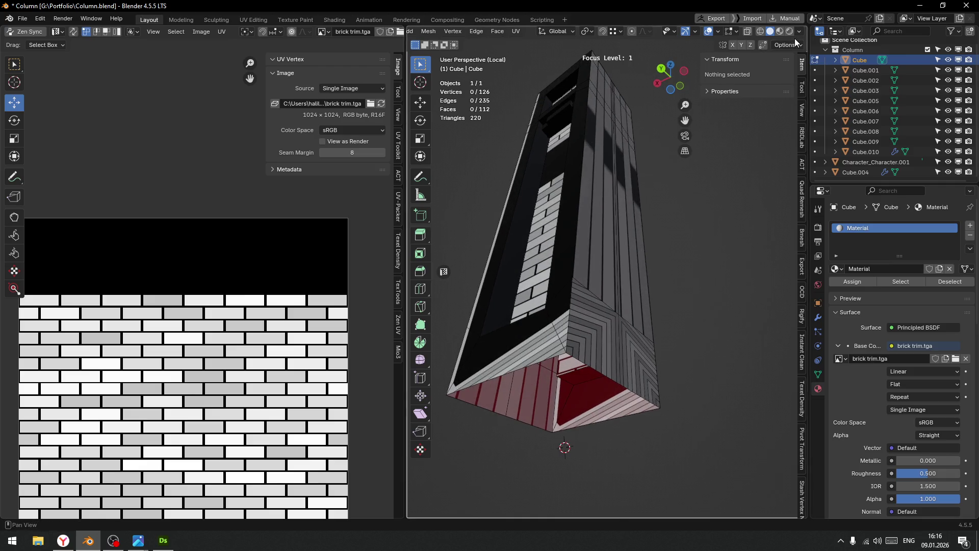
left_click(798, 32)
Select the extra horizontal ledge loop and delete it as an edge loop.
left_click(586, 246)
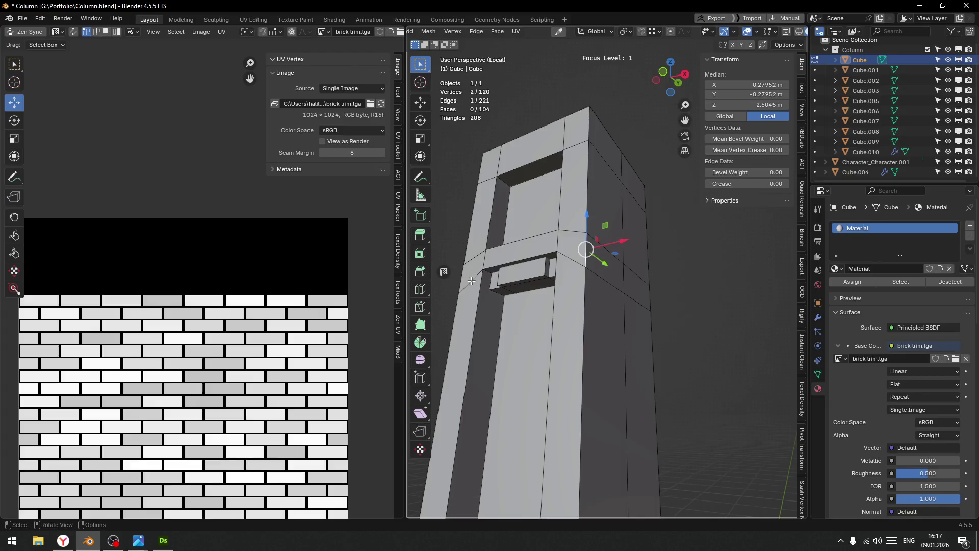
scroll("up", 3)
left_click_drag(494, 262, 638, 284)
left_click(636, 275)
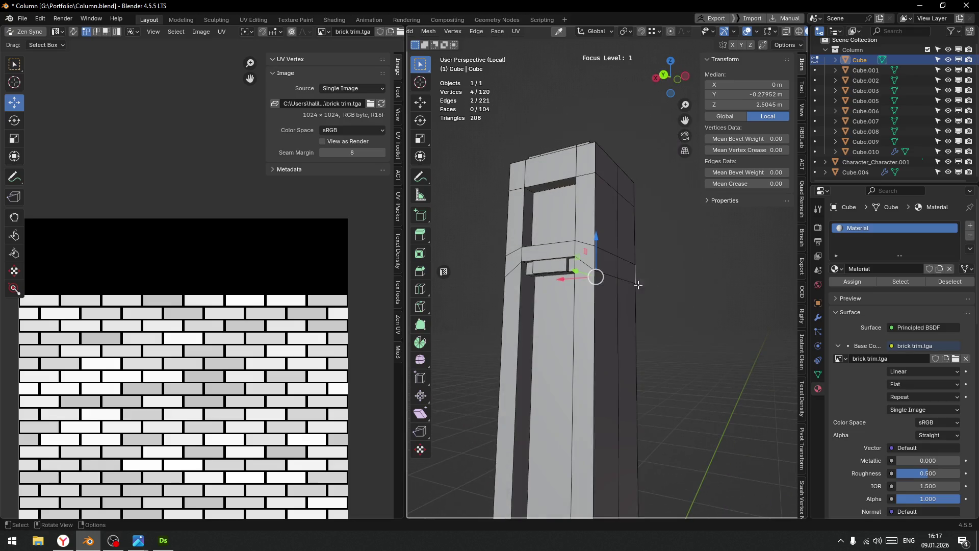
left_click_drag(540, 281, 580, 271)
left_click(610, 263)
key("x")
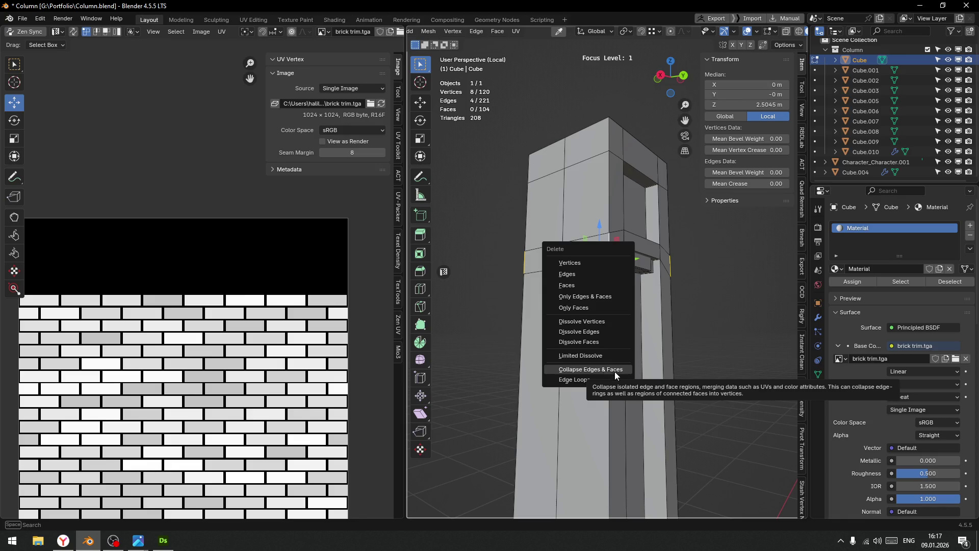
left_click(598, 380)
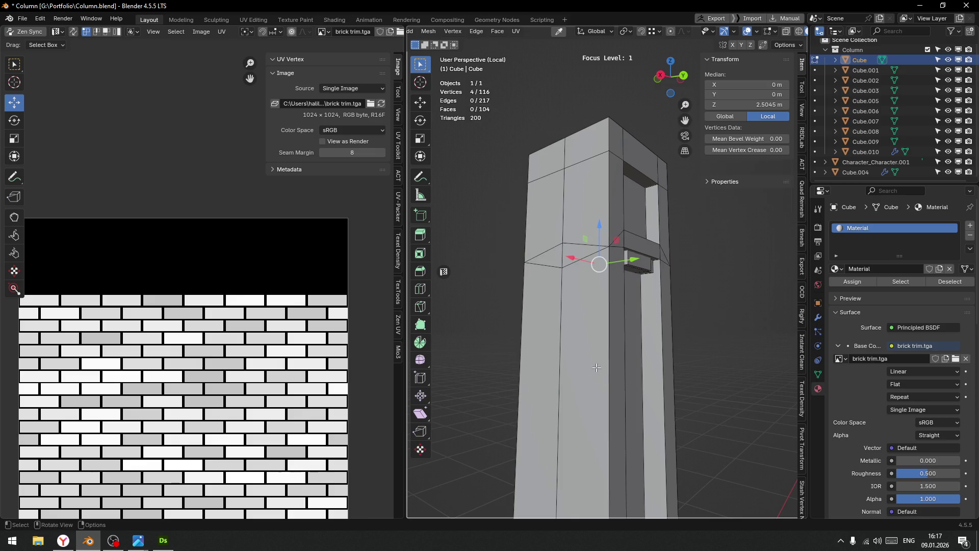
Dissolve the two stray edges left at the ledge corner with Ctrl+X.
left_click(561, 255)
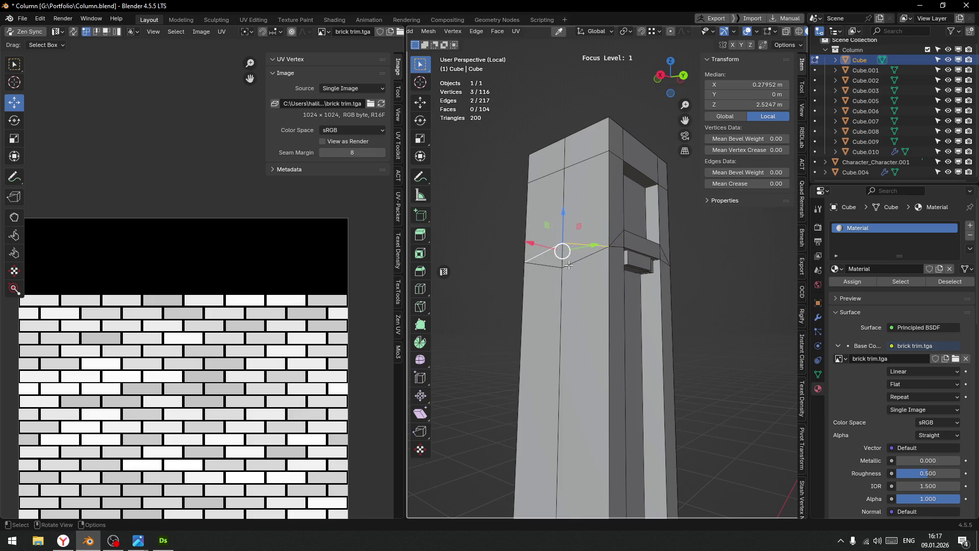
key("ctrl+x")
left_click_drag(561, 256, 619, 253)
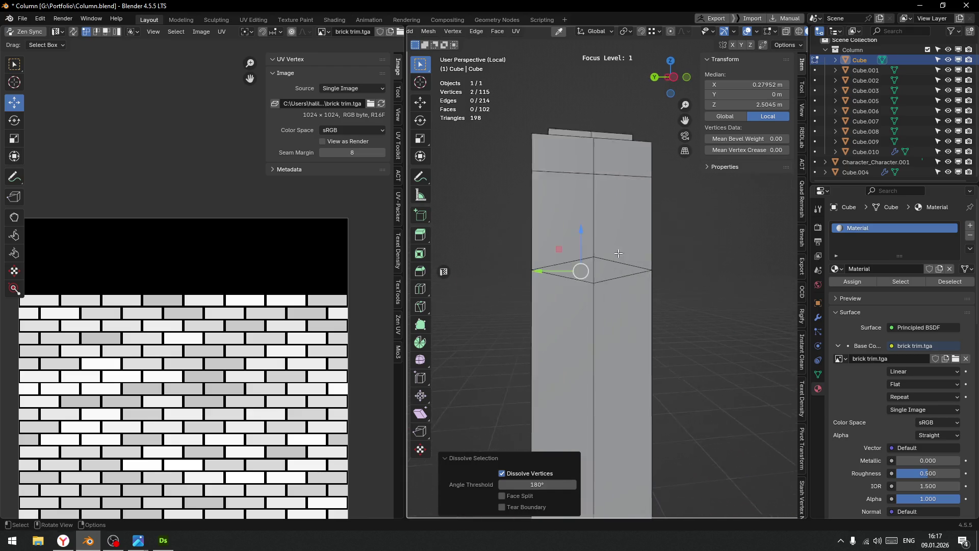
scroll("up", 3)
left_click(603, 265)
key("ctrl+x")
Select the ledge vertices and align them to the maximum Z to level them at the top.
left_click(582, 292)
left_click_drag(582, 292, 636, 268)
left_click(662, 269)
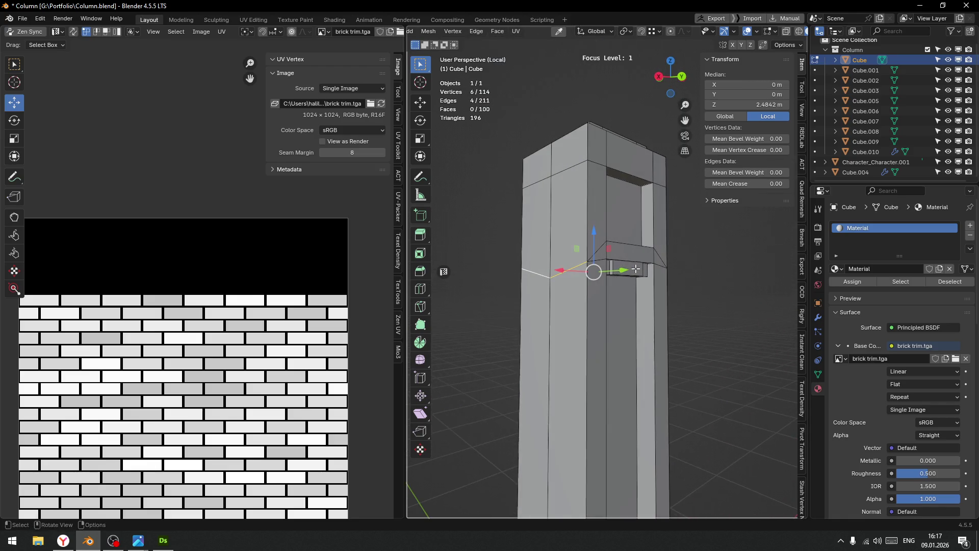
scroll("up", 3)
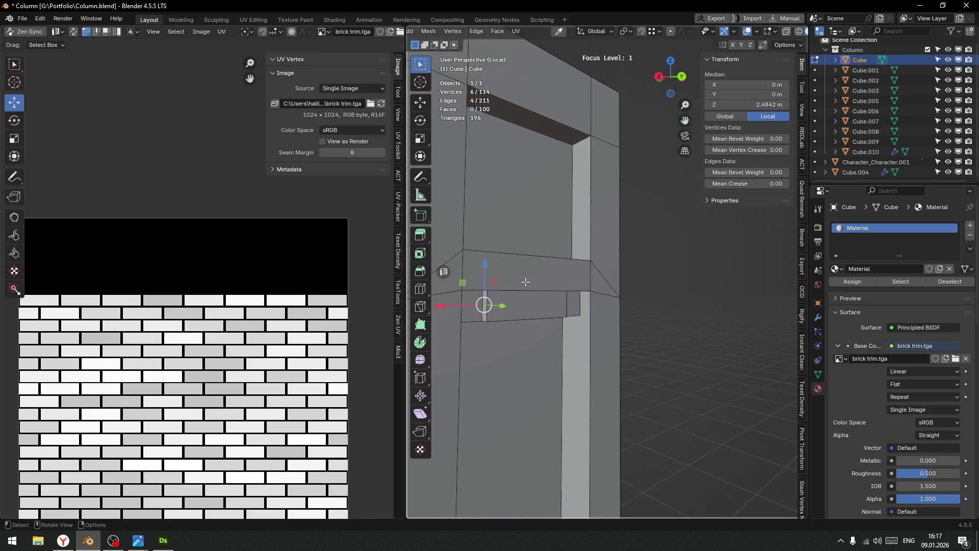
left_click(510, 256)
left_click_drag(510, 257, 580, 266)
key("grave")
left_click(610, 244)
scroll("down", 3)
Check the column in Object Mode, then return to Edit Mode and select an edge loop.
key("Tab")
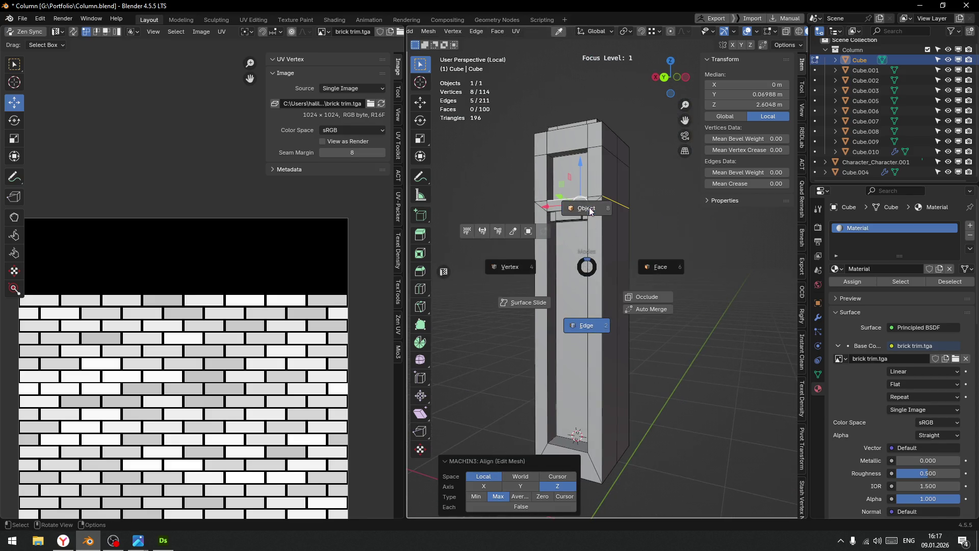
left_click(580, 323)
left_click_drag(669, 313, 605, 274)
scroll("up", 3)
key("Tab")
left_click(596, 267)
left_click(561, 282)
scroll("down", 3)
left_click_drag(561, 282, 586, 204)
right_click(571, 178)
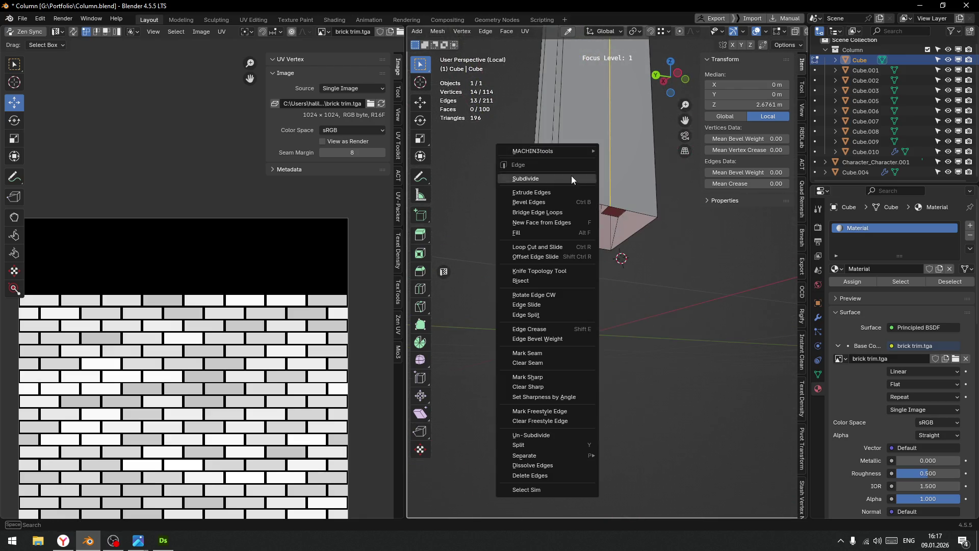
Mark seams on the selected edge loop, the corner edge path, and the ledge ring.
left_click(551, 353)
left_click_drag(551, 352, 553, 259)
left_click(530, 388)
right_click(553, 260)
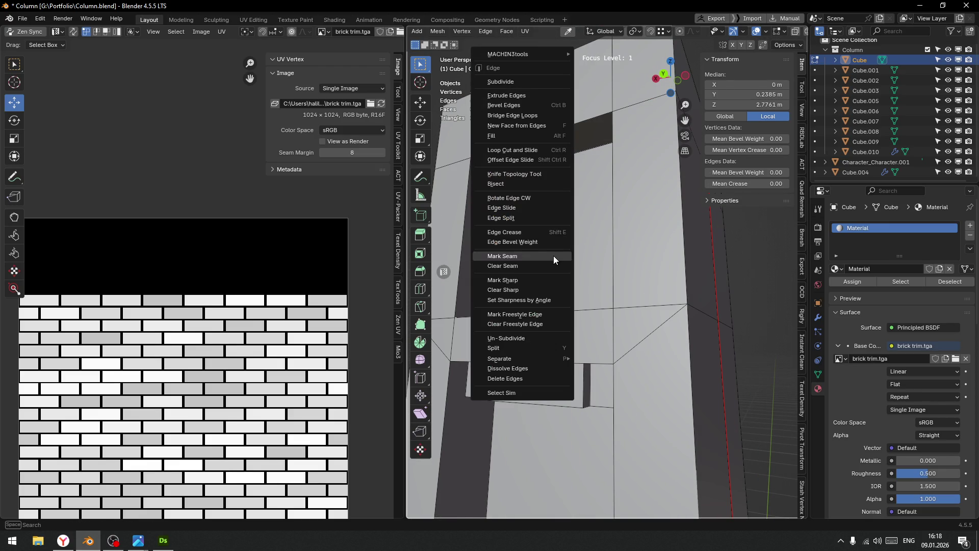
left_click(522, 257)
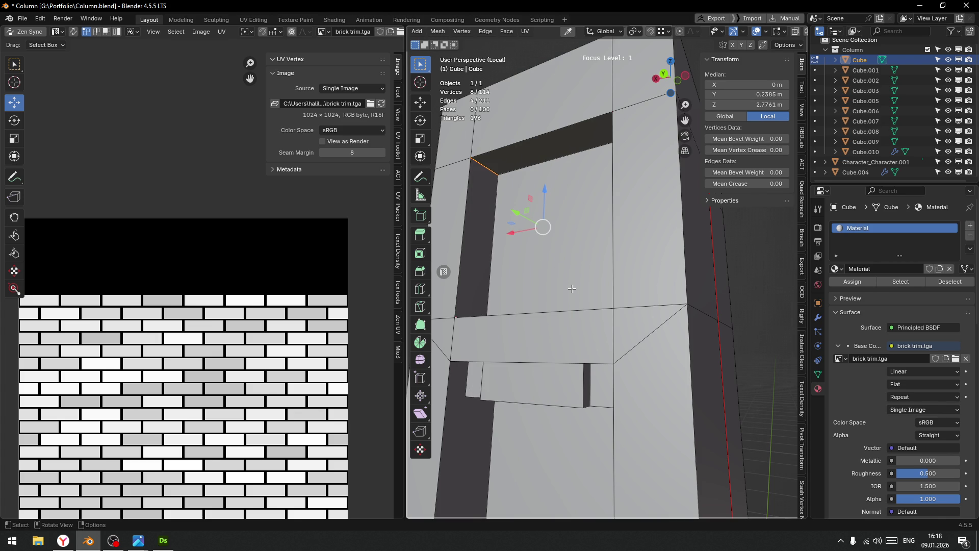
scroll("down", 3)
left_click_drag(585, 332, 610, 253)
scroll("up", 3)
scroll("up", 3)
left_click(612, 217)
left_click(613, 216)
key("ctrl+e")
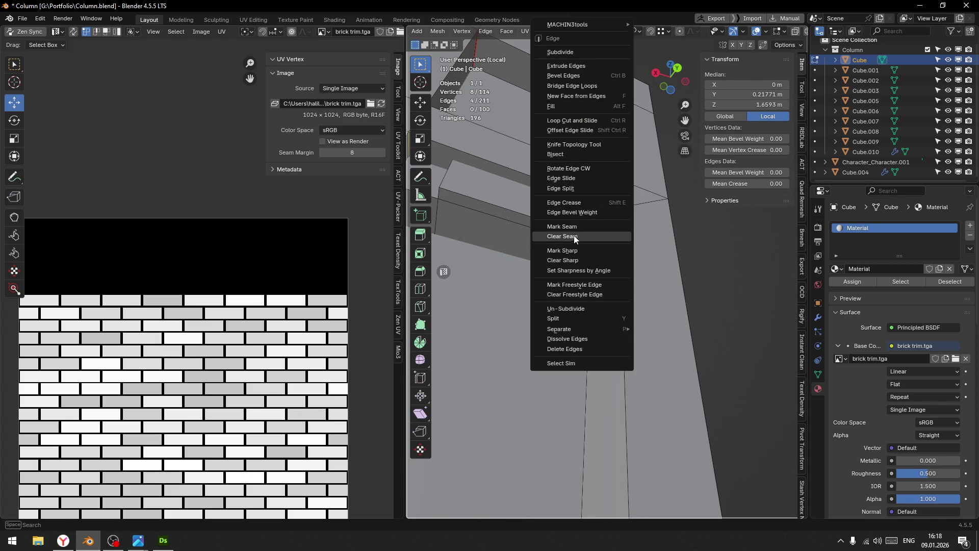
left_click(573, 225)
Mark the edge loop near the top of the column as a seam.
scroll("down", 3)
left_click_drag(573, 225, 725, 268)
left_click_drag(533, 311, 619, 147)
left_click(605, 175)
key("ctrl+e")
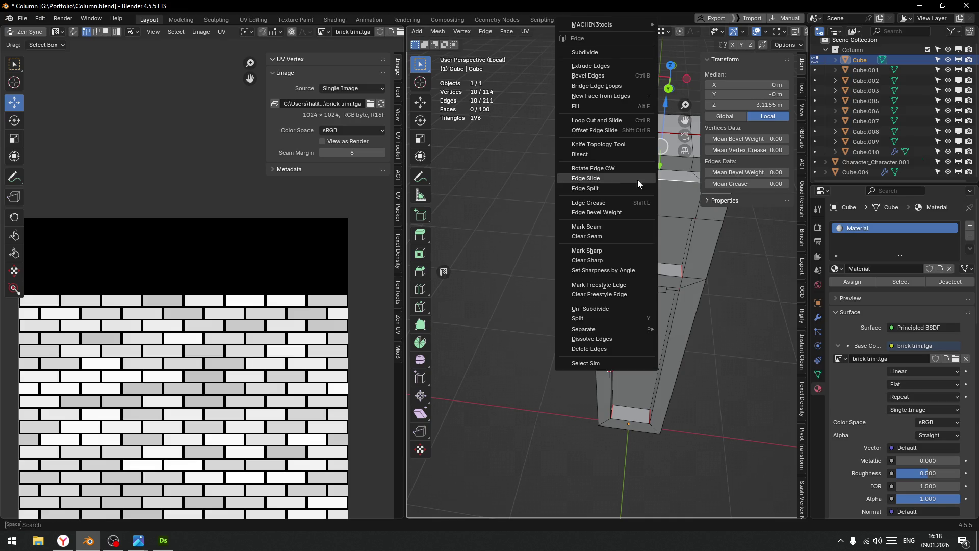
left_click(591, 227)
left_click_drag(591, 227, 629, 268)
scroll("up", 3)
left_click_drag(580, 230, 594, 213)
Connect two pairs of top vertices with new edges using J.
key("Tab")
left_click(531, 208)
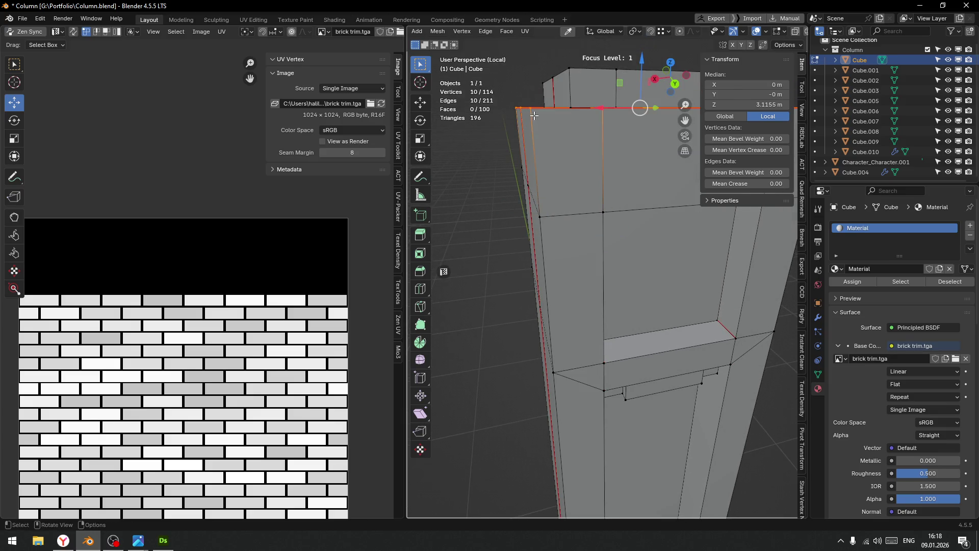
left_click(611, 234)
left_click(527, 111)
left_click(596, 221)
key("j")
scroll("down", 3)
left_click_drag(595, 222, 583, 217)
left_click(567, 204)
left_click(554, 225)
key("2")
In Right Ortho X-ray view, box-select the right half of the column and delete it.
key("Tab")
left_click(562, 243)
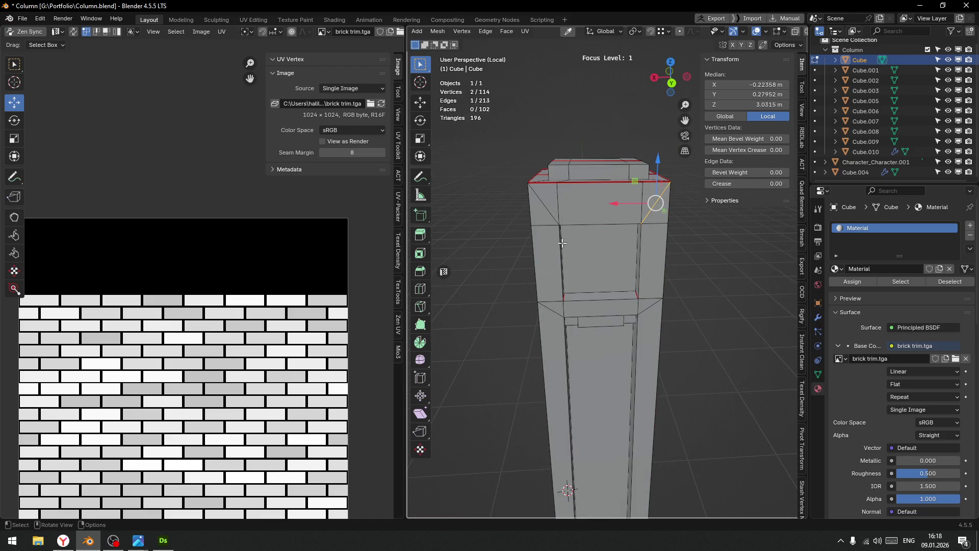
left_click(559, 214)
left_click_drag(544, 225, 564, 215)
key("alt+a")
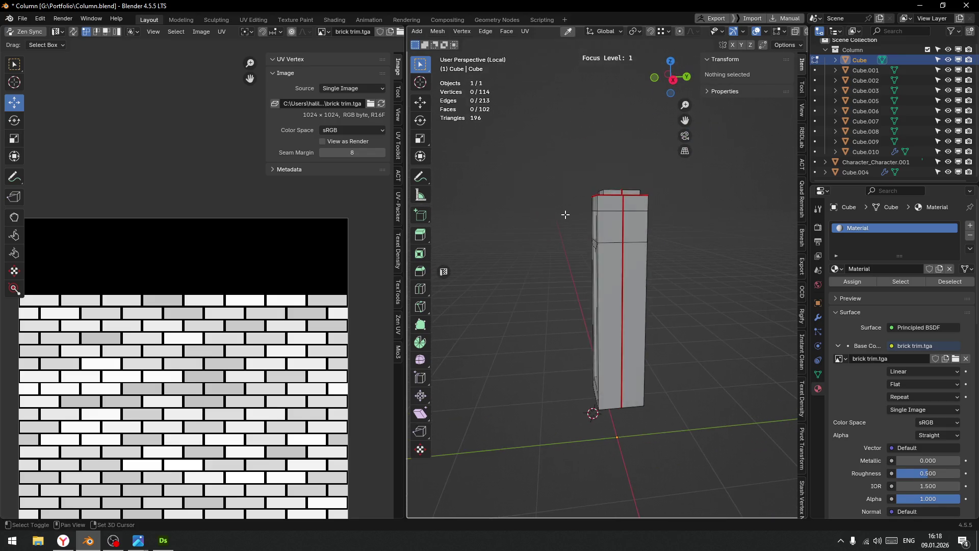
key("alt+z")
key("KP_3")
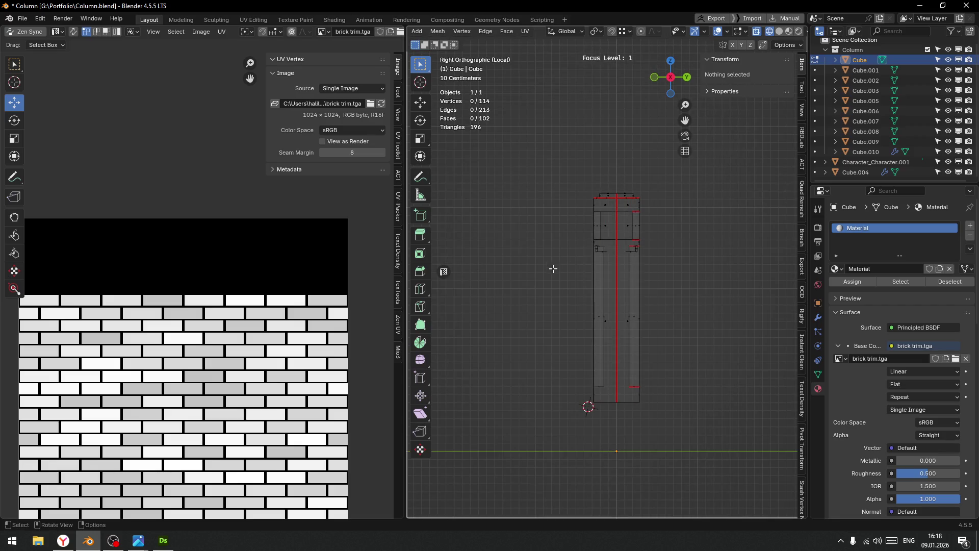
left_click_drag(692, 183, 622, 484)
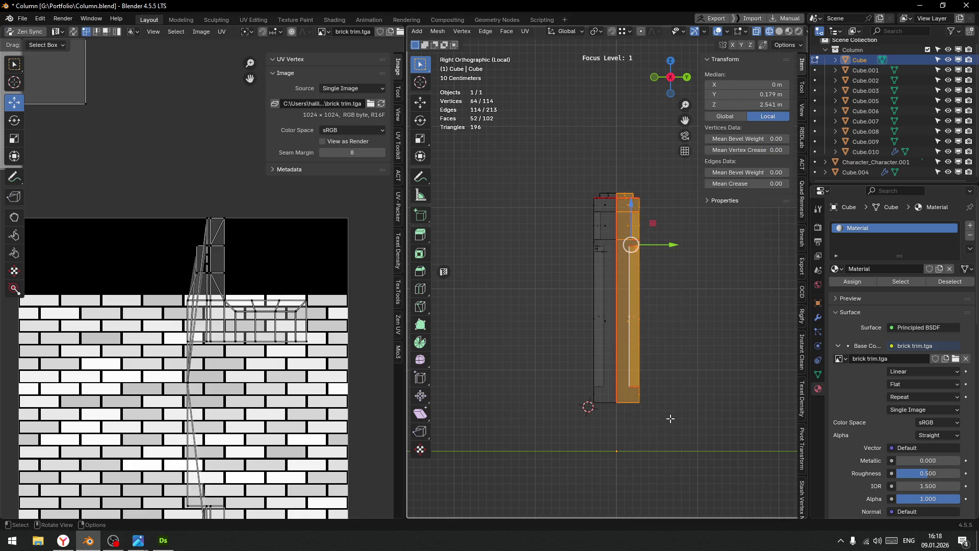
key("x")
left_click(630, 330)
Frame the halved column and inspect it, ending back in Object Mode.
key("ctrl+Tab")
left_click(631, 230)
left_click_drag(626, 257, 612, 272)
key("KP_Decimal")
scroll("up", 3)
left_click_drag(585, 136, 537, 352)
key("ctrl+Tab")
left_click(620, 390)
scroll("down", 3)
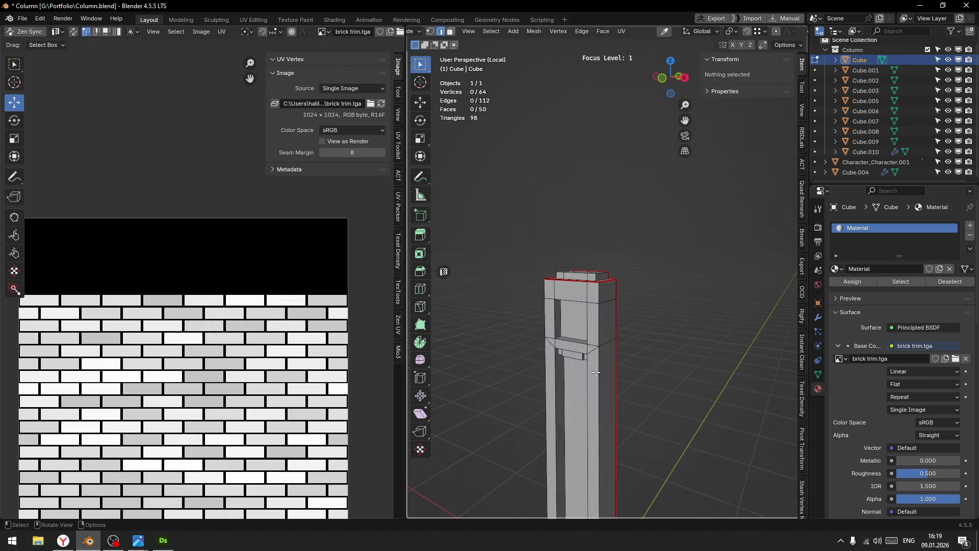
key("shift+alt+c")
key("ctrl+Tab")
key("Tab")
Refocus the view on the column from above and enter Edit Mode.
key("f")
key("f")
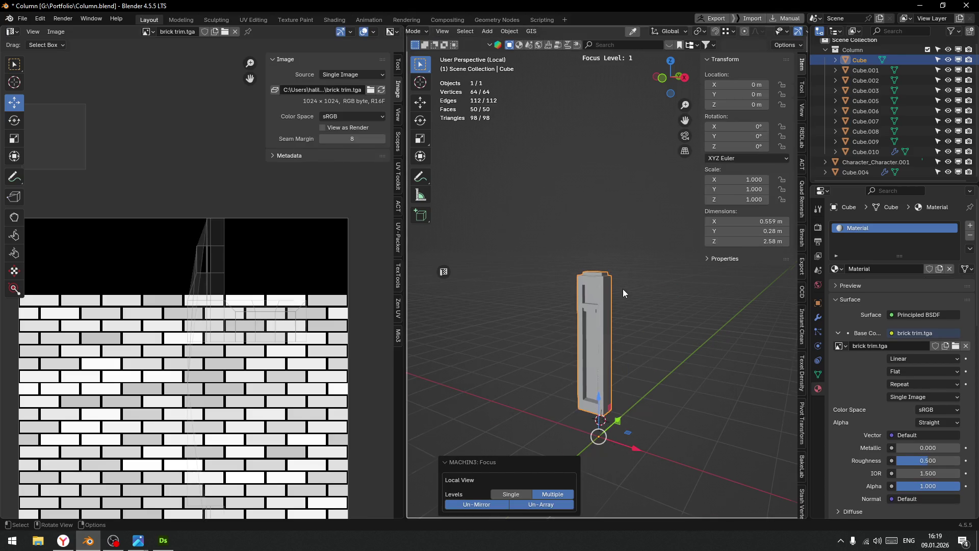
scroll("up", 3)
left_click_drag(643, 307, 630, 315)
key("ctrl+Tab")
key("Tab")
Connect vertices on the column top with new edges, including a diagonal edge.
left_click(626, 316)
left_click(588, 259)
key("2")
left_click_drag(706, 308, 590, 355)
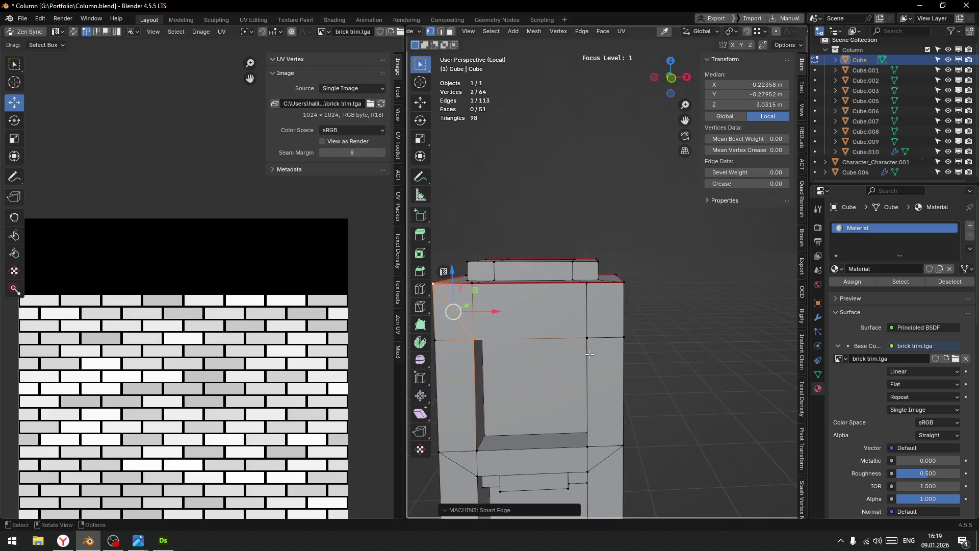
left_click(587, 337)
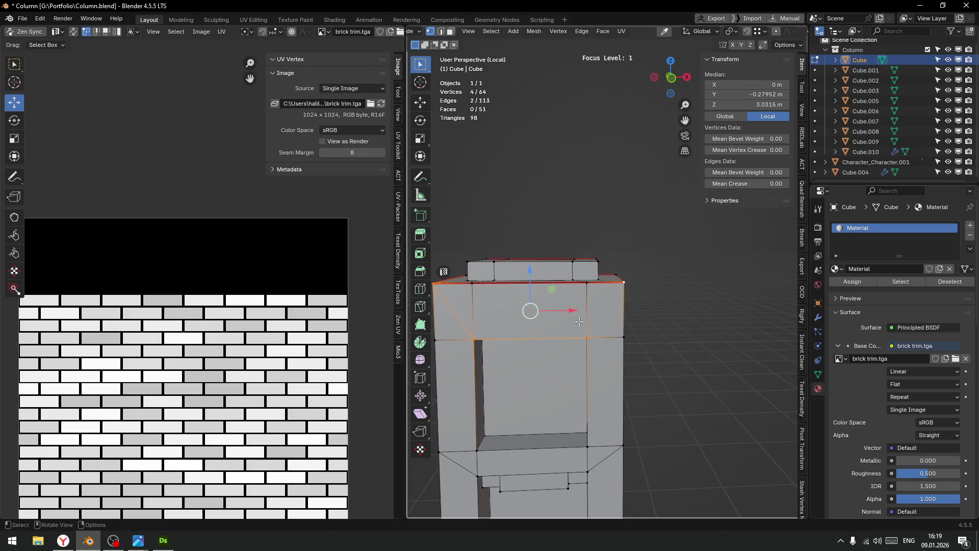
scroll("down", 3)
left_click_drag(481, 245, 528, 316)
key("2")
scroll("up", 3)
Dissolve the vertical edge on the column top in edge select mode.
key("Tab")
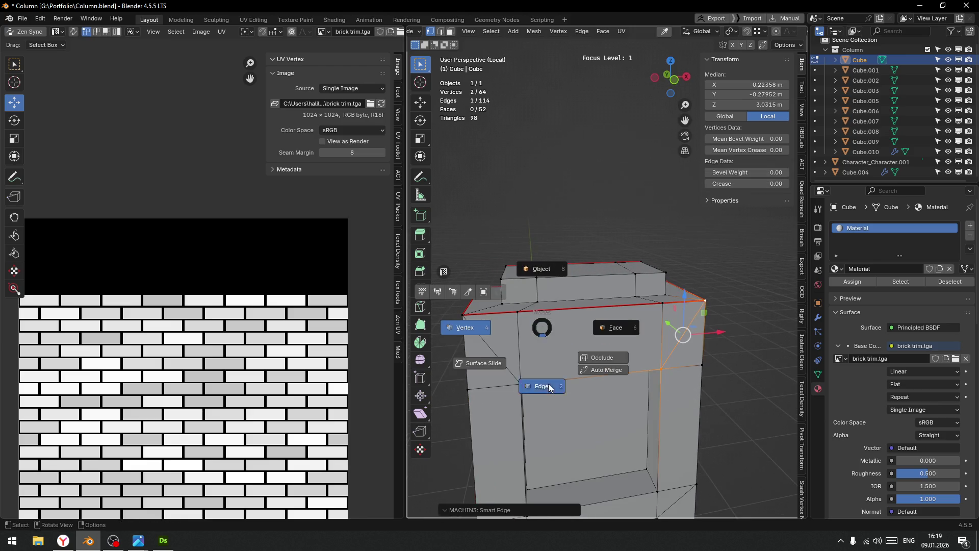
left_click(550, 388)
left_click(516, 345)
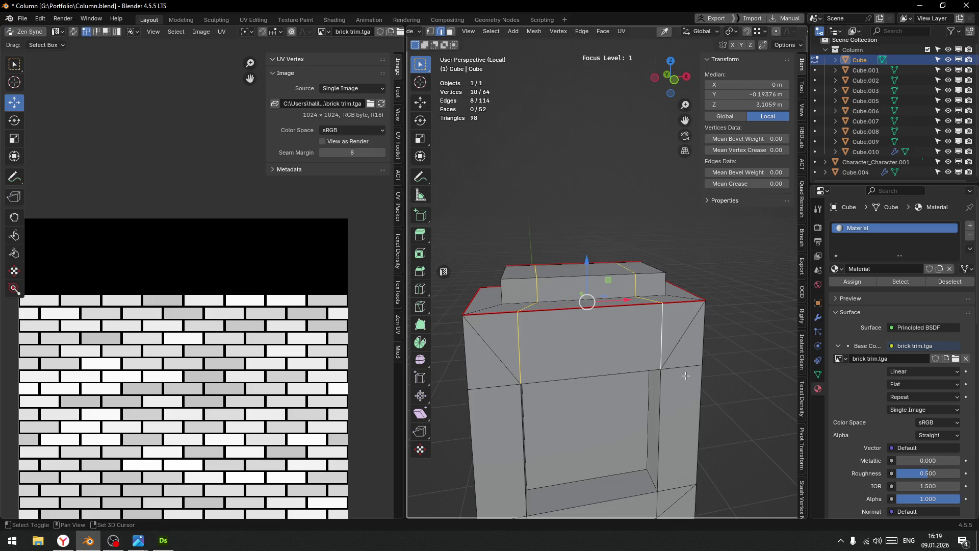
key("ctrl+x")
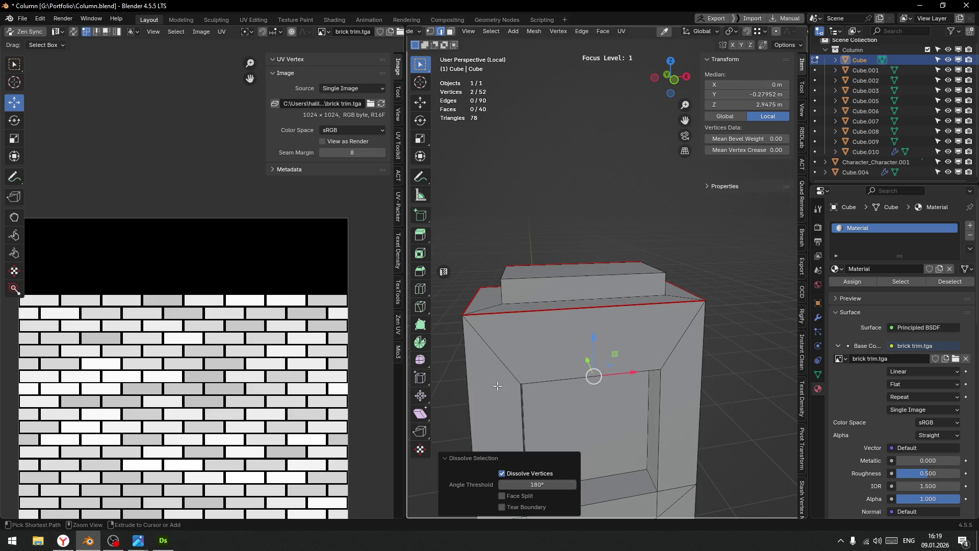
scroll("down", 3)
scroll("up", 3)
scroll("down", 3)
left_click_drag(608, 284, 616, 338)
scroll("up", 3)
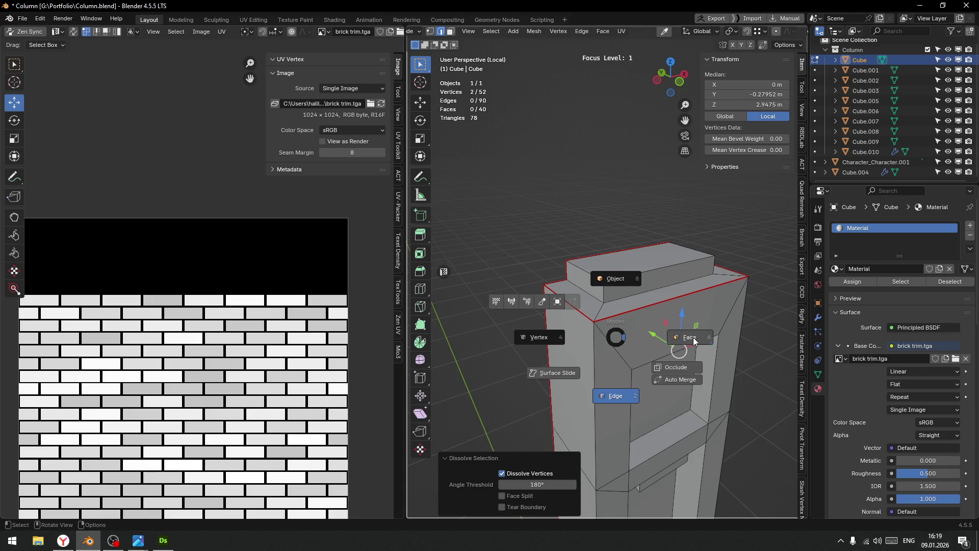
Mark the edge ring around the inner opening as a seam.
left_click(689, 338)
left_click(616, 372)
left_click_drag(683, 388, 604, 312)
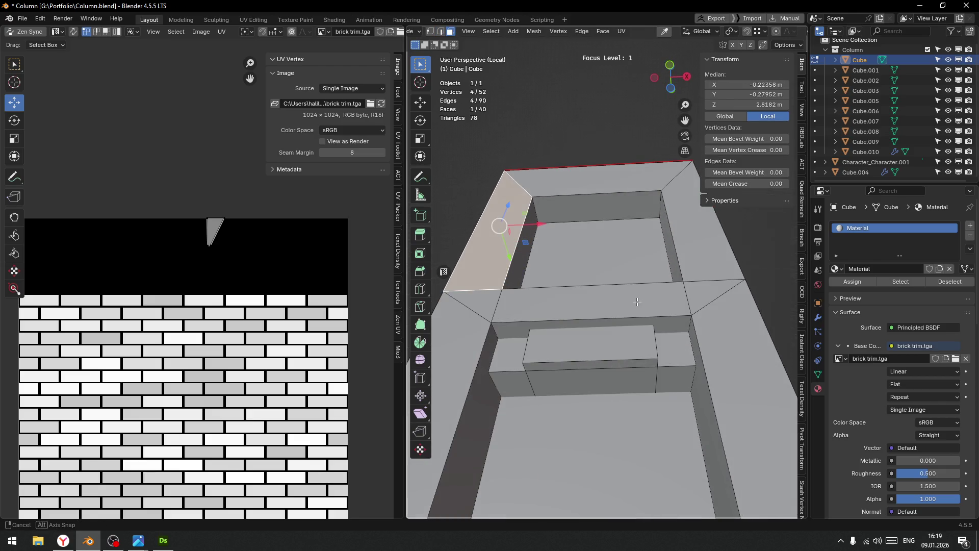
key("ctrl+Tab")
left_click(605, 370)
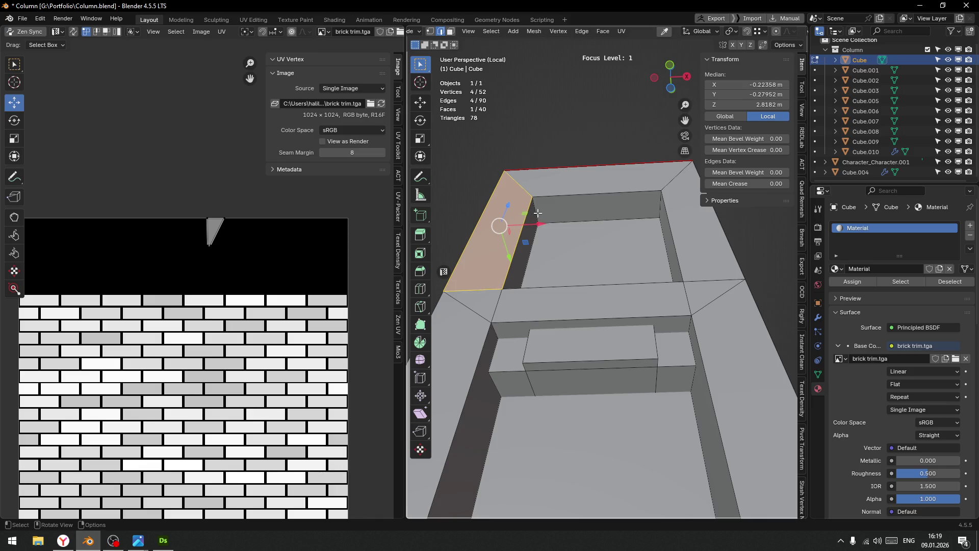
left_click(537, 212)
right_click(536, 213)
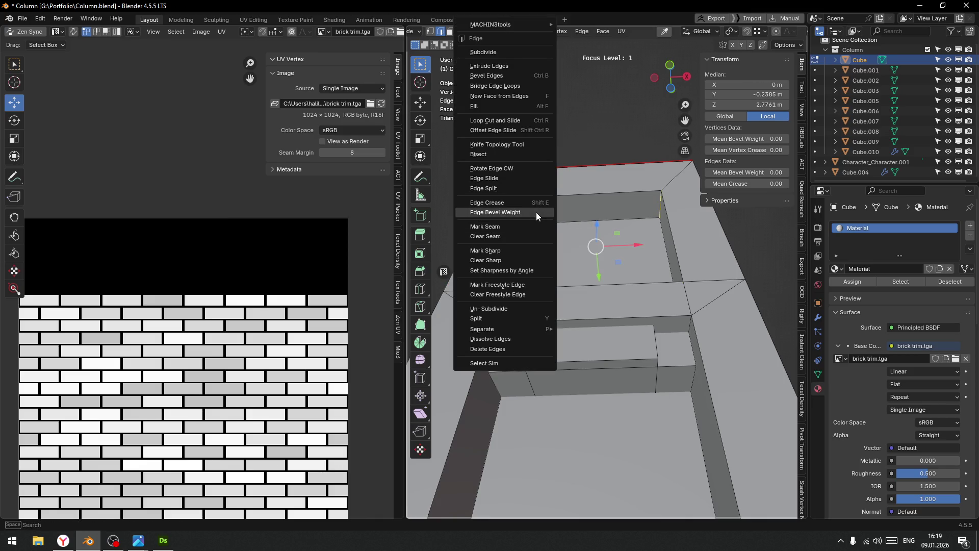
left_click(503, 226)
Mark the ledge edges as seams, viewed from below.
left_click_drag(503, 226, 571, 206)
left_click_drag(572, 263, 541, 295)
left_click_drag(481, 265, 571, 249)
right_click(519, 264)
left_click(499, 265)
Select the two inner recessed faces and mark their bordering edge loops as seams.
scroll("down", 3)
key("Tab")
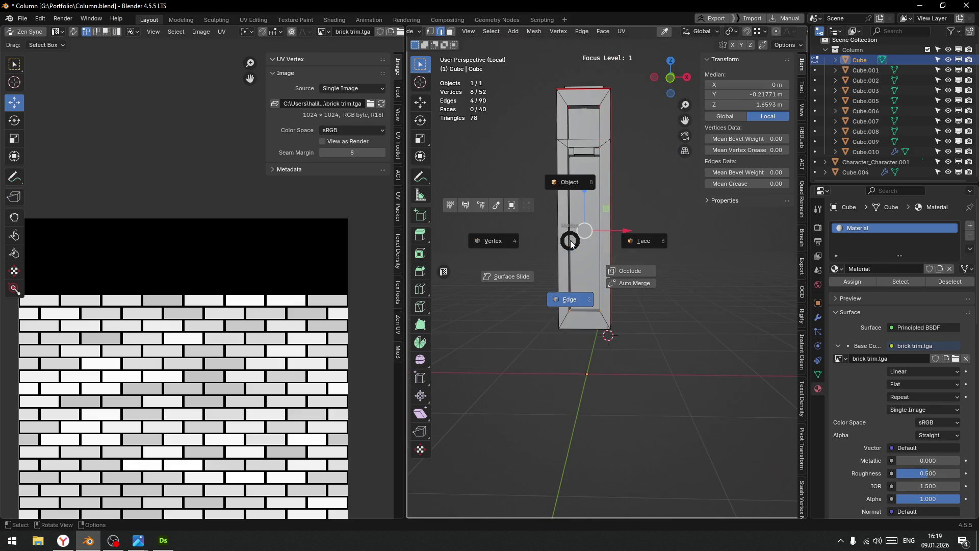
left_click(646, 241)
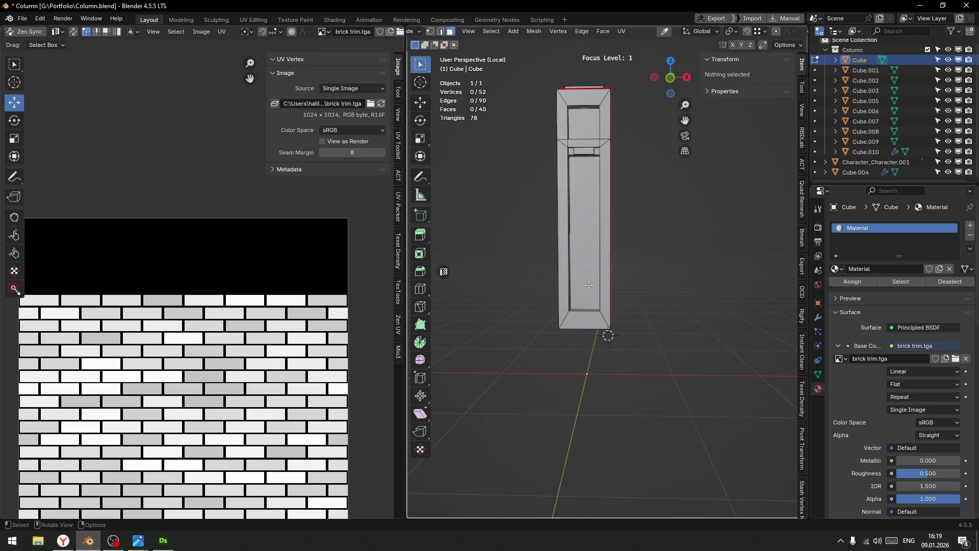
key("a")
key("ctrl+z")
left_click(597, 275)
scroll("up", 3)
scroll("up", 3)
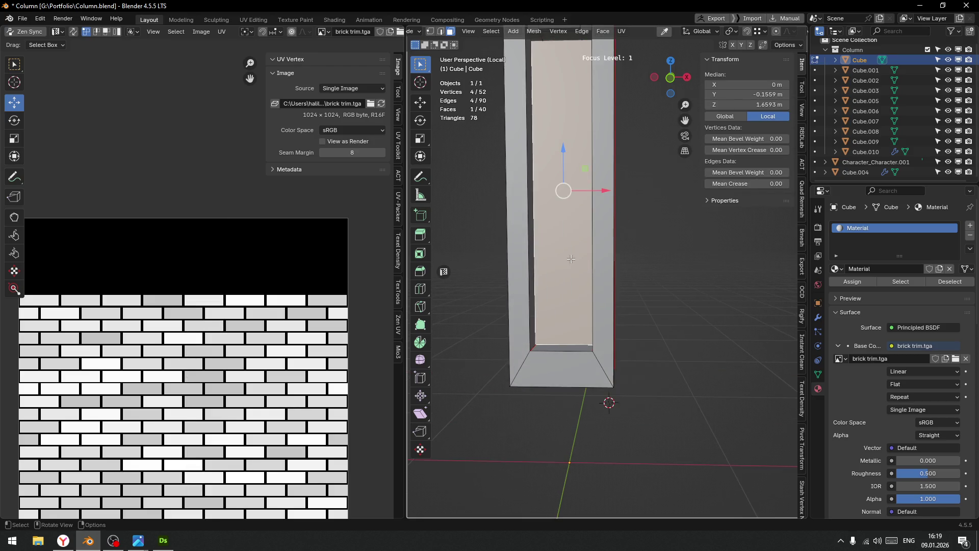
scroll("up", 3)
left_click(584, 158)
key("q")
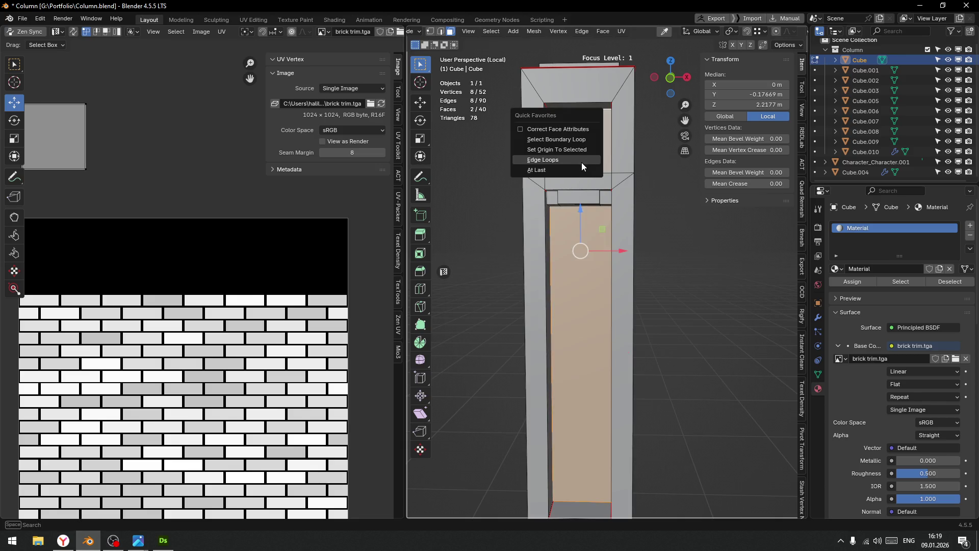
left_click(573, 159)
key("ctrl+e")
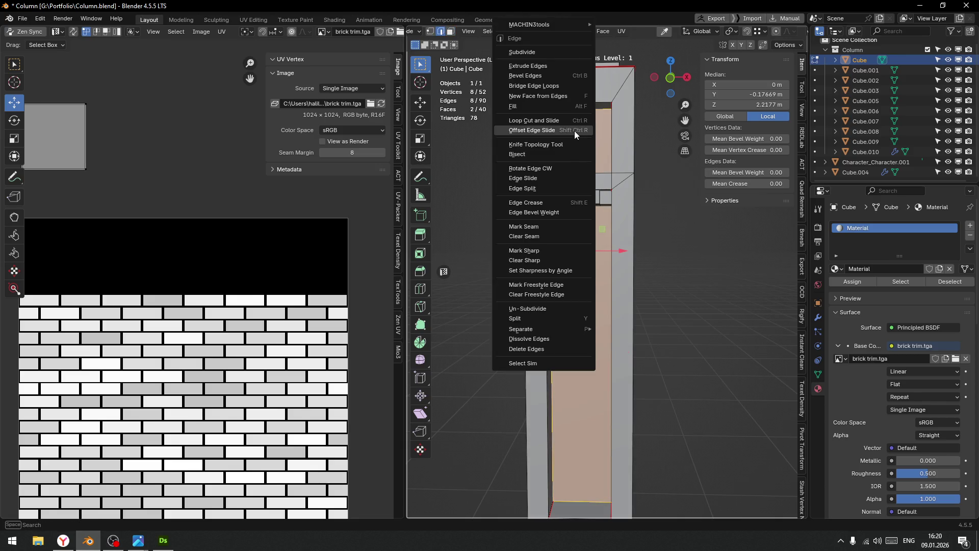
left_click(530, 226)
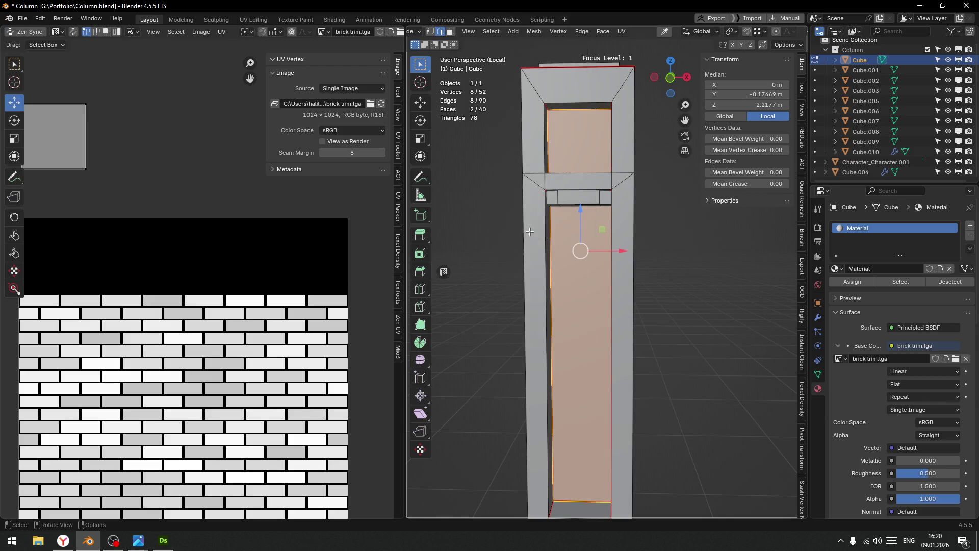
Select one vertical edge of the column in the full view.
scroll("down", 3)
left_click_drag(602, 296, 656, 342)
left_click(641, 345)
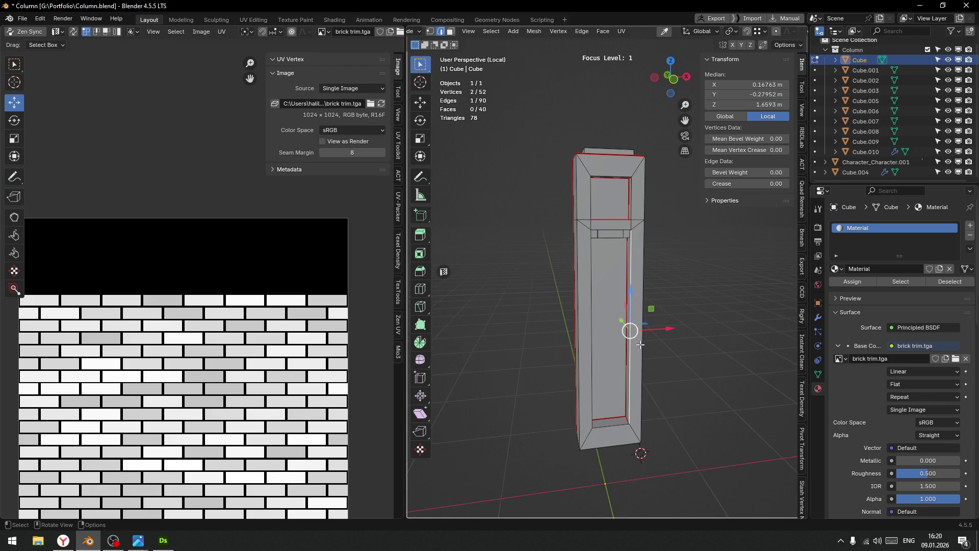
Check the UV islands by selecting linked geometry with Delimit set to Seam.
key("ctrl+l")
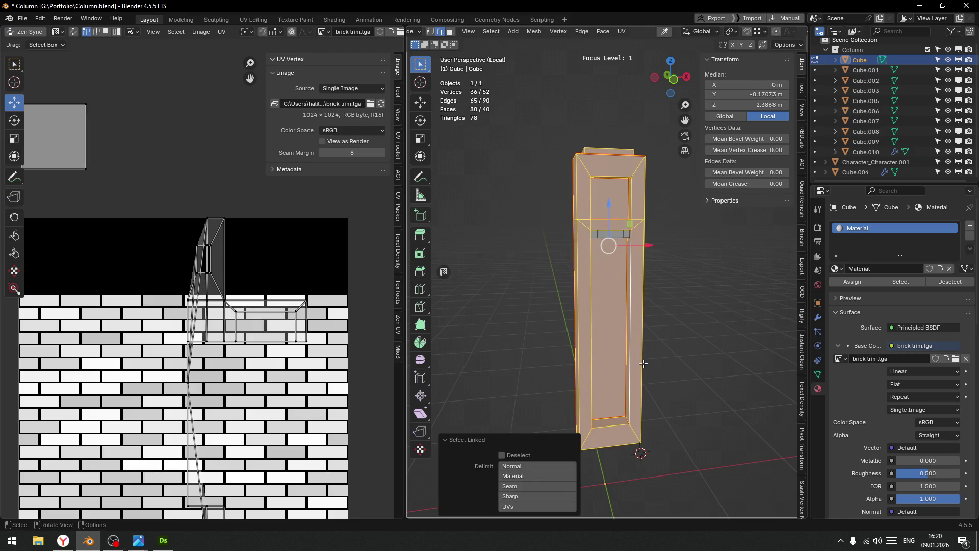
left_click_drag(628, 360, 637, 326)
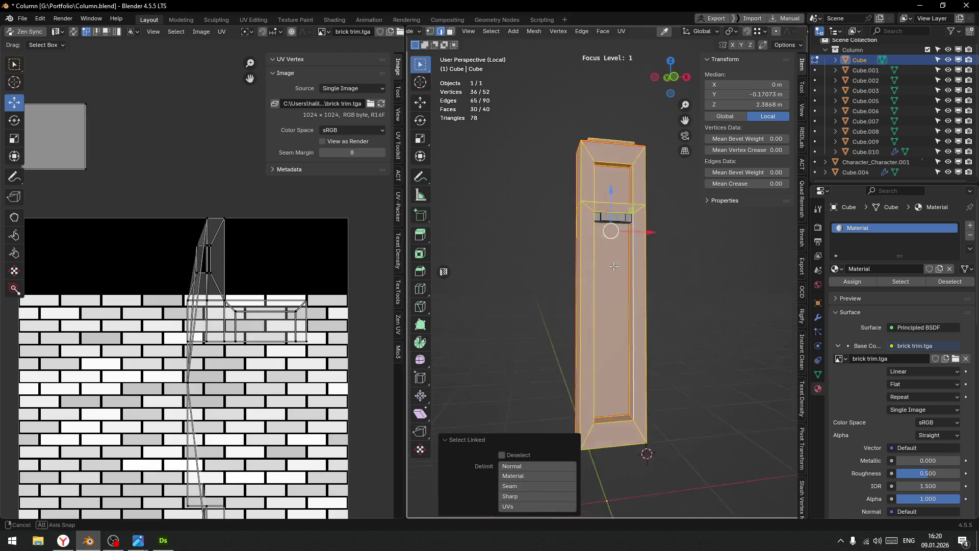
scroll("up", 3)
left_click_drag(645, 290, 553, 203)
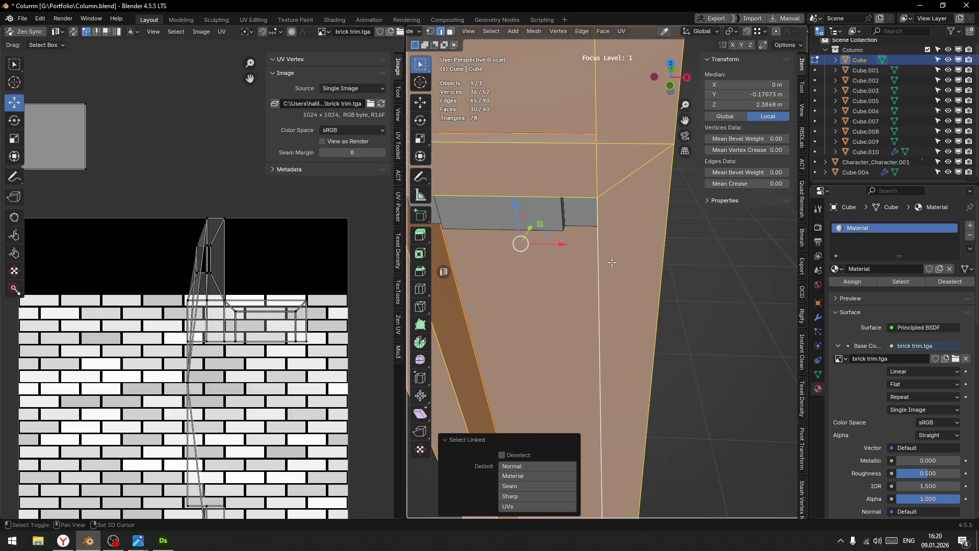
left_click(524, 485)
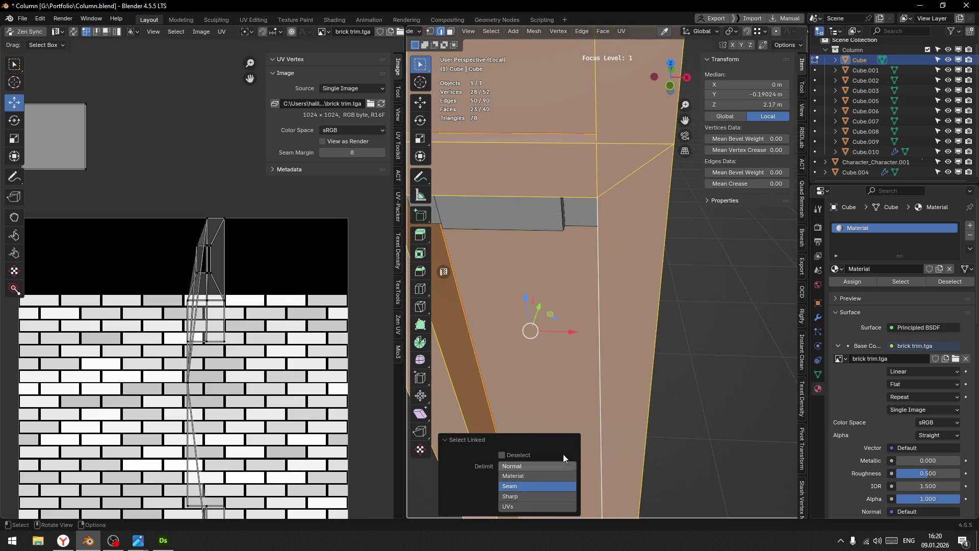
left_click(687, 396)
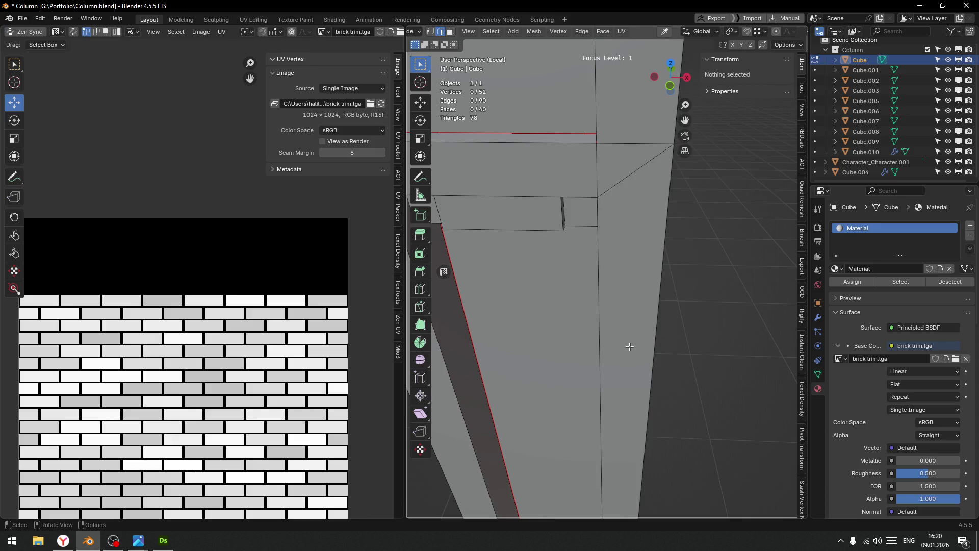
key("l")
key("KP_Decimal")
left_click_drag(665, 347, 651, 316)
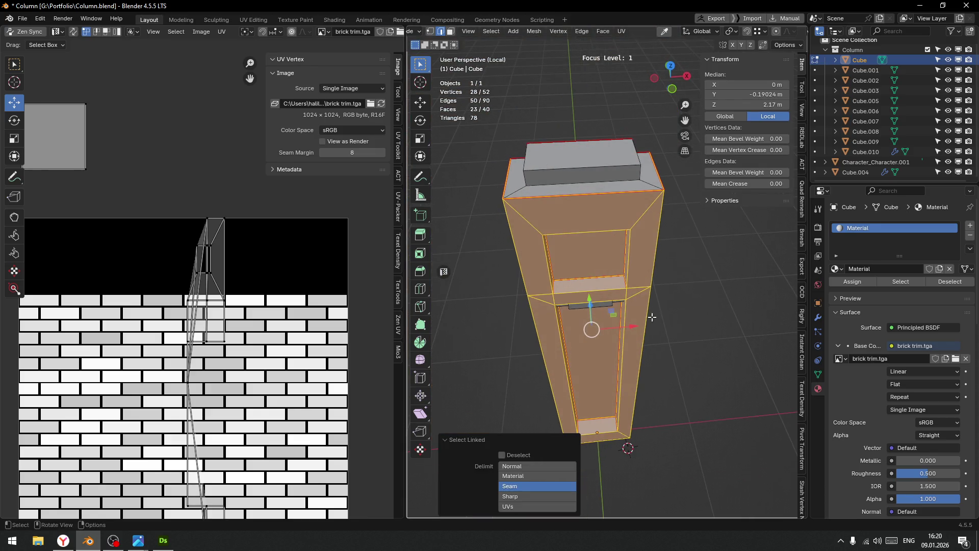
left_click_drag(548, 193, 591, 268)
Select the seam-bounded faces around the column's notch and test a Z move, then cancel.
key("alt+a")
scroll("up", 3)
left_click(547, 191)
key("ctrl+l")
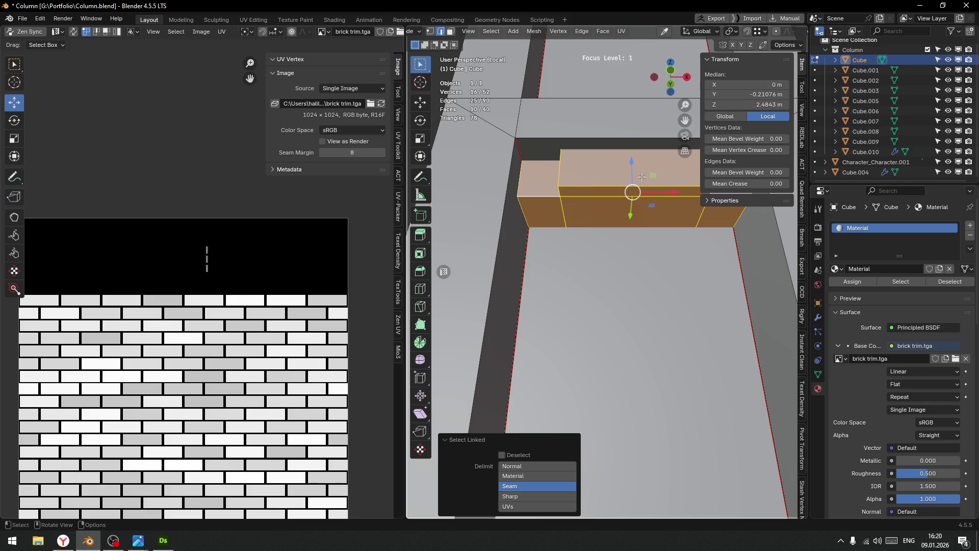
key("g")
key("z")
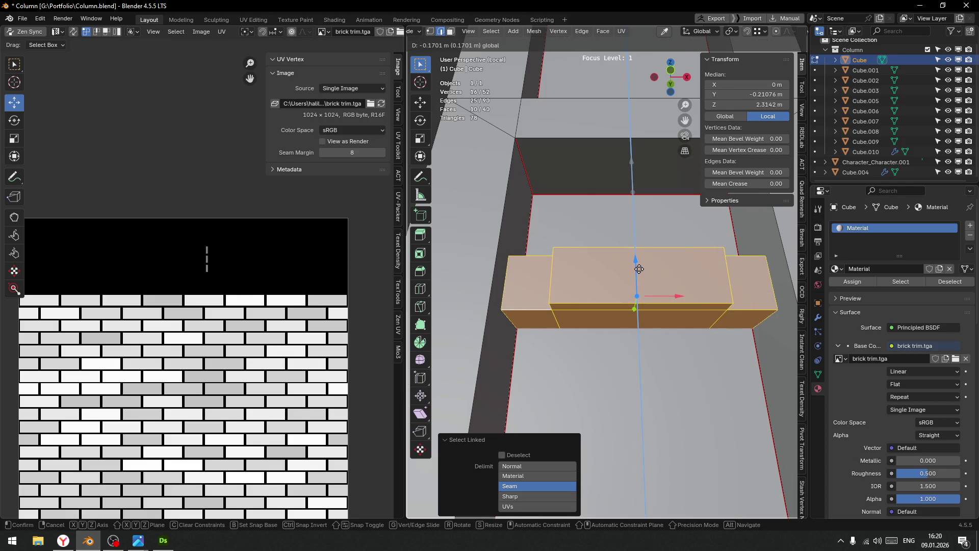
key("Escape")
Try sliding the front face along the Y axis, then undo it.
scroll("down", 3)
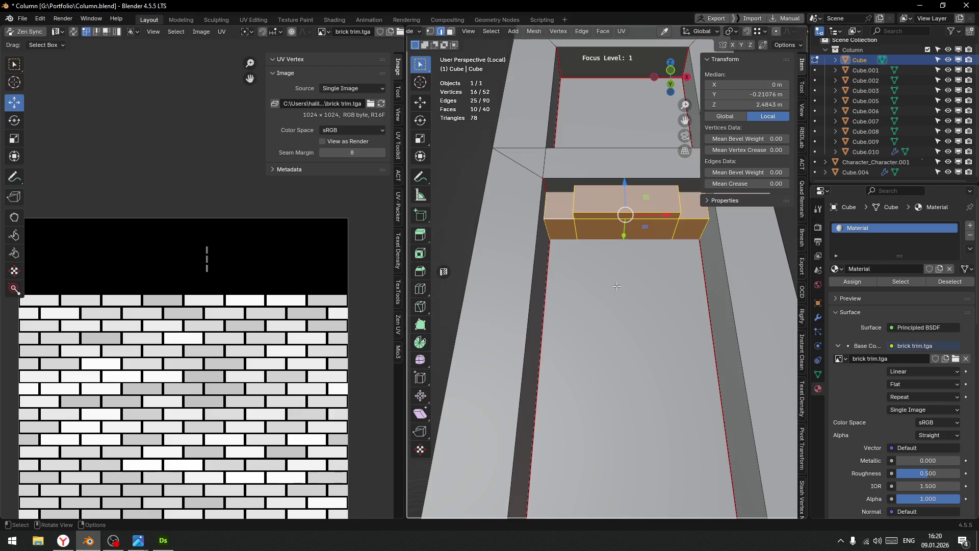
key("alt+a")
key("ctrl+Tab")
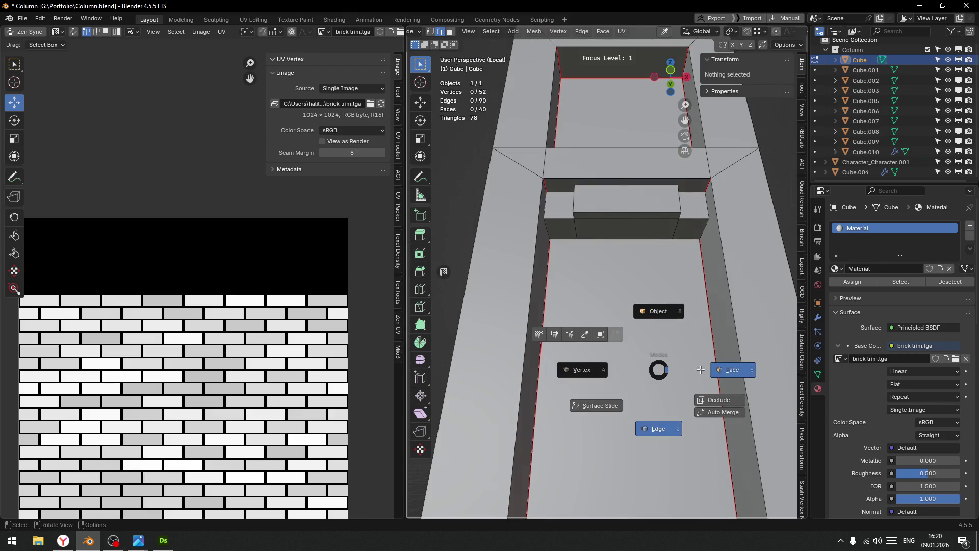
left_click(598, 401)
left_click_drag(599, 402, 616, 425)
left_click_drag(635, 441, 603, 453)
left_click(604, 454)
key("ctrl+z")
Select the upper capital faces, the band faces and the left and right column faces.
left_click(623, 235)
left_click(635, 218)
left_click_drag(635, 218, 575, 245)
left_click(632, 239)
left_click(631, 319)
left_click(628, 306)
left_click(569, 309)
left_click(548, 358)
Add the bottom bevel face and the remaining column faces to the selection.
left_click_drag(549, 357, 516, 44)
left_click(535, 389)
left_click(501, 363)
scroll("down", 3)
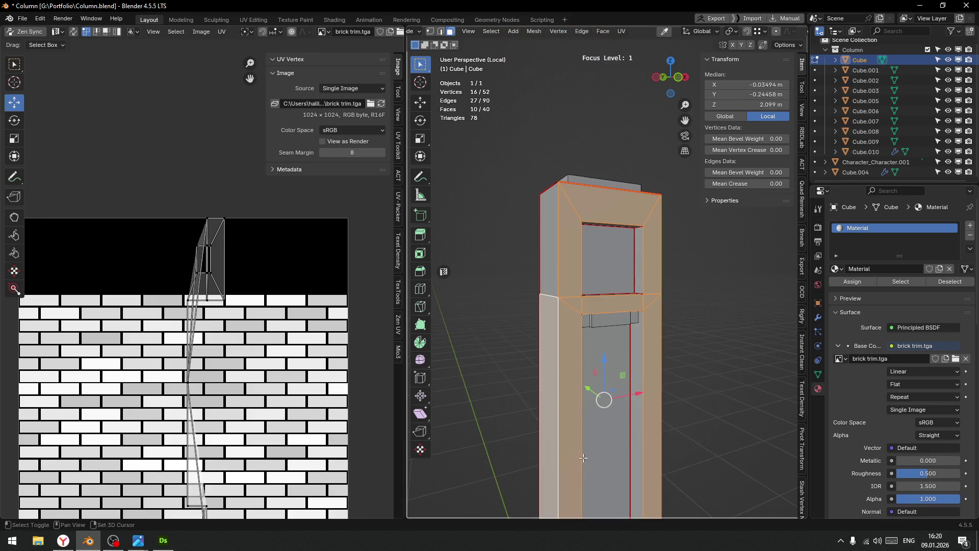
left_click(549, 347)
left_click_drag(549, 347, 571, 247)
left_click(570, 247)
left_click(561, 382)
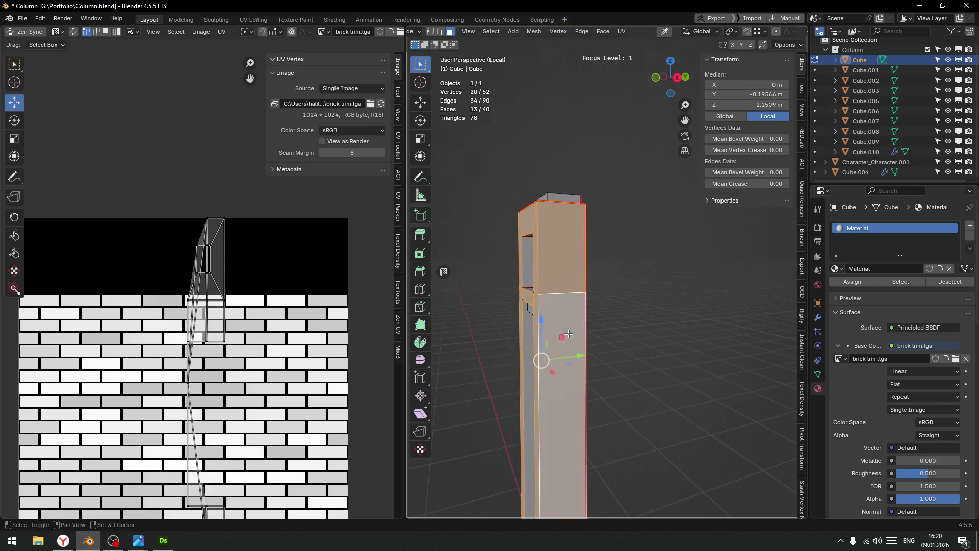
scroll("down", 3)
left_click_drag(561, 367, 667, 270)
scroll("down", 3)
Unwrap the selected faces along the seams onto the brick trim sheet.
key("b")
key("a")
key("u")
left_click(205, 302)
Return the column to Object Mode via the mode pie.
left_click_drag(707, 279, 627, 316)
key("Tab")
left_click(652, 298)
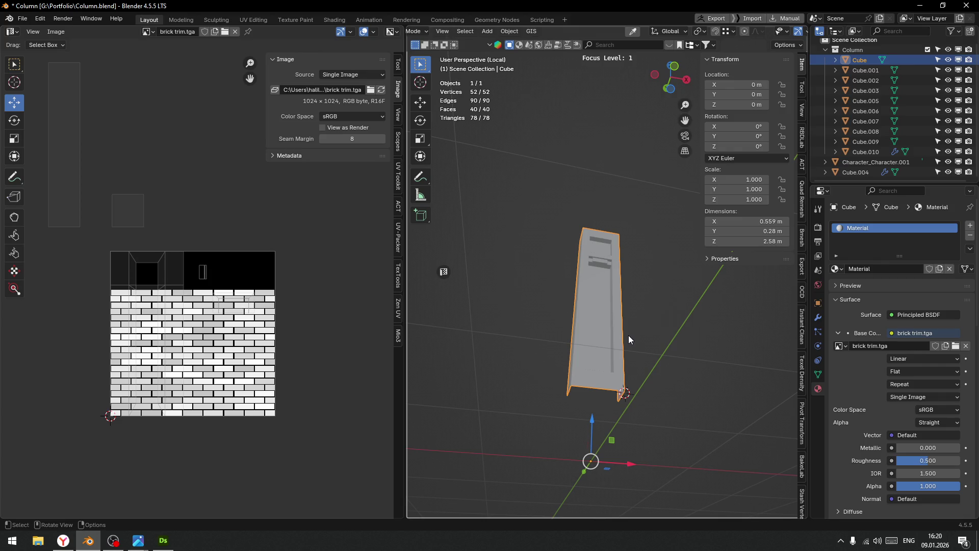
Look around the column and enter Edit Mode with face selection.
scroll("up", 3)
left_click_drag(661, 329, 553, 302)
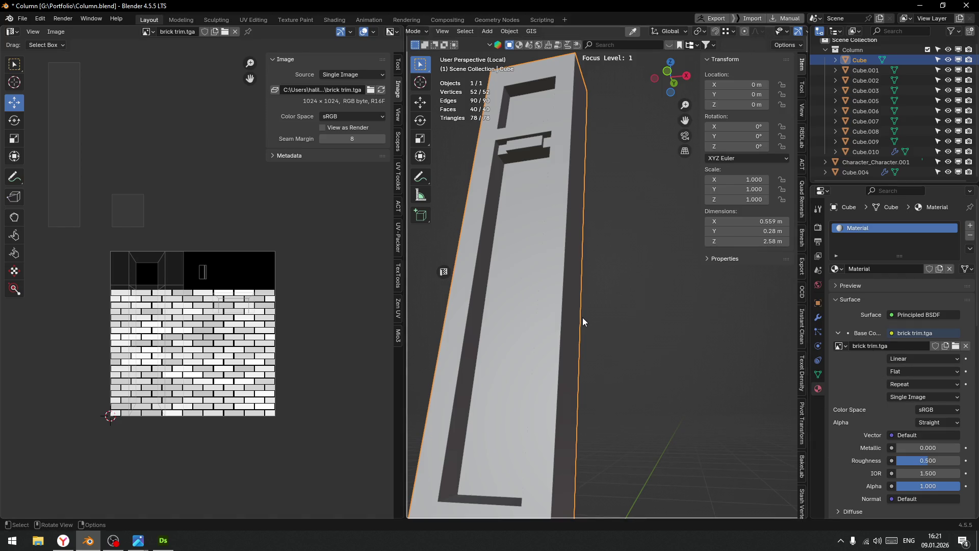
scroll("down", 3)
left_click_drag(618, 329, 688, 351)
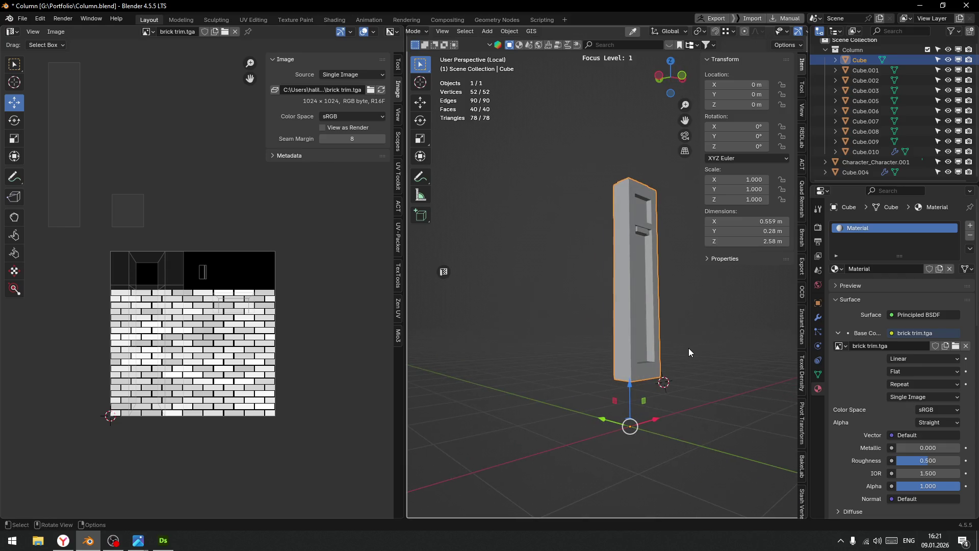
scroll("up", 3)
scroll("up", 3)
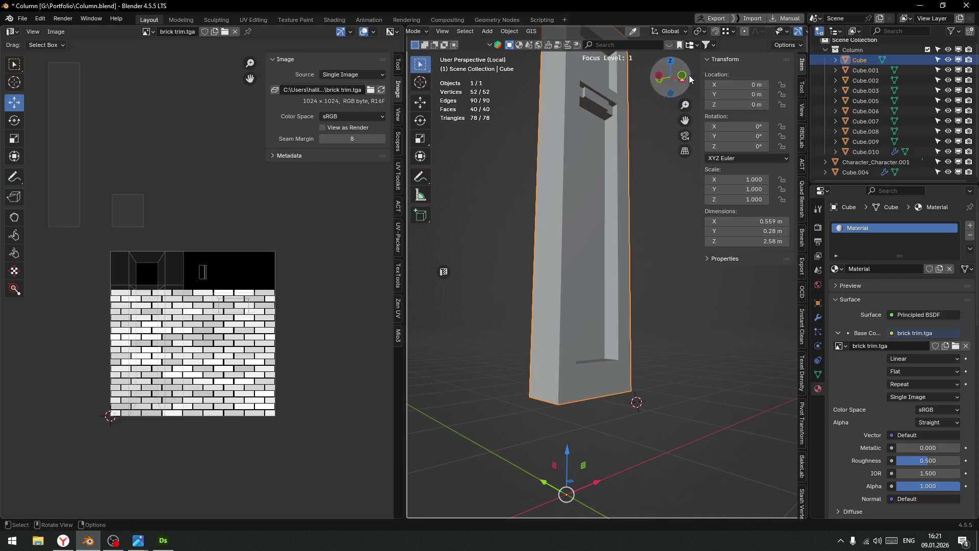
scroll("down", 3)
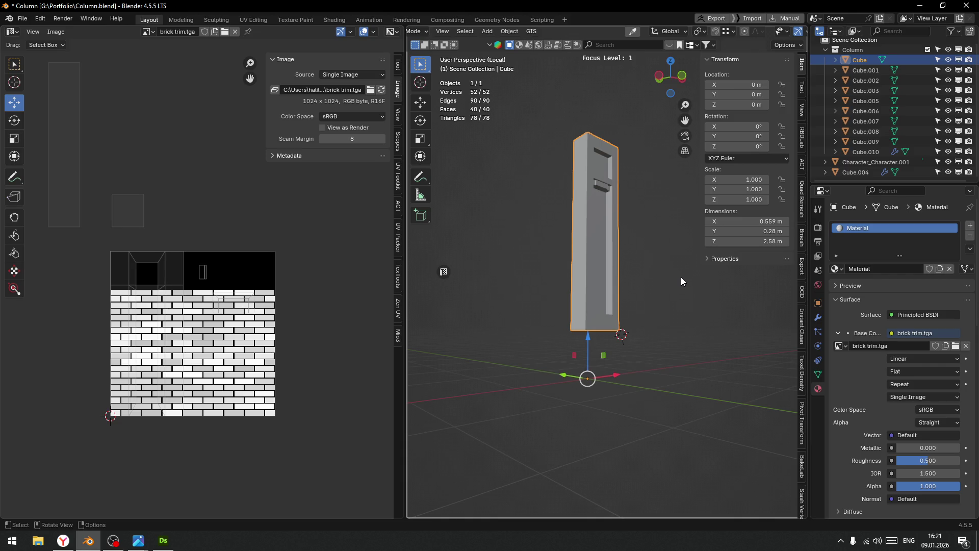
scroll("up", 3)
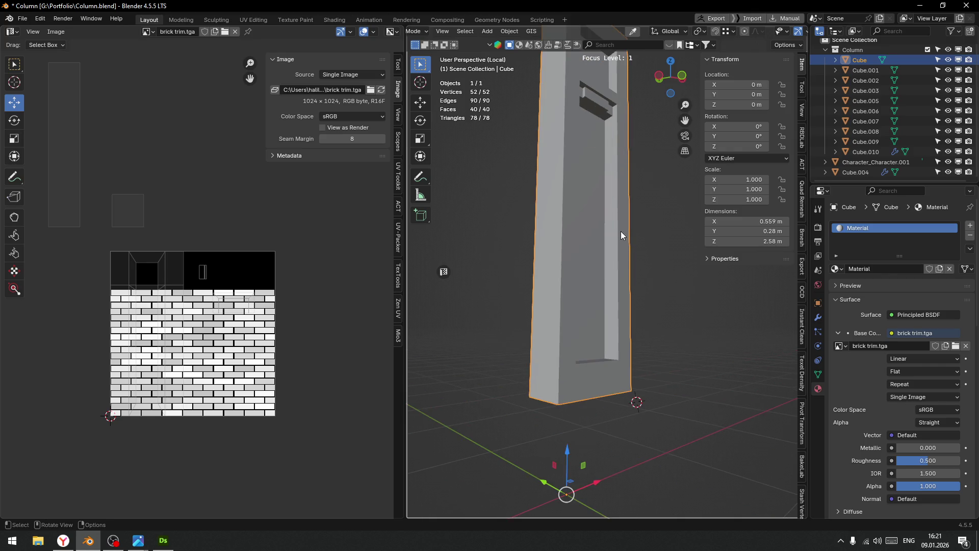
left_click_drag(662, 252, 647, 341)
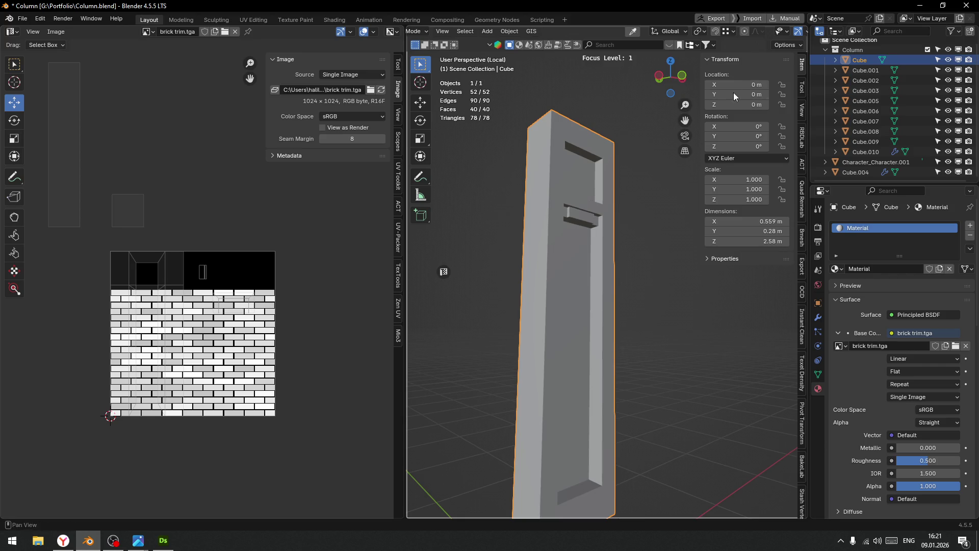
scroll("down", 3)
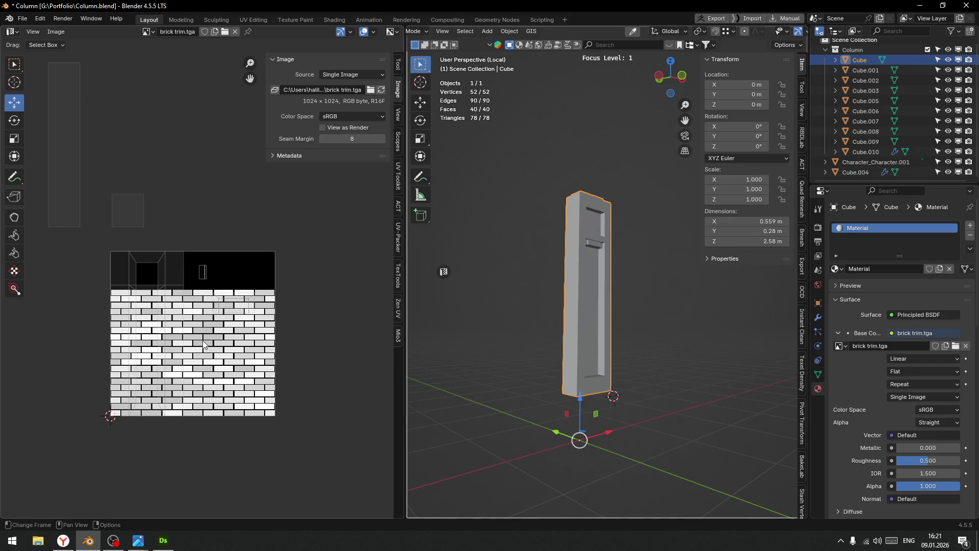
key("Tab")
left_click(641, 283)
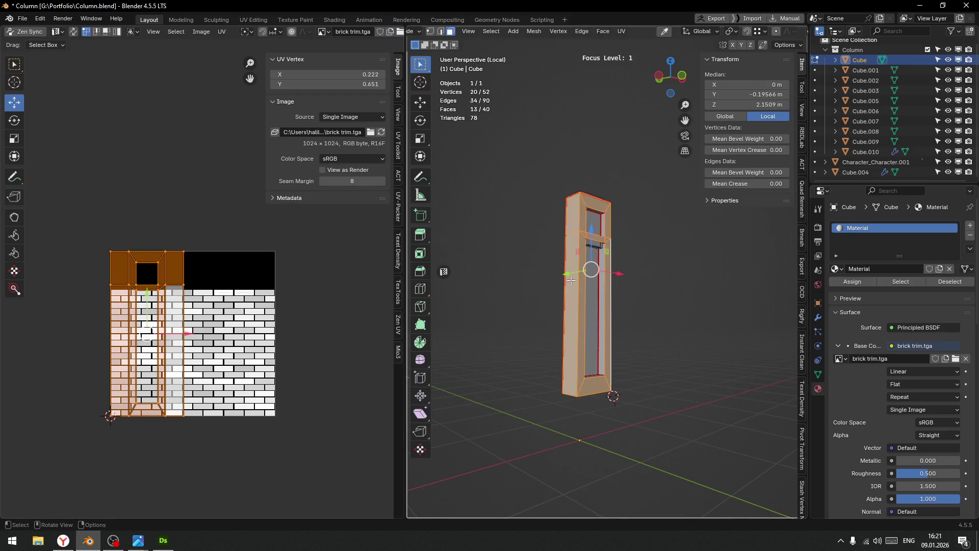
key("Tab")
left_click(575, 235)
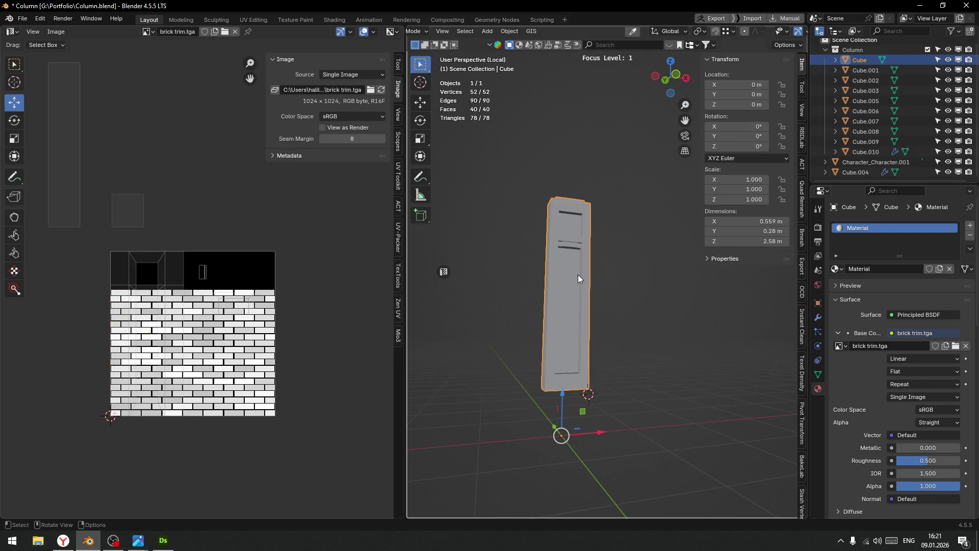
scroll("up", 3)
key("Tab")
left_click(566, 294)
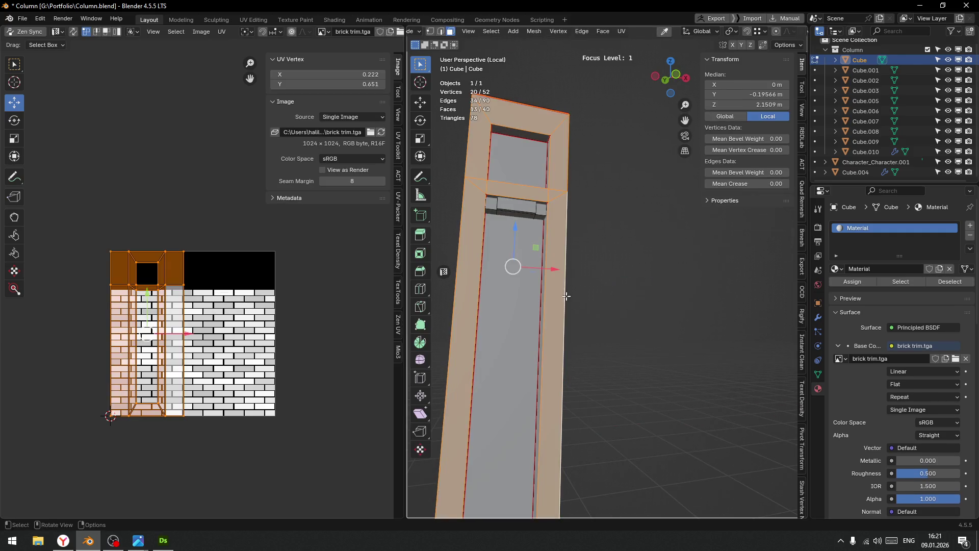
Select the inner vertical strips, side strips, bottom inner face and the ledge face.
left_click_drag(563, 304, 578, 301)
left_click(580, 300)
left_click(576, 190)
left_click_drag(576, 190, 610, 296)
left_click(465, 247)
left_click(478, 205)
left_click(582, 372)
left_click(610, 297)
left_click(524, 352)
left_click_drag(524, 352, 607, 366)
left_click(590, 285)
left_click(607, 366)
scroll("down", 3)
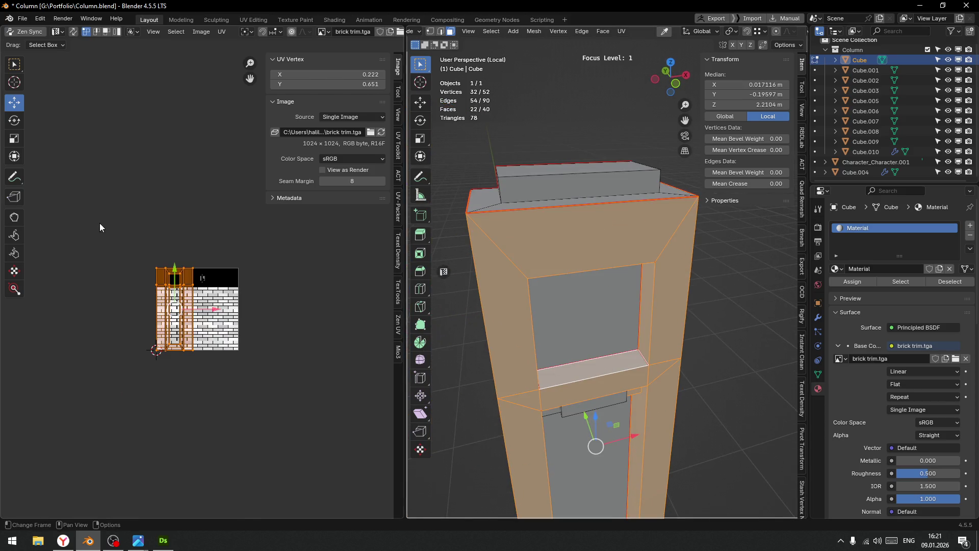
Unwrap the selected recess and ledge faces, then select a single recess face.
key("u")
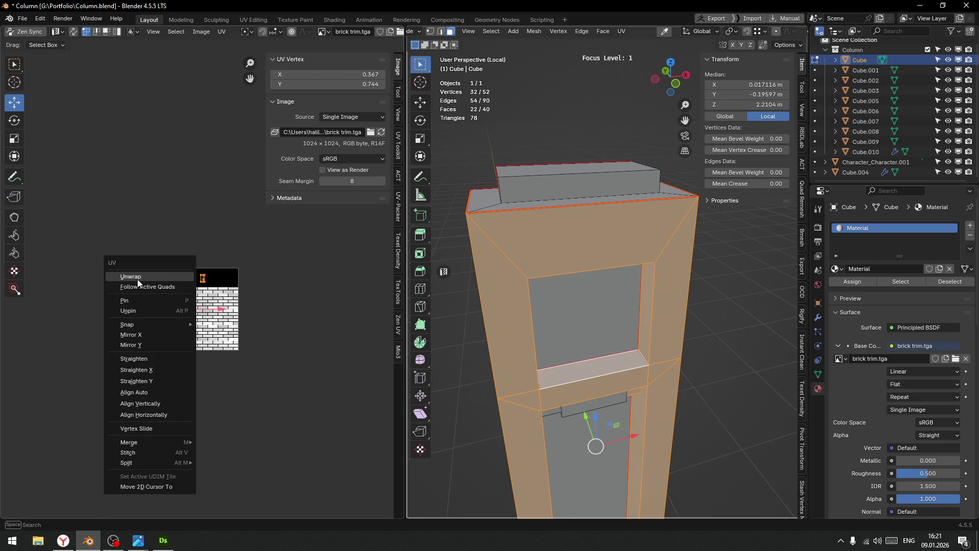
left_click(137, 280)
scroll("up", 3)
scroll("up", 3)
left_click_drag(586, 285, 581, 239)
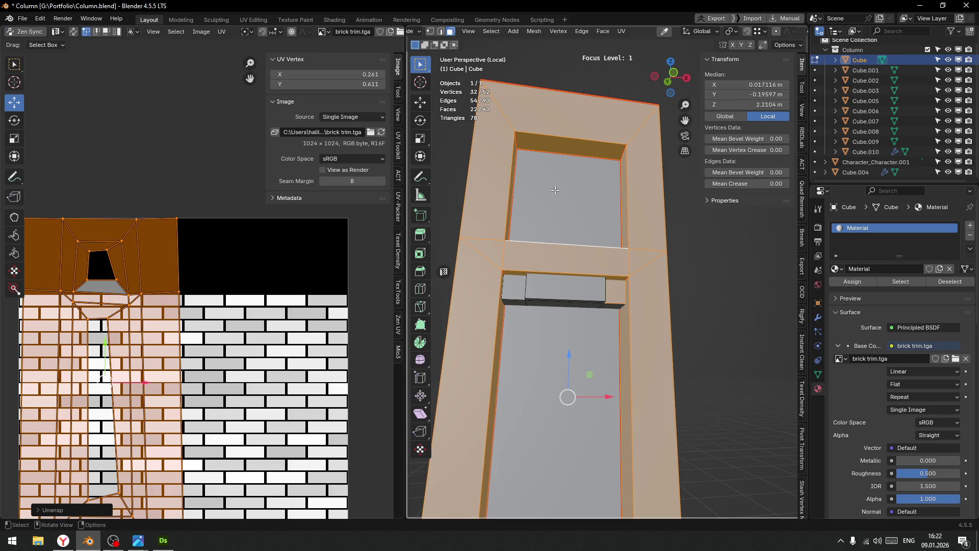
left_click(554, 189)
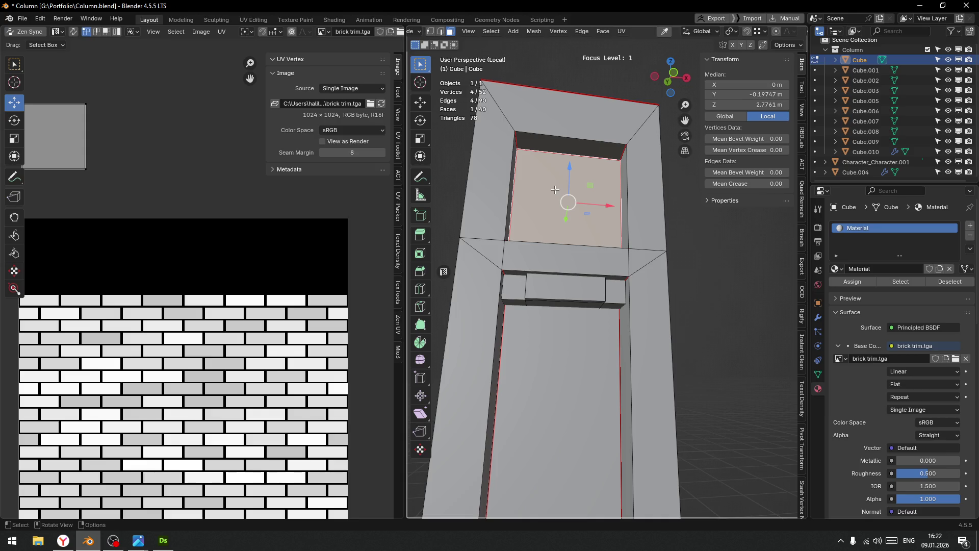
scroll("down", 3)
Unwrap the whole column and mark seams from its UV islands.
key("a")
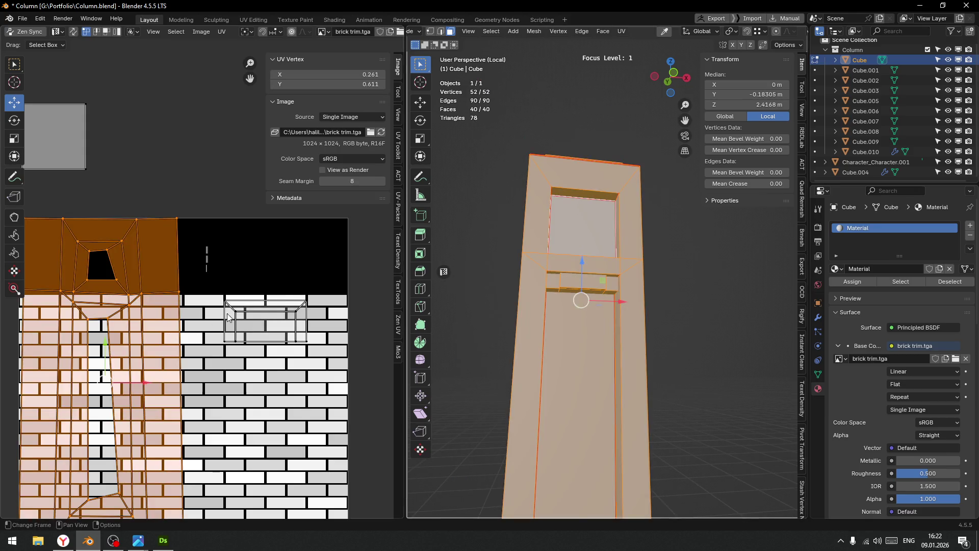
scroll("down", 3)
key("u")
left_click(199, 273)
key("q")
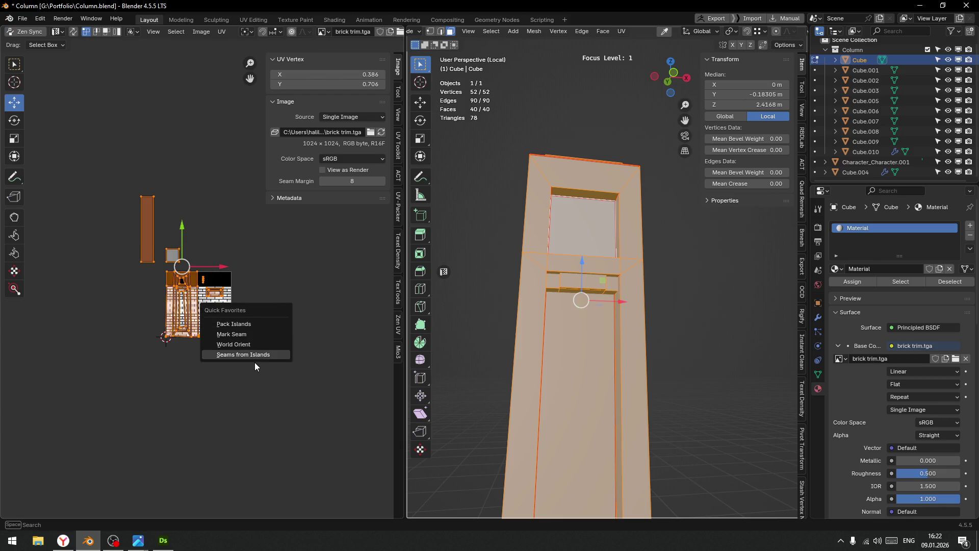
left_click(254, 357)
Re-unwrap the boxed main islands with the Conformal method and Fill Holes off.
scroll("up", 3)
key("ctrl+Tab")
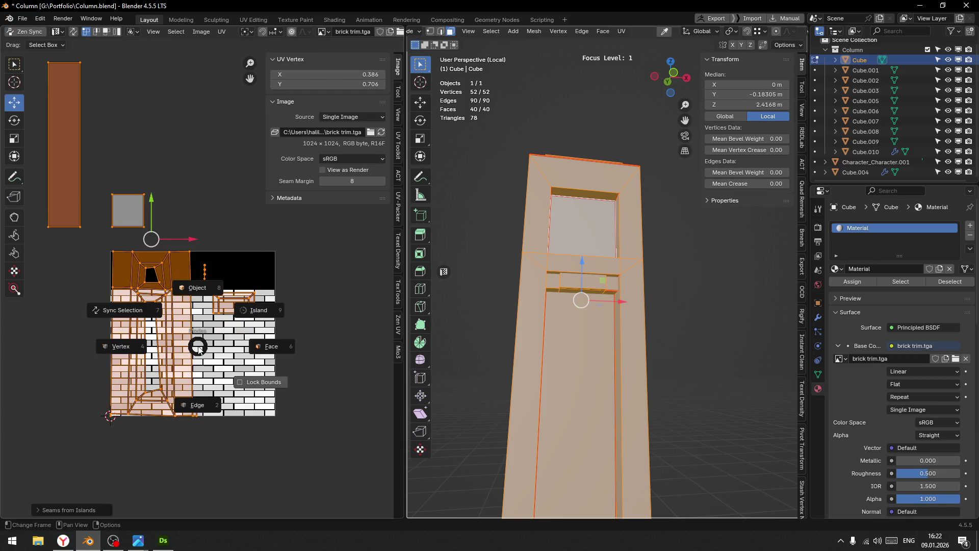
left_click_drag(91, 241, 192, 448)
right_click(137, 365)
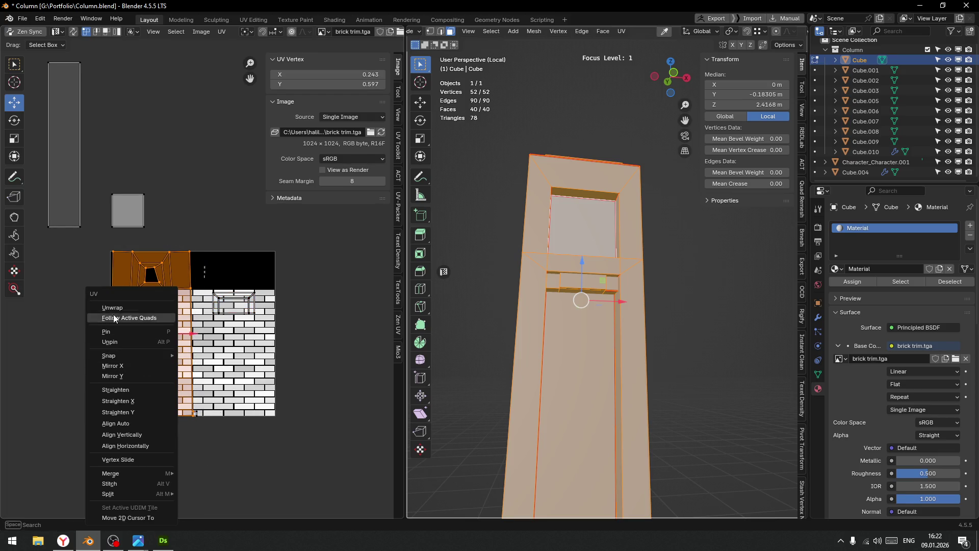
left_click(113, 308)
left_click(70, 510)
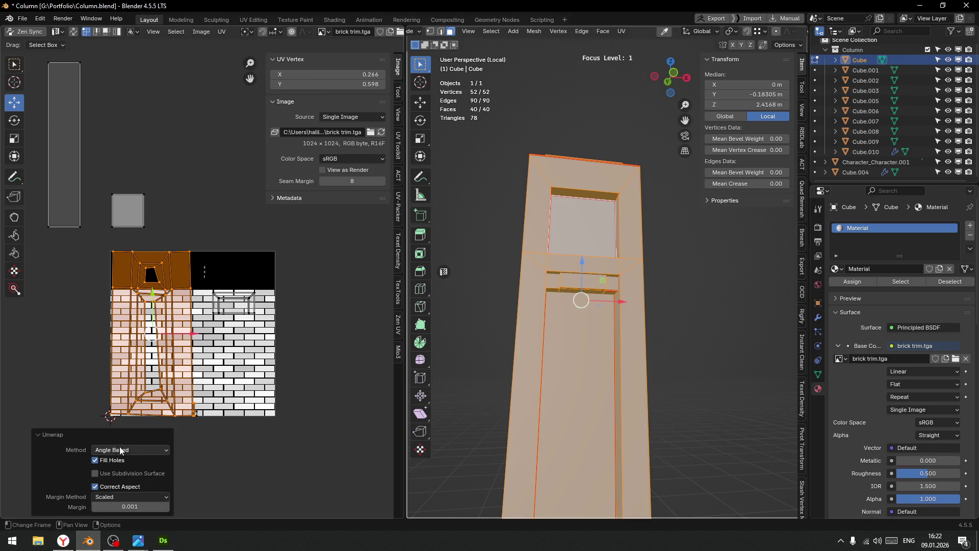
left_click(130, 450)
left_click(127, 472)
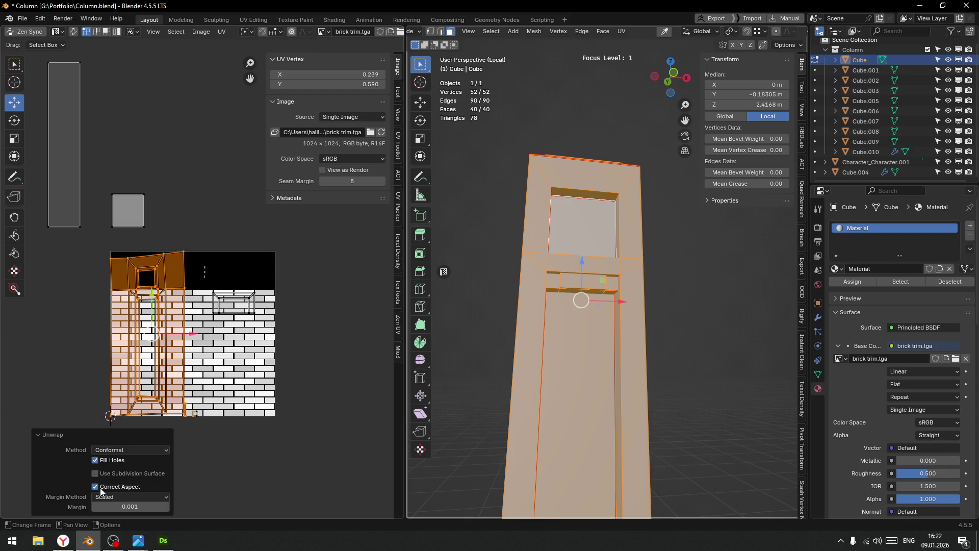
left_click(95, 461)
scroll("up", 3)
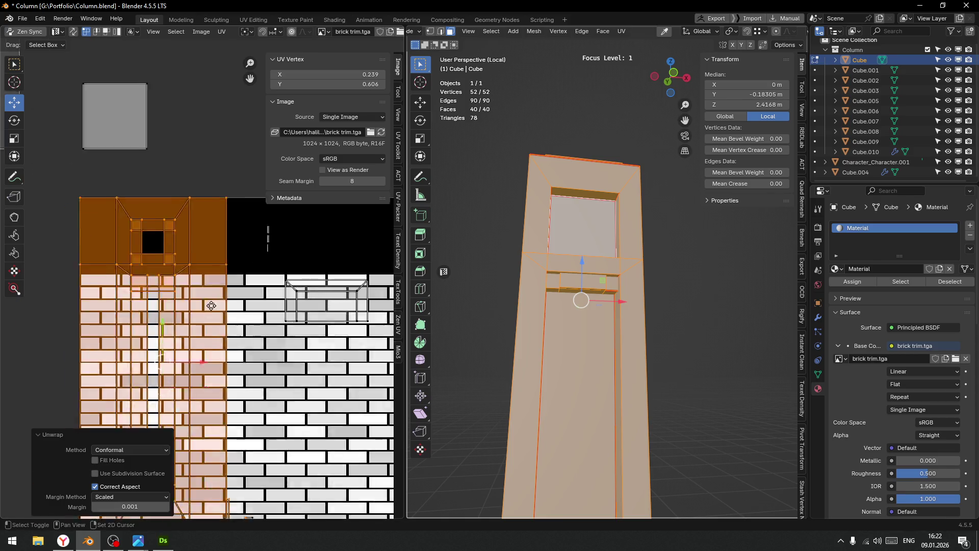
Apply a target texel density in px/m for a 1024px texture with Texel Density Checker.
scroll("down", 3)
scroll("up", 3)
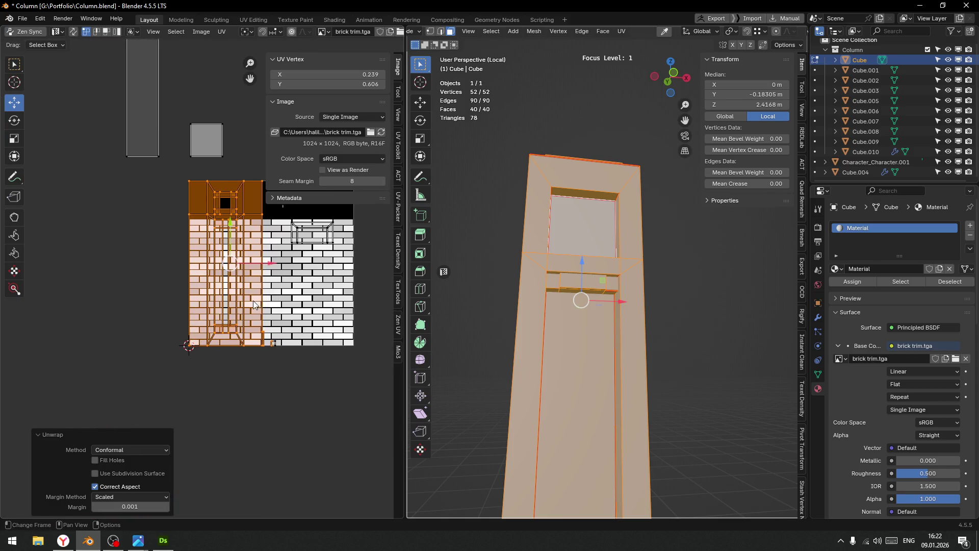
scroll("down", 3)
scroll("up", 3)
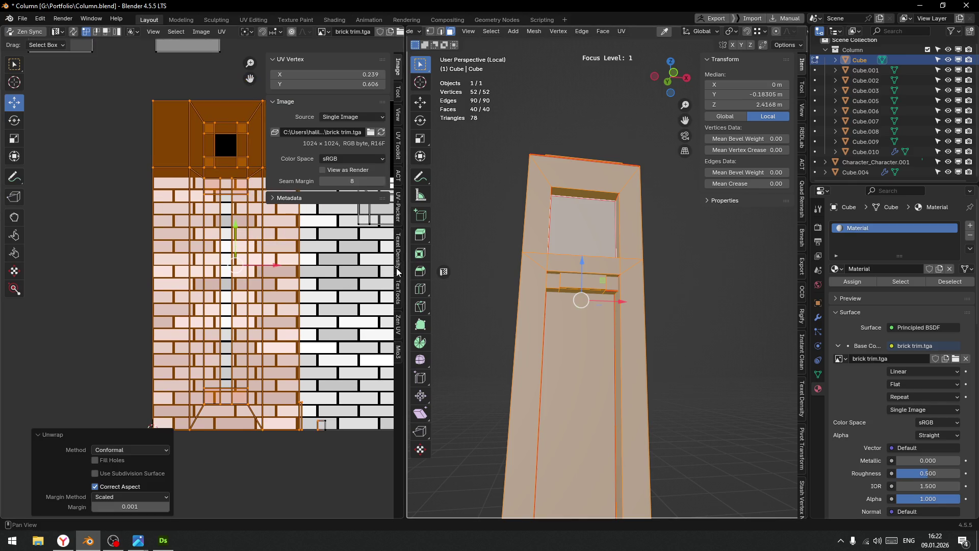
left_click(399, 248)
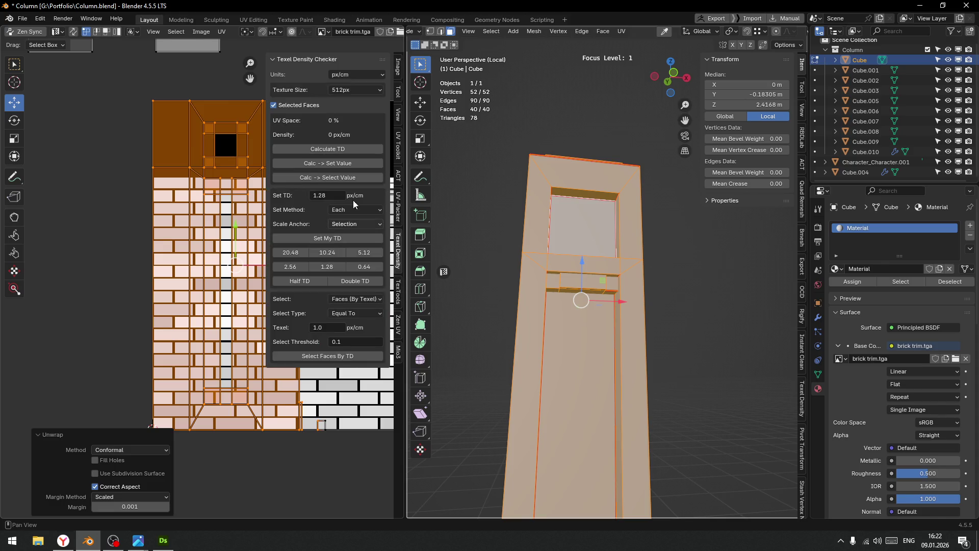
left_click(377, 76)
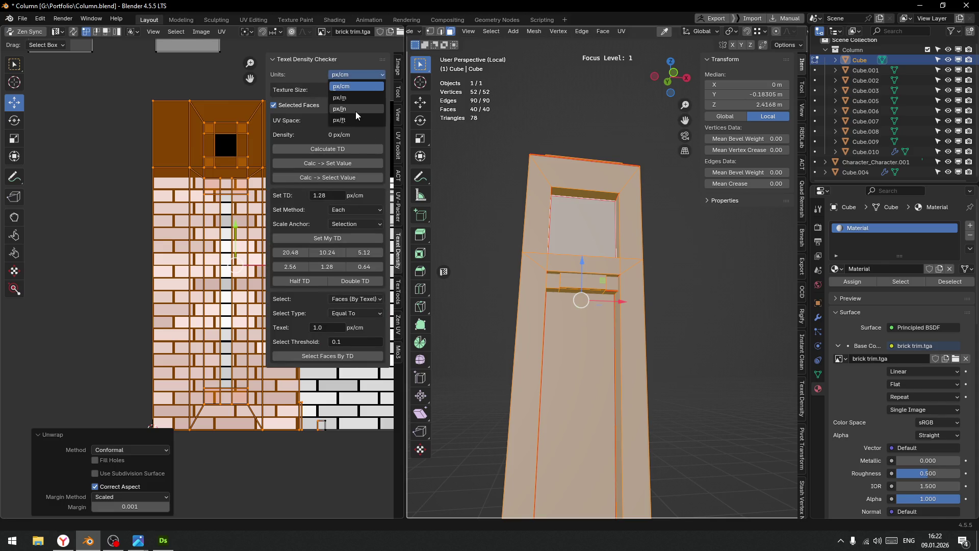
left_click(353, 98)
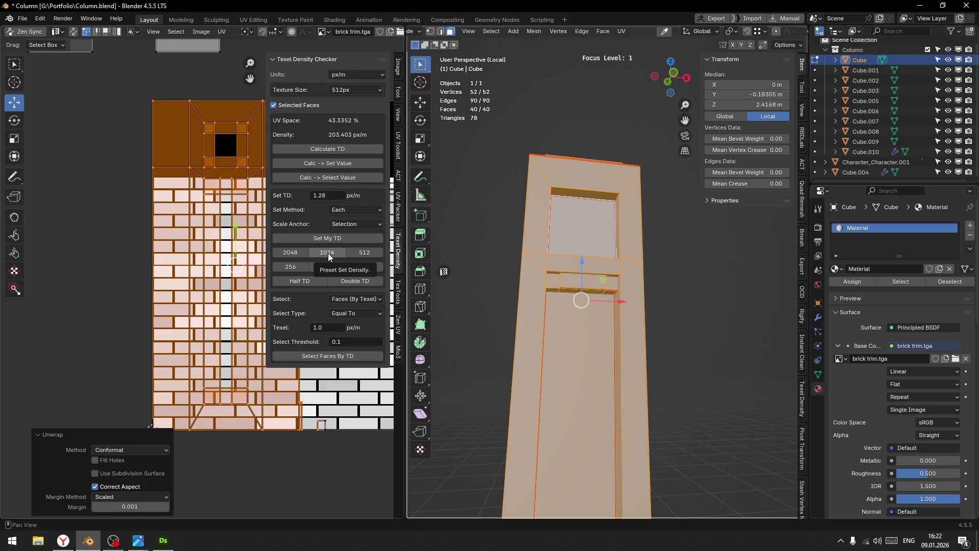
left_click(370, 91)
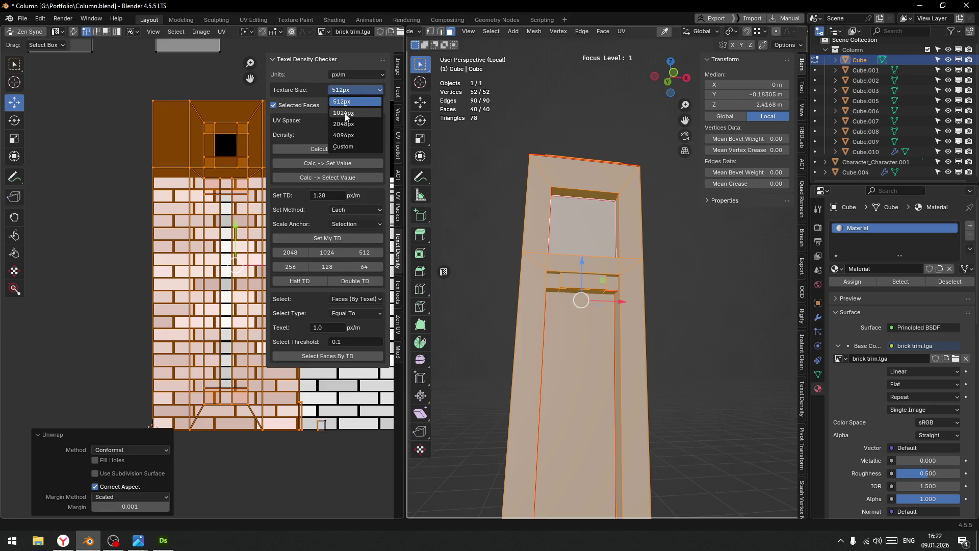
left_click(345, 113)
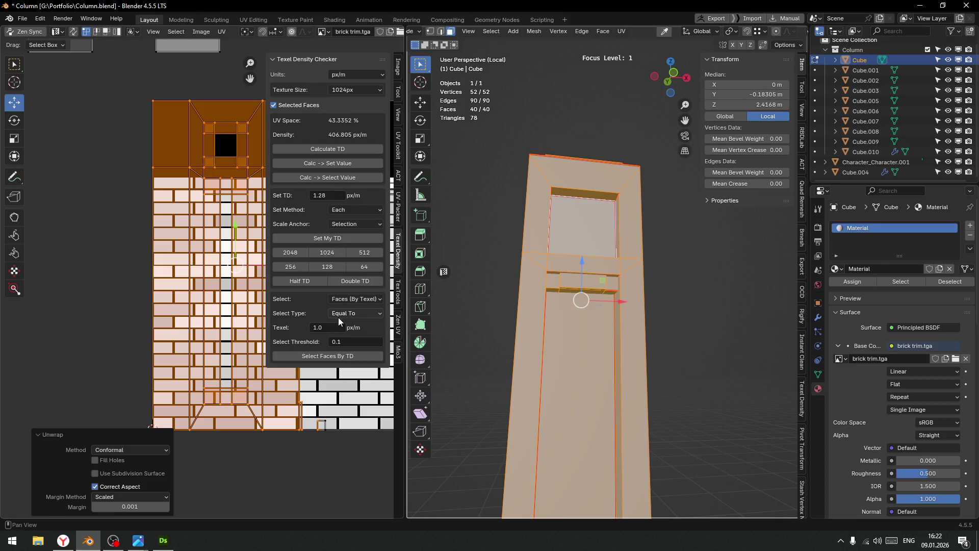
left_click(336, 238)
Rescale the islands to the 512 texel density preset.
scroll("down", 3)
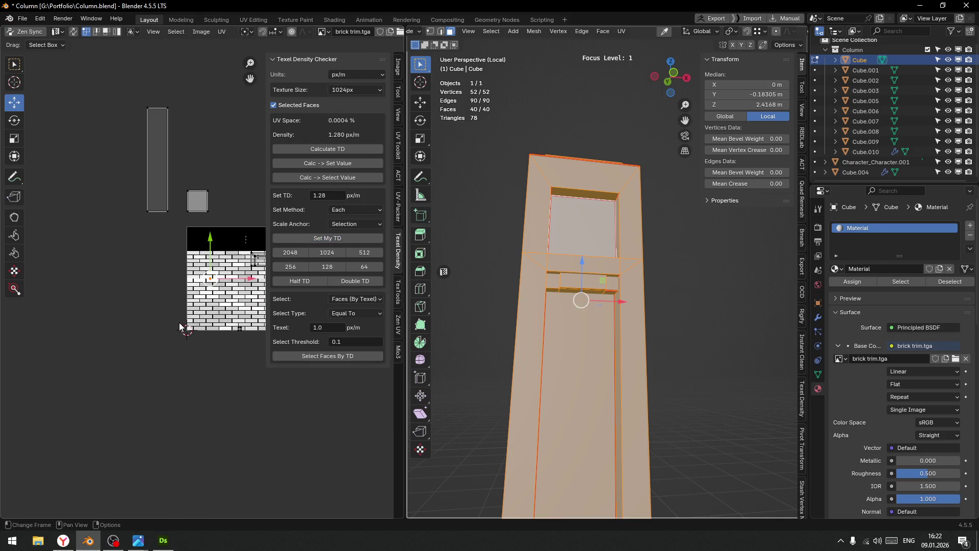
left_click_drag(223, 318, 182, 316)
scroll("up", 3)
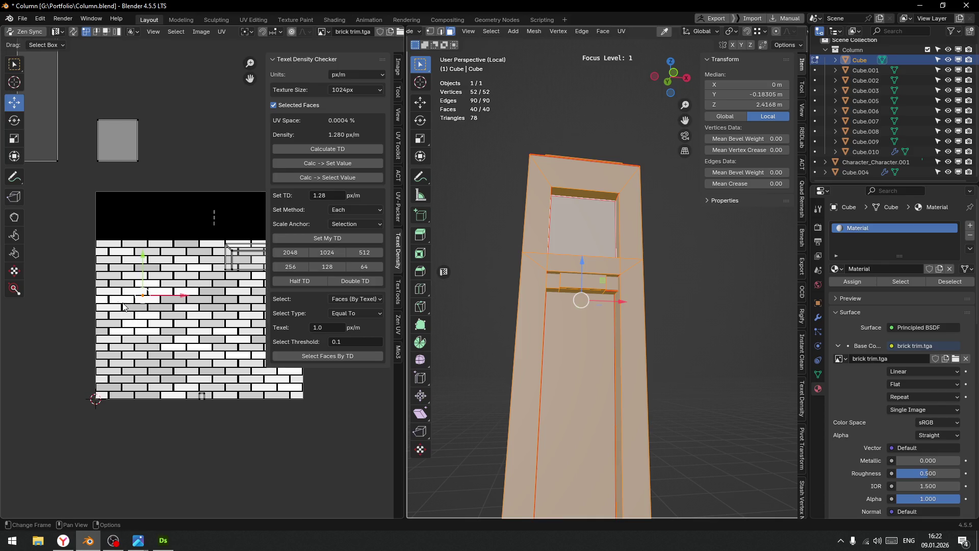
scroll("up", 3)
left_click(364, 252)
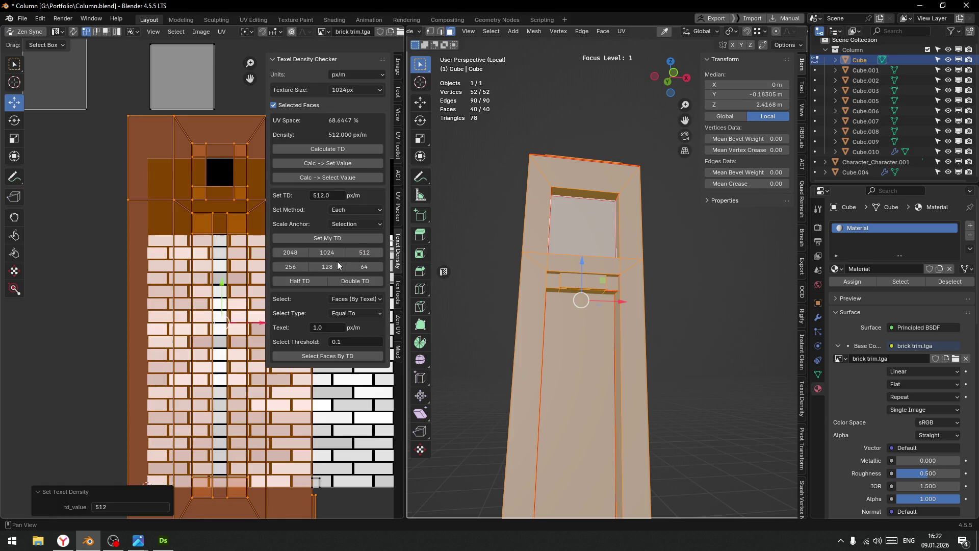
scroll("down", 3)
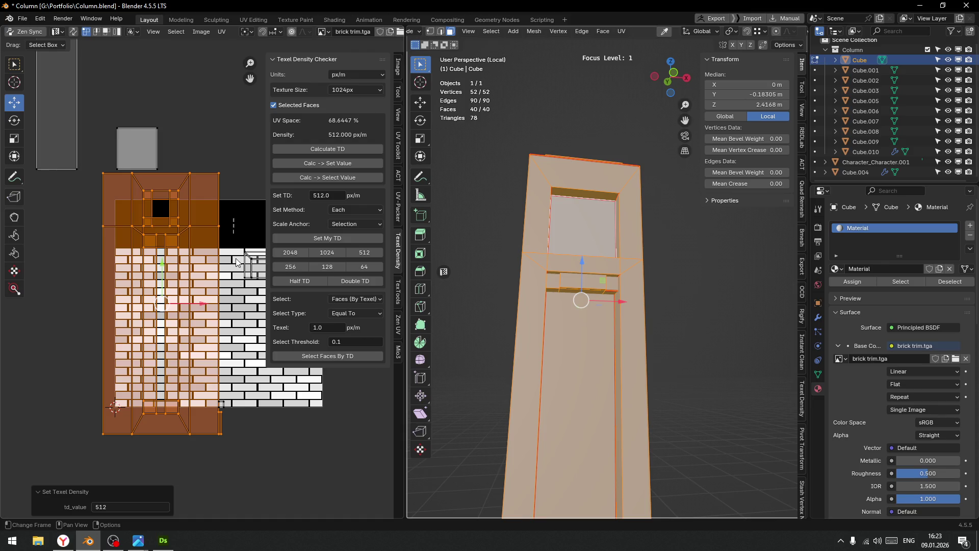
Move the UV island over the brick rows and nudge it up 0.004883 in Y.
left_click_drag(163, 305, 180, 228)
scroll("up", 3)
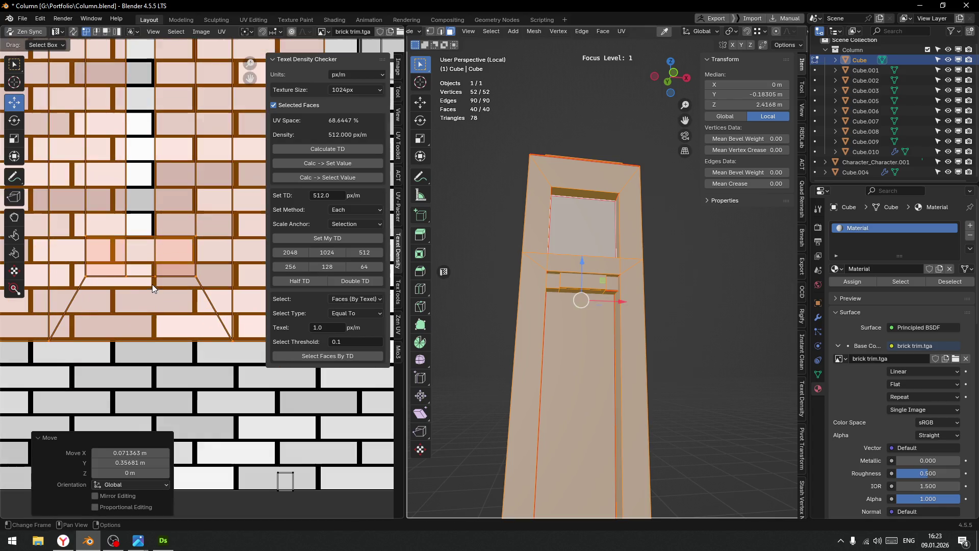
scroll("left", 3)
scroll("up", 3)
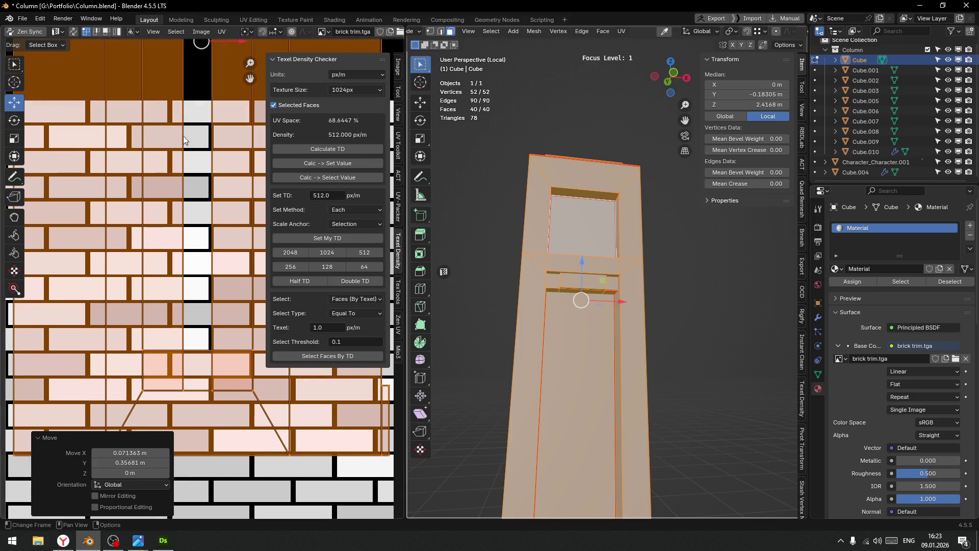
scroll("down", 3)
left_click_drag(203, 71, 202, 63)
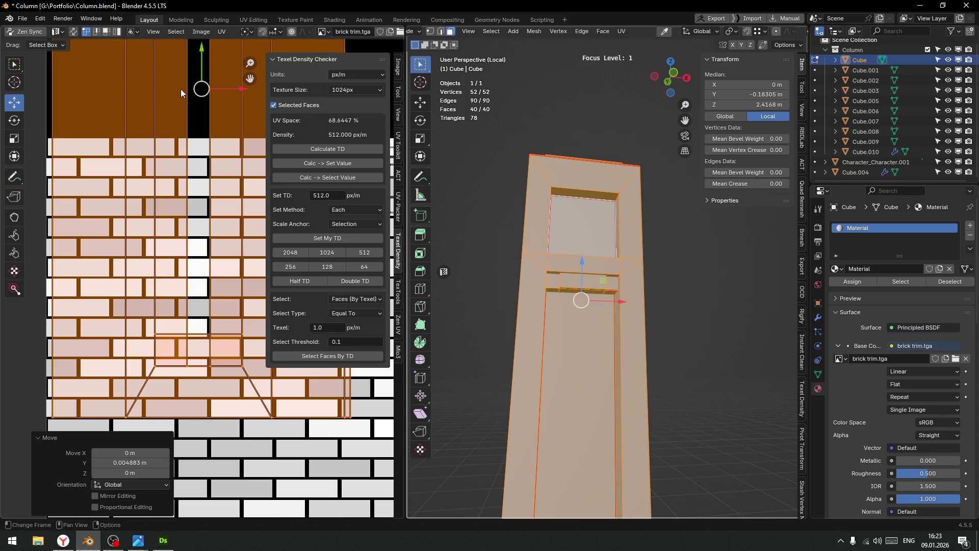
scroll("down", 3)
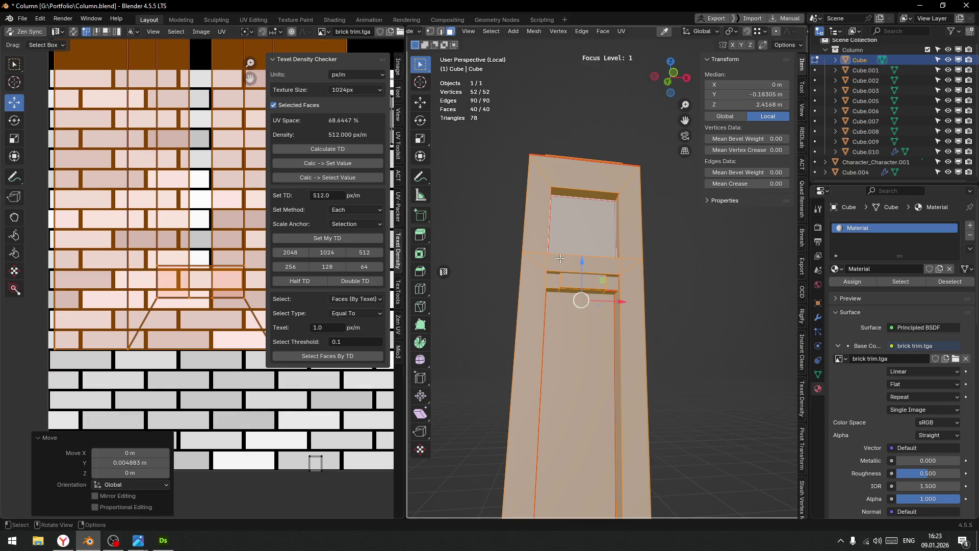
scroll("down", 3)
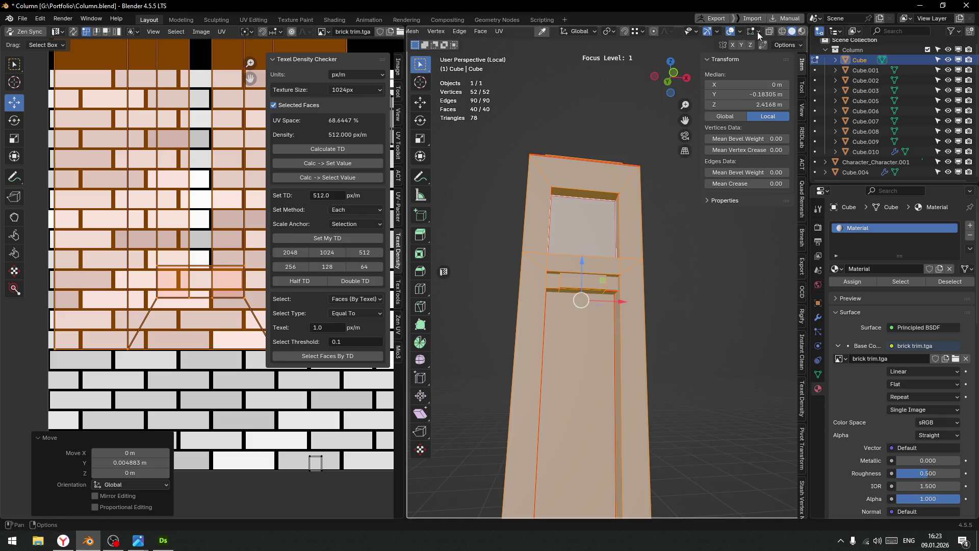
left_click(799, 31)
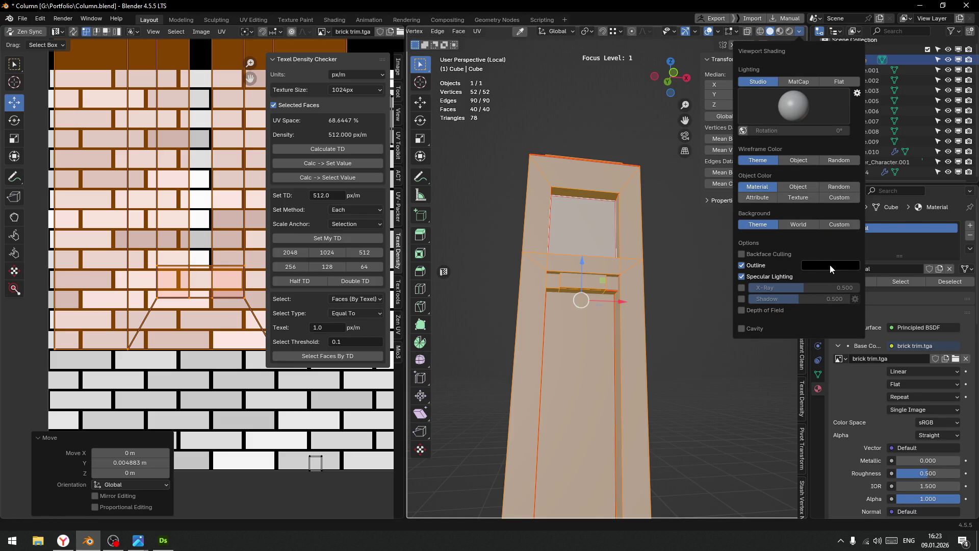
Set the viewport's Object Color to Texture to show the brick trim on the column.
left_click(799, 198)
left_click_drag(561, 255, 663, 285)
scroll("up", 3)
scroll("down", 3)
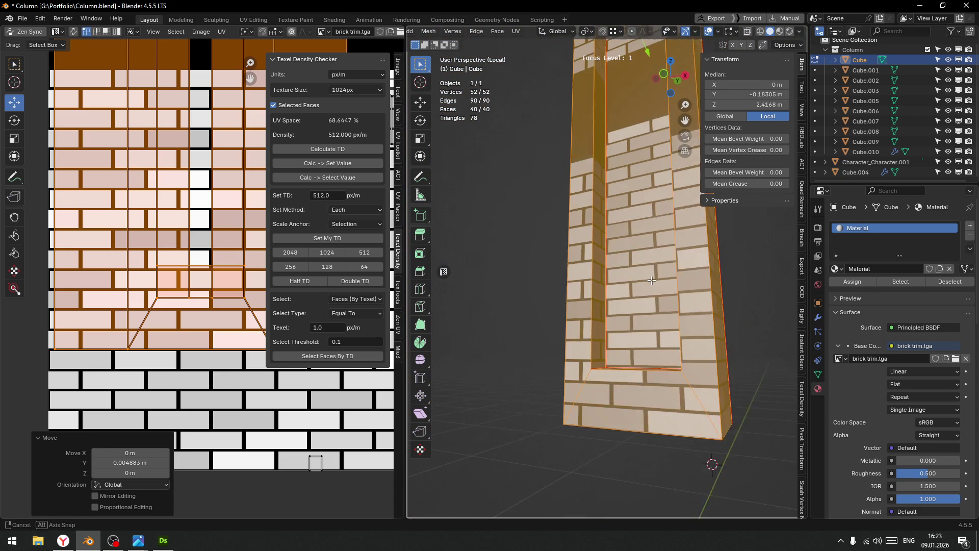
Select the inner and upper window recess faces and box-select their UVs.
left_click(625, 287)
scroll("down", 3)
left_click_drag(625, 287, 597, 188)
scroll("up", 3)
left_click(591, 122)
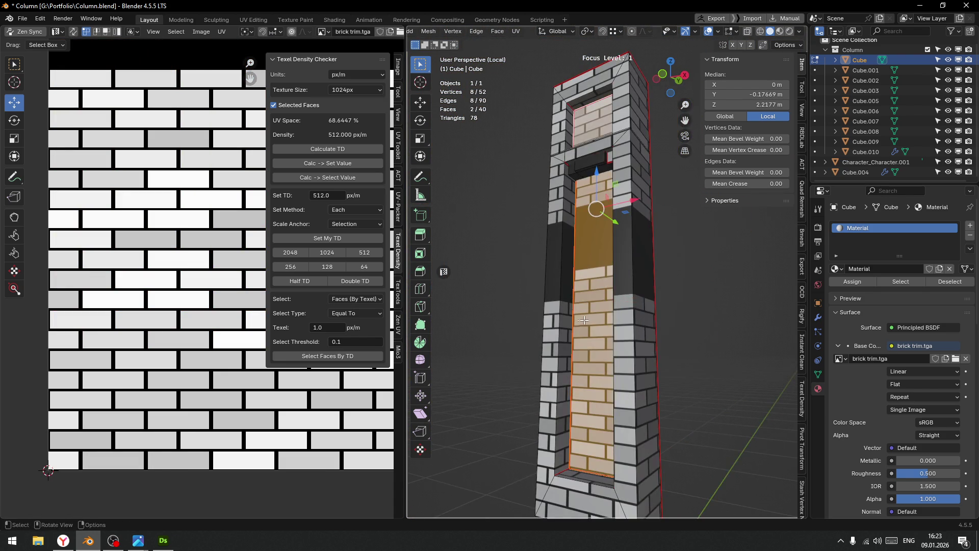
scroll("down", 3)
left_click_drag(134, 156, 236, 256)
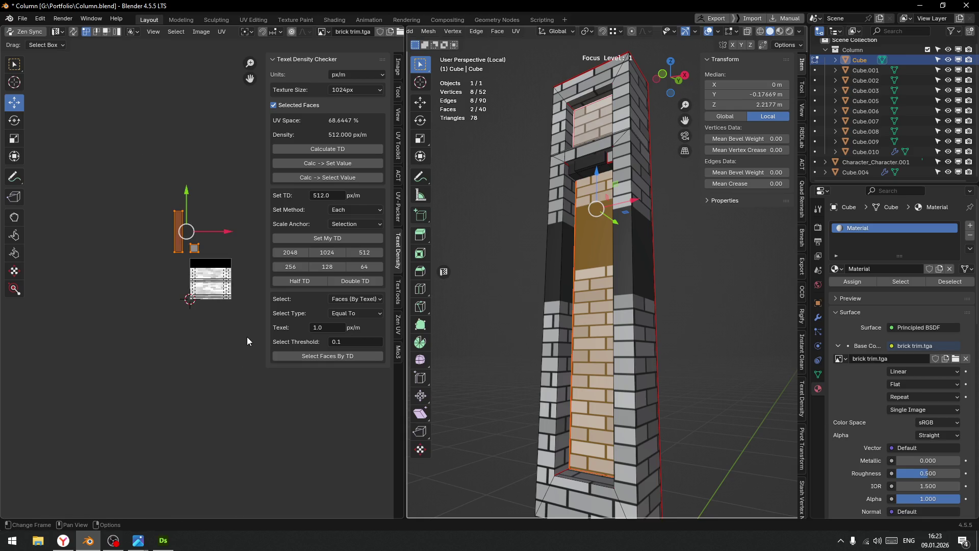
Scale the recess UVs to 0.145 and place them on the texture's dark area.
key("s")
left_click(193, 239)
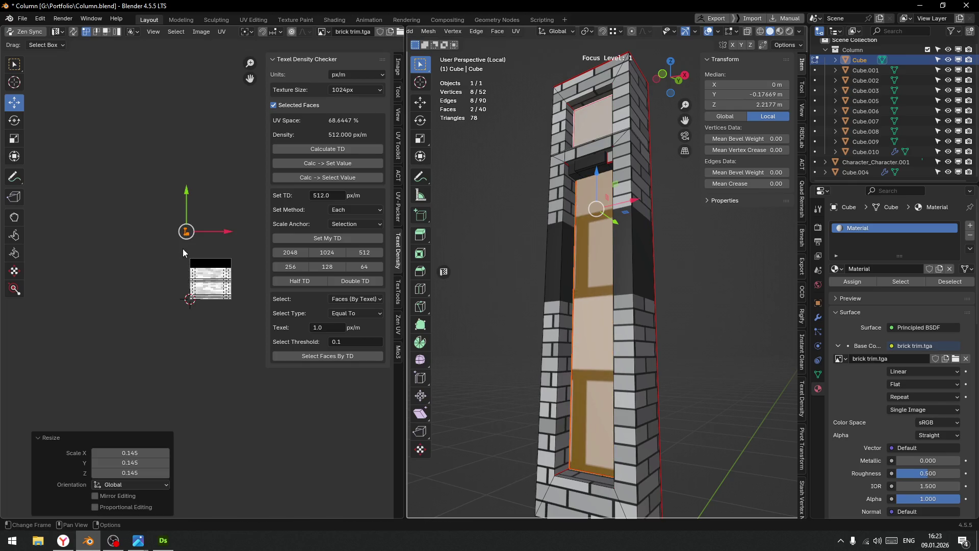
key("g")
left_click(213, 261)
scroll("up", 3)
left_click_drag(246, 148, 238, 153)
scroll("up", 3)
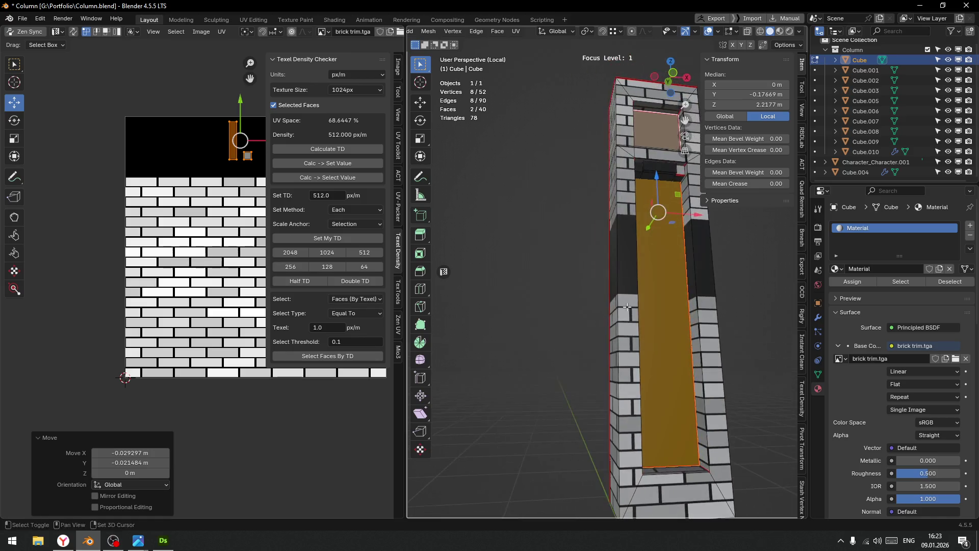
In wireframe shading, subdivide the column's long vertical edges with one cut.
key("z")
left_click(565, 357)
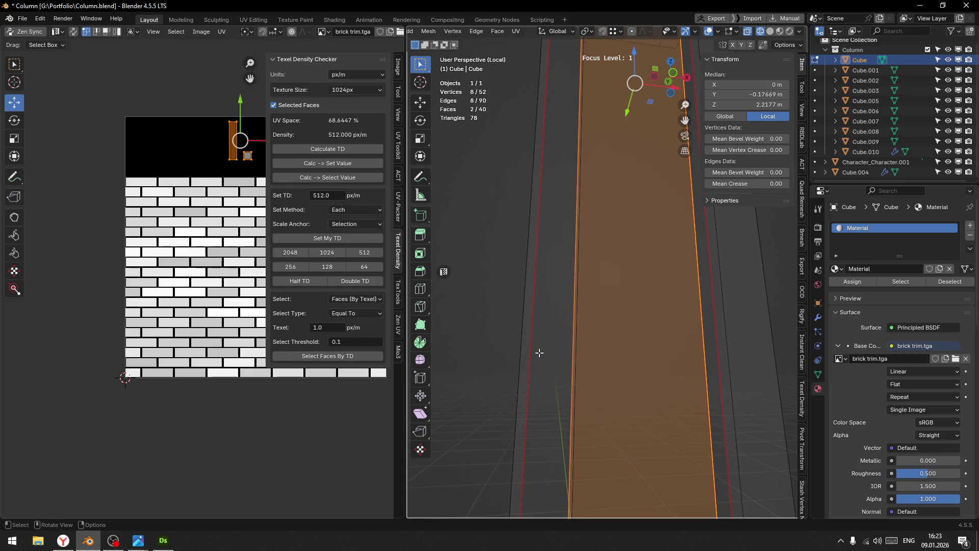
scroll("down", 3)
left_click(601, 337)
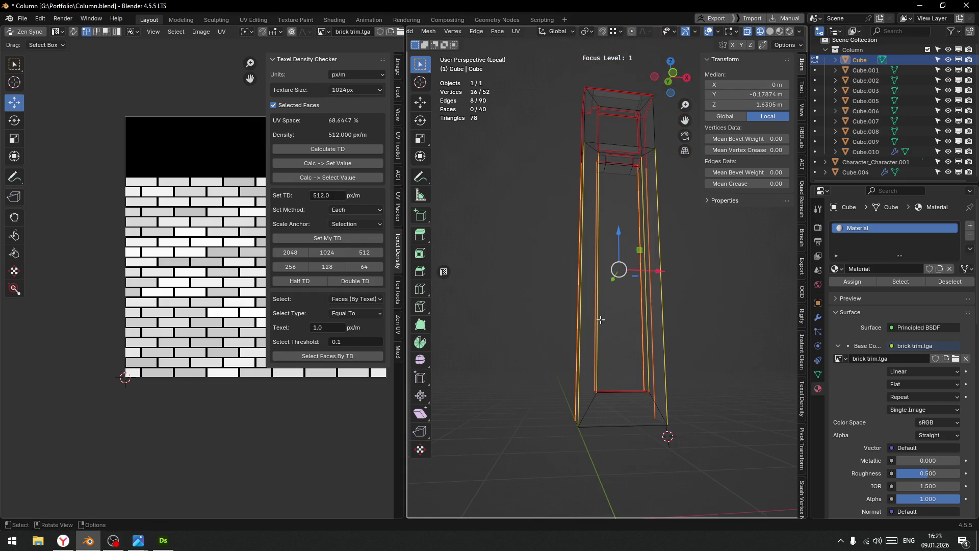
scroll("up", 3)
scroll("down", 3)
right_click(588, 303)
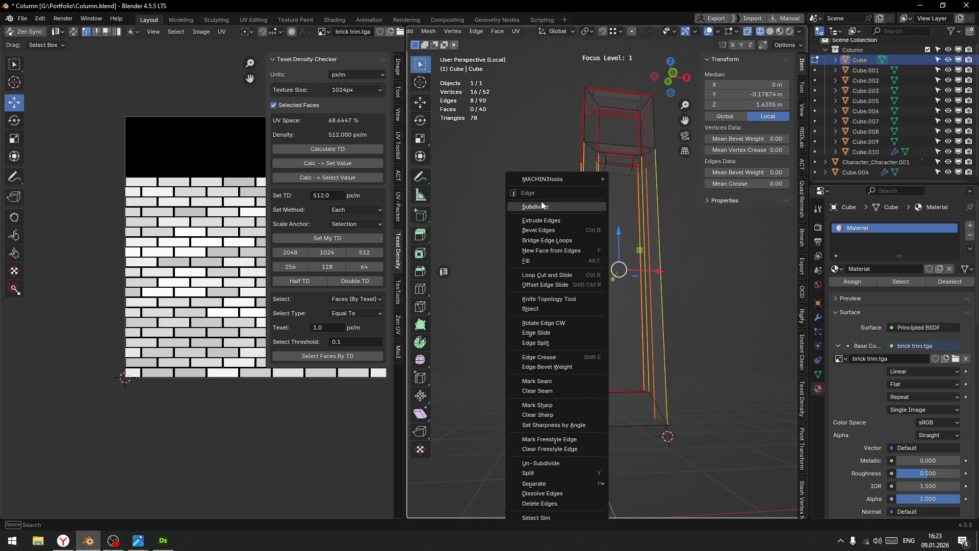
left_click(540, 202)
Select the new horizontal edges across the column, excluding one stray vertex.
left_click_drag(592, 292, 619, 283)
scroll("up", 3)
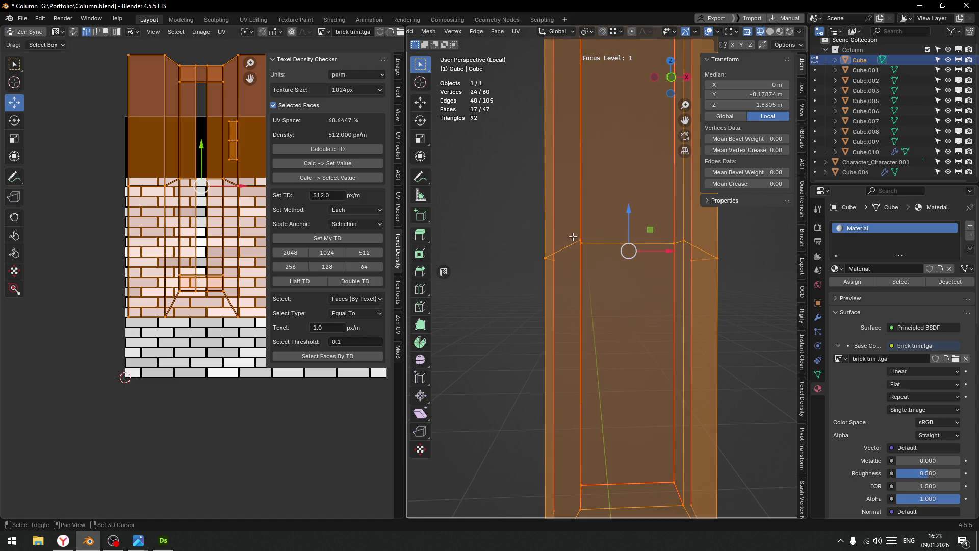
left_click(586, 243)
key("shift+z")
left_click(696, 279)
key("shift+z")
left_click_drag(593, 310, 606, 308)
Turn on snapping and lower the new horizontal edges by 0.057513 m in Z.
scroll("up", 3)
key("q")
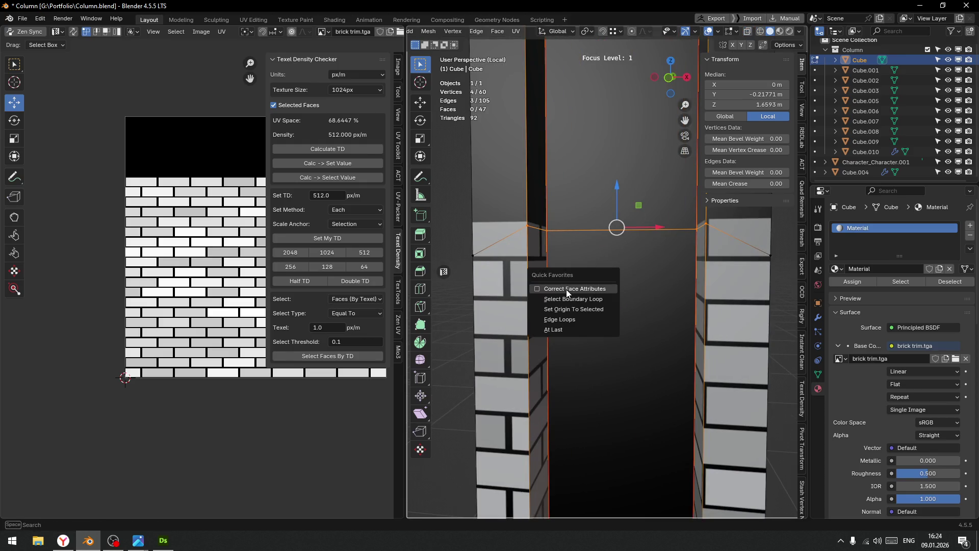
left_click(566, 289)
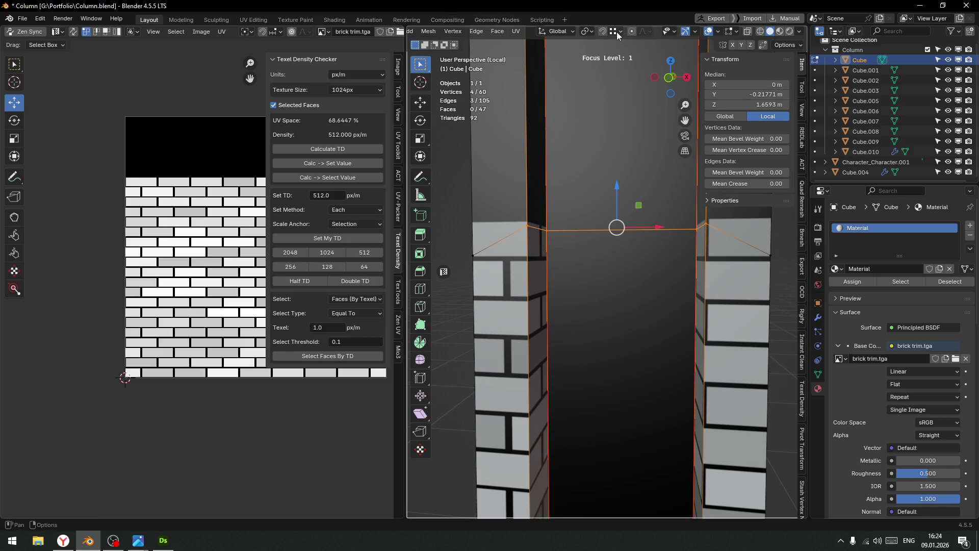
left_click(602, 31)
left_click_drag(613, 198, 614, 226)
scroll("down", 3)
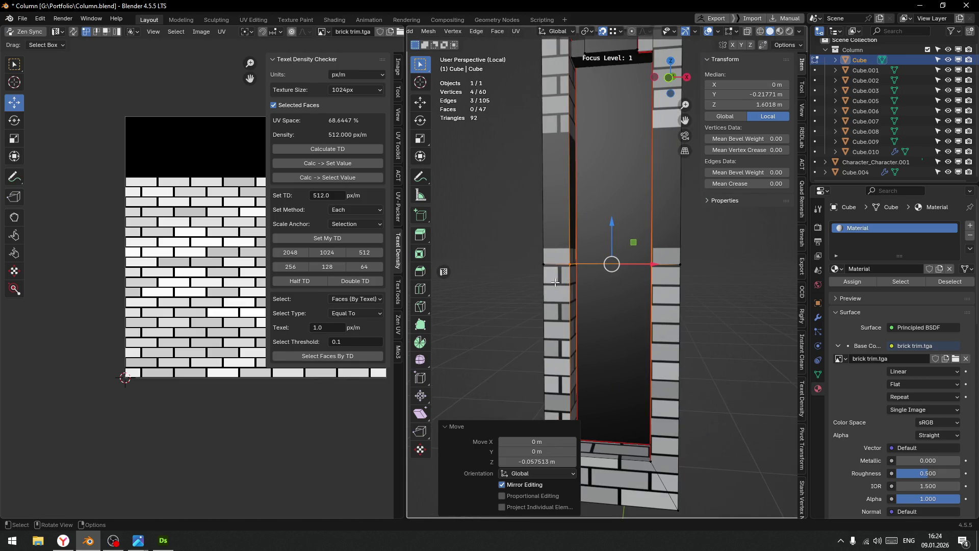
Box-select the whole horizontal edge ring and move it down another 0.009003 m.
key("alt+z")
key("shift+z")
left_click_drag(525, 228, 733, 317)
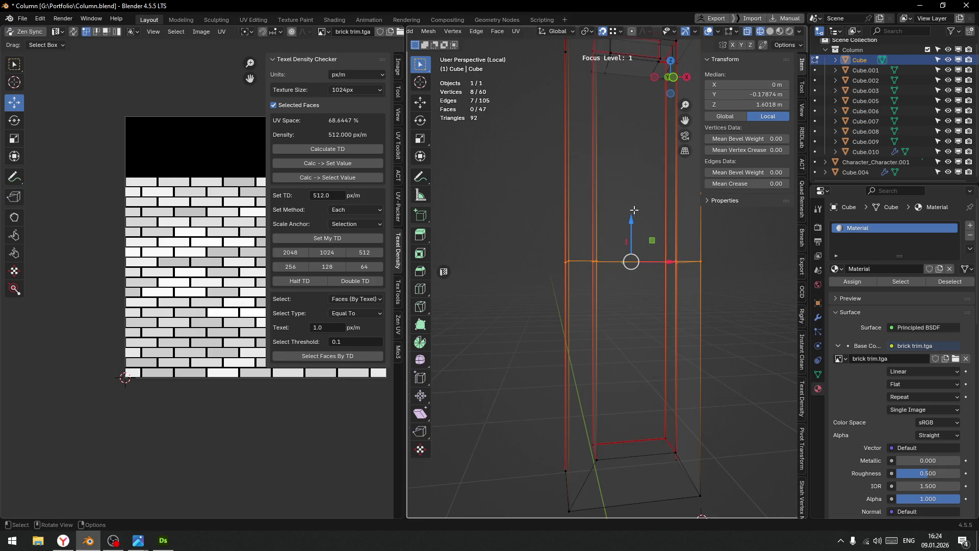
key("shift+z")
left_click_drag(631, 219, 634, 227)
Switch to face selection and select the upper column section's linked faces.
left_click_drag(635, 227, 540, 265)
scroll("up", 3)
key("ctrl+Tab")
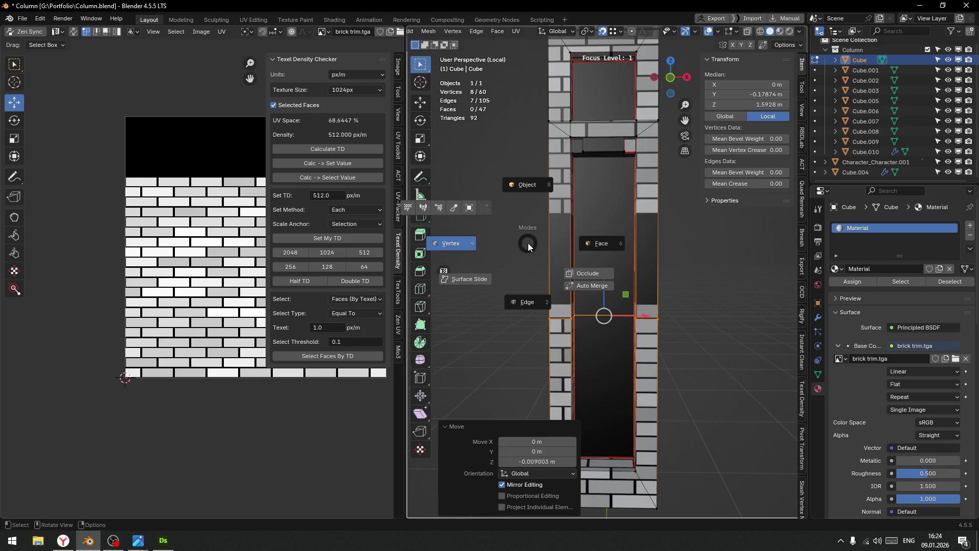
left_click(527, 301)
key("l")
scroll("up", 3)
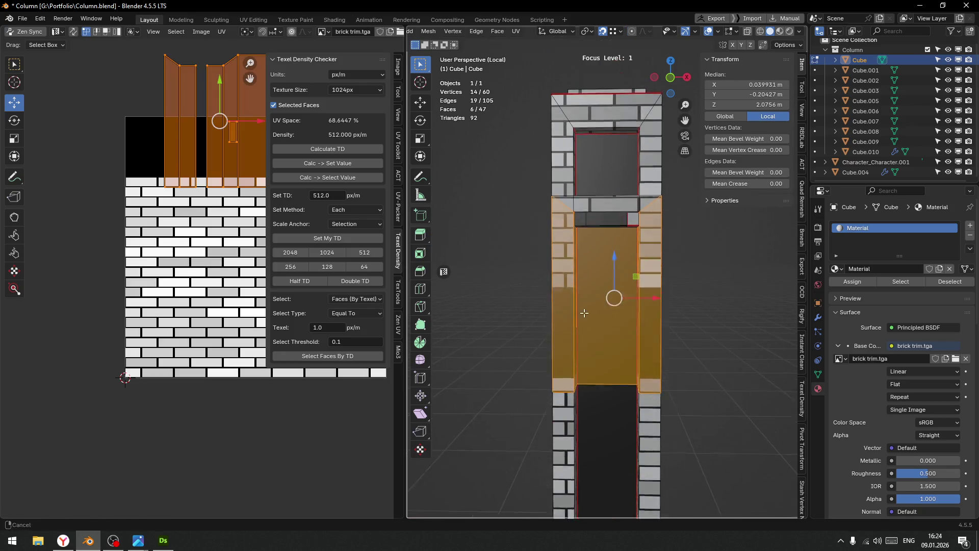
Select the column's upper faces, including the window's inner walls, ledge top and triangular face.
left_click(516, 190)
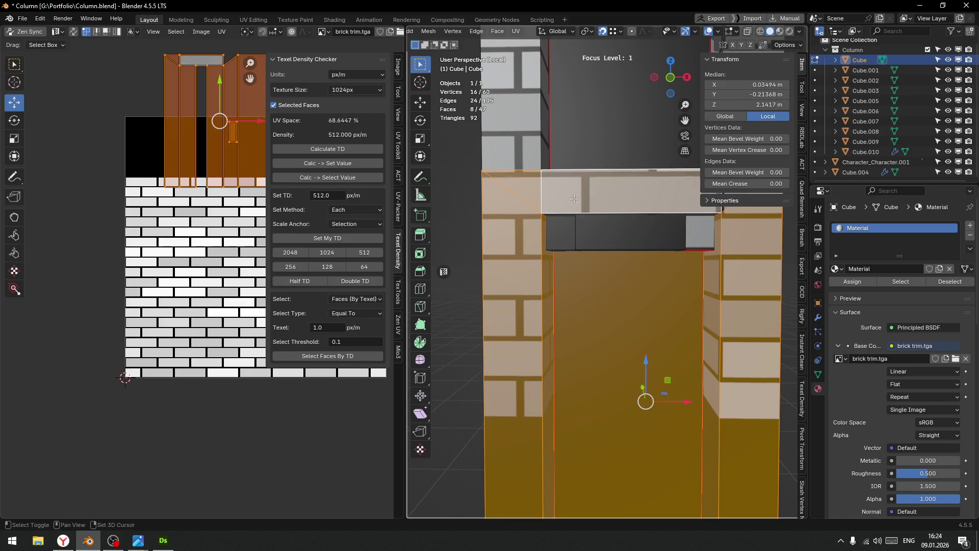
left_click_drag(516, 190, 552, 272)
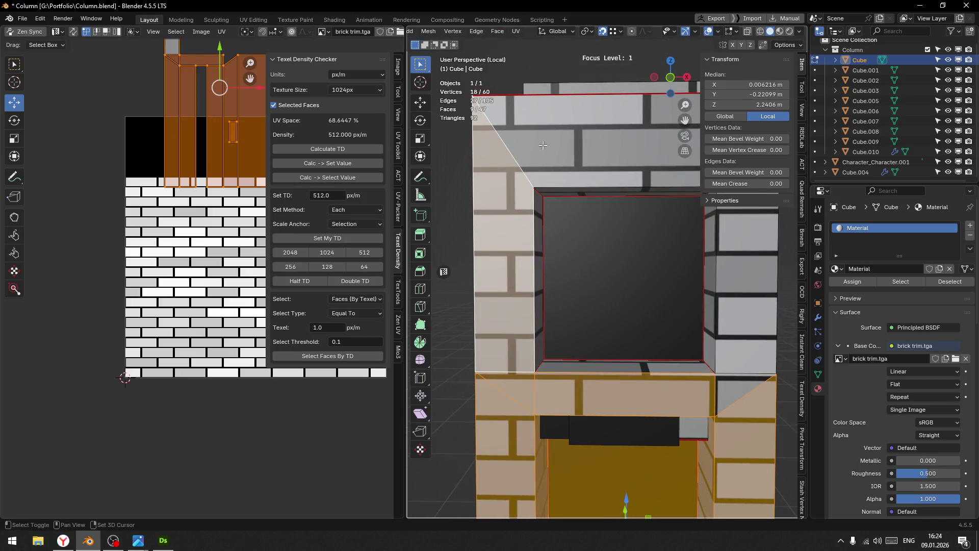
left_click(552, 272)
left_click_drag(632, 248, 617, 246)
left_click(651, 368)
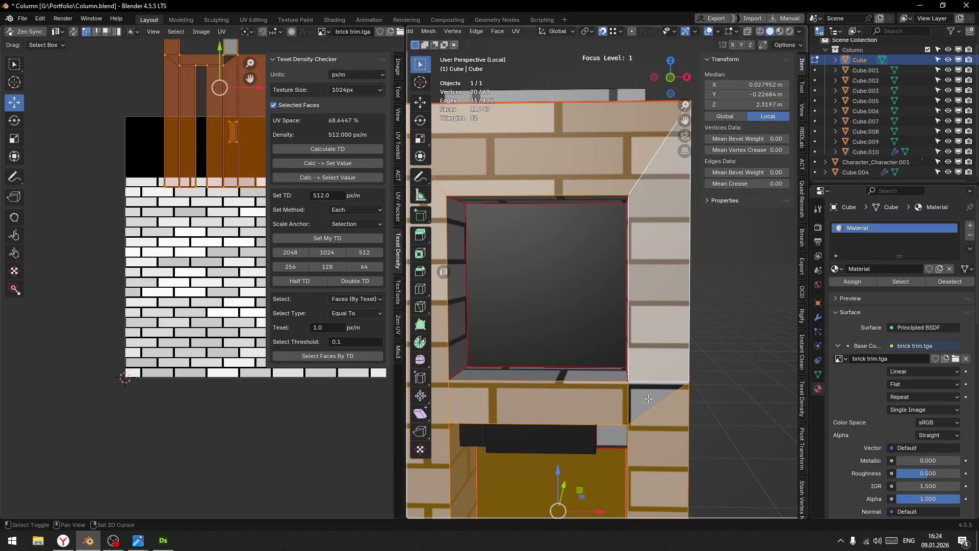
left_click(648, 398)
left_click(524, 368)
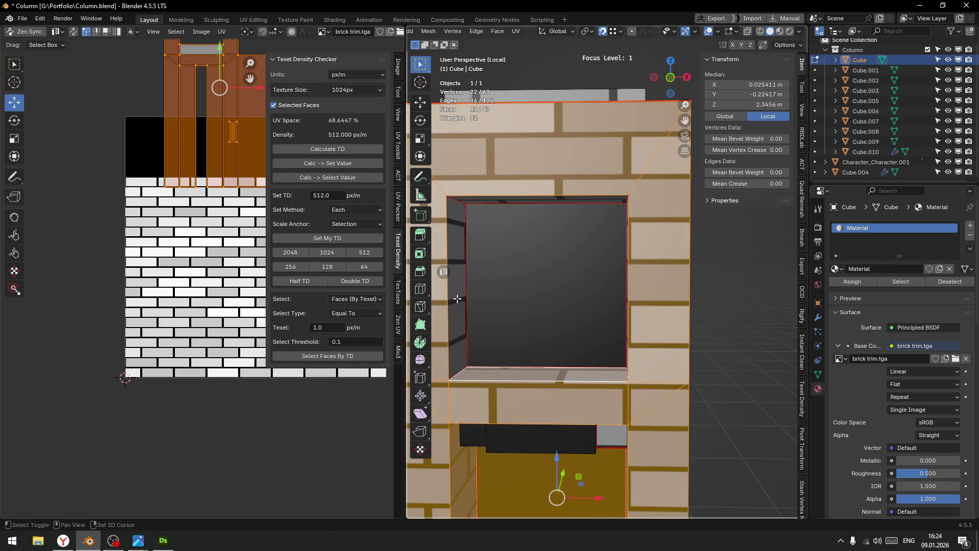
left_click(457, 298)
left_click(491, 202)
left_click_drag(495, 213, 561, 230)
left_click(642, 315)
Move the selected UV island down the texture, nudging it vertically until it matches the brick rows.
scroll("down", 3)
left_click_drag(220, 57, 221, 229)
left_click_drag(662, 252, 571, 214)
scroll("up", 3)
left_click_drag(233, 209, 235, 175)
scroll("up", 3)
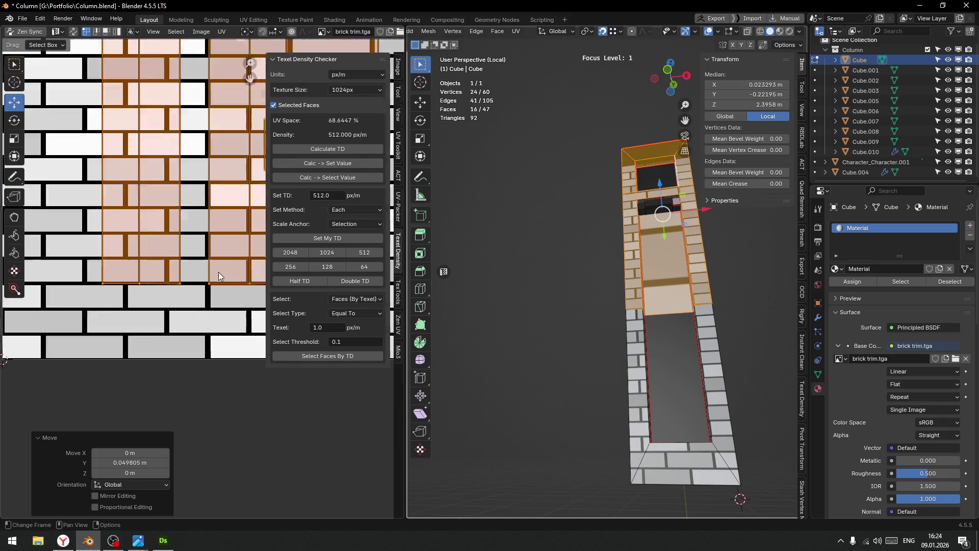
scroll("down", 3)
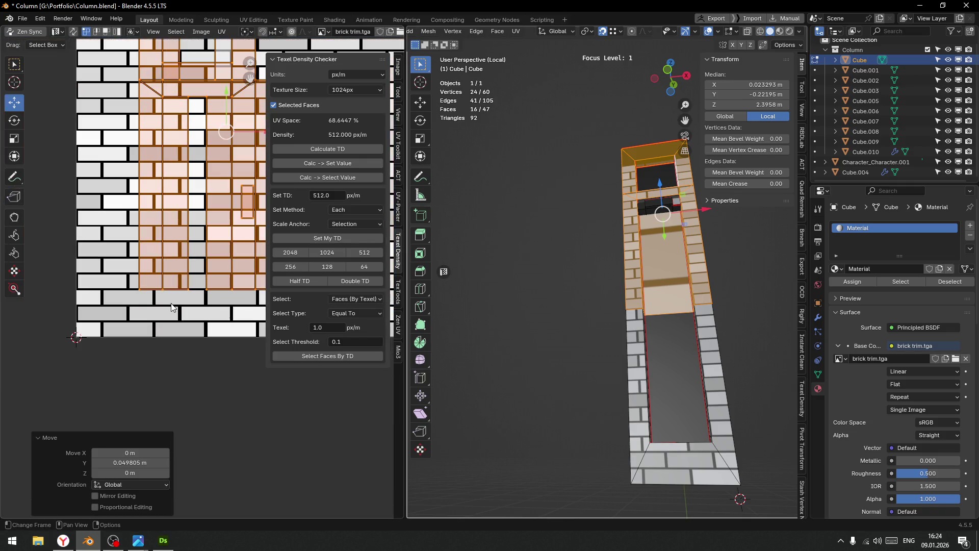
left_click_drag(227, 119, 227, 152)
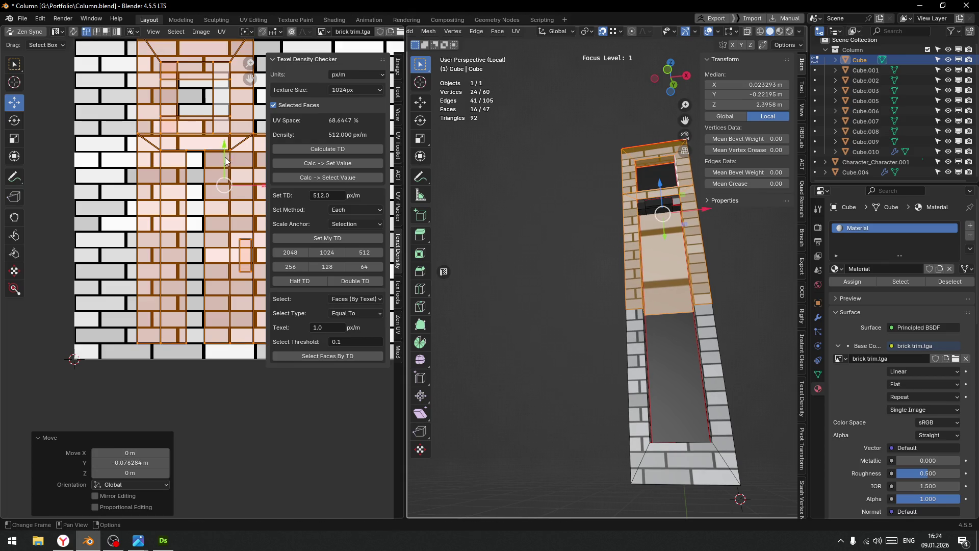
scroll("up", 3)
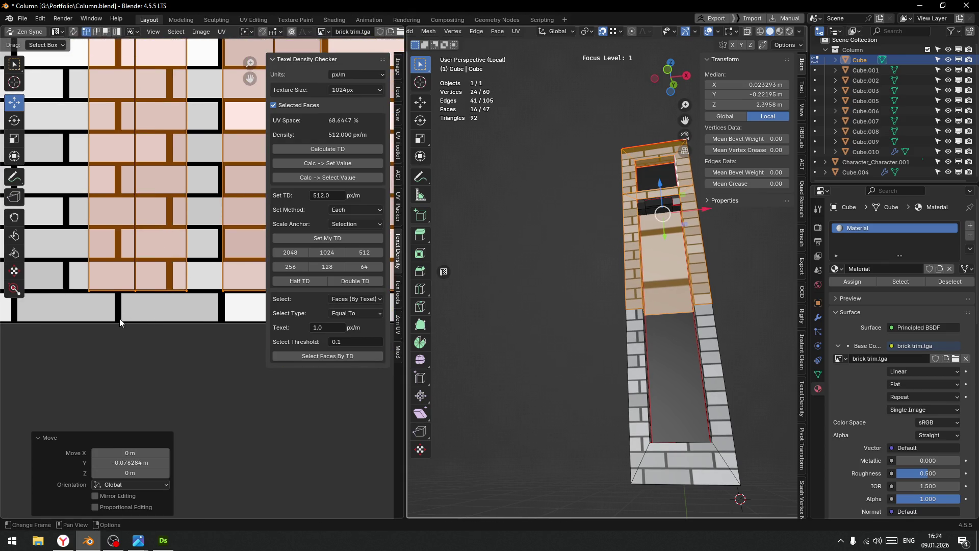
scroll("up", 3)
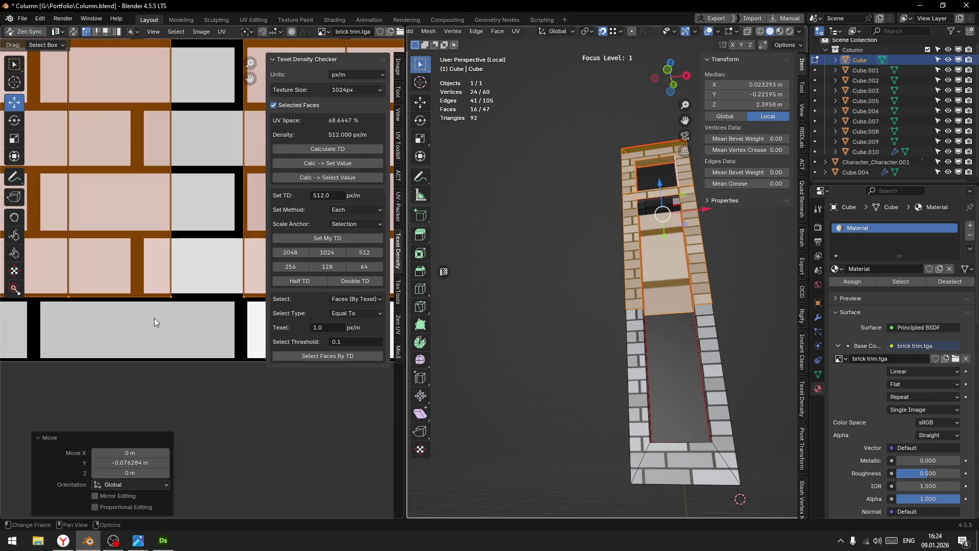
key("g")
key("y")
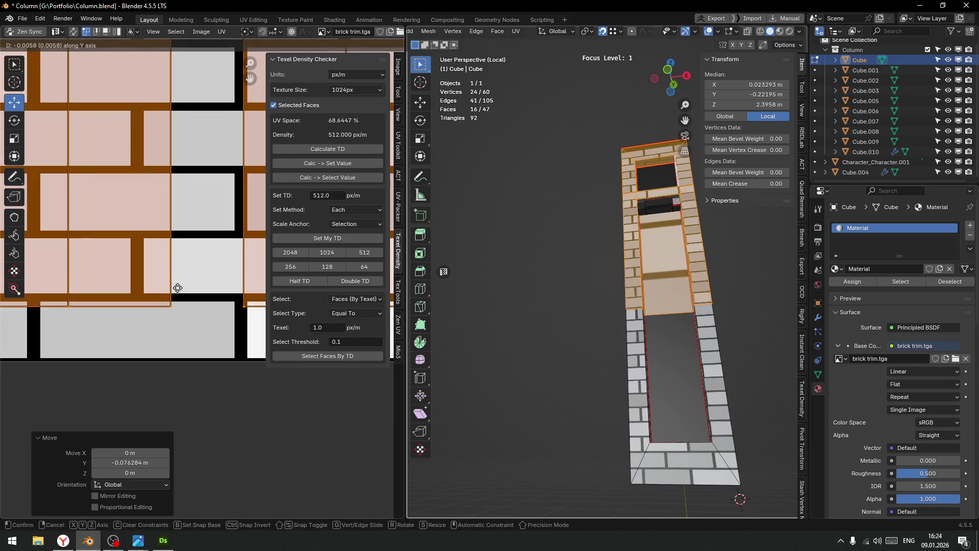
left_click(183, 279)
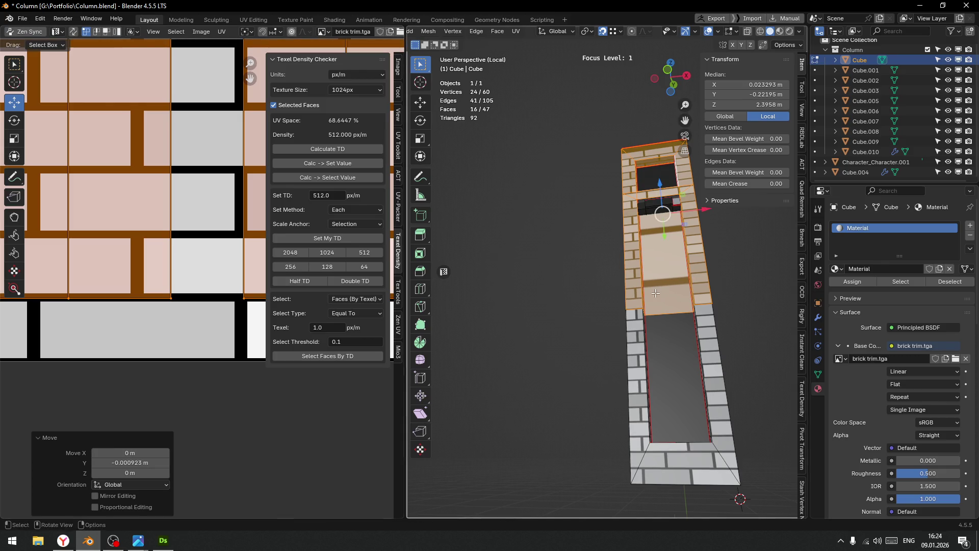
Check the bricks around the column and return to Object Mode.
left_click_drag(611, 298, 657, 299)
key("Tab")
left_click(634, 275)
scroll("up", 3)
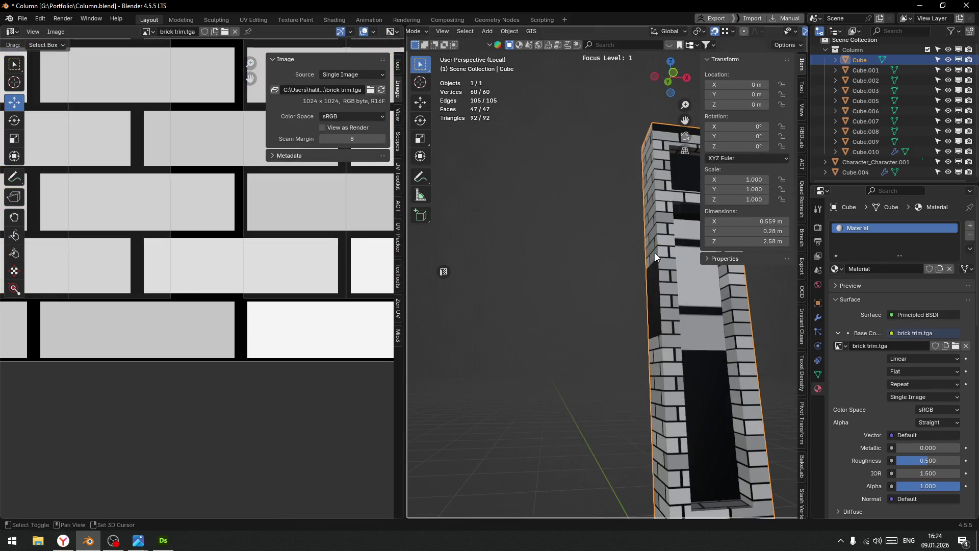
Enter Edit Mode on the column and select an edge at its corner.
scroll("up", 3)
left_click_drag(594, 255, 588, 295)
scroll("up", 3)
key("Tab")
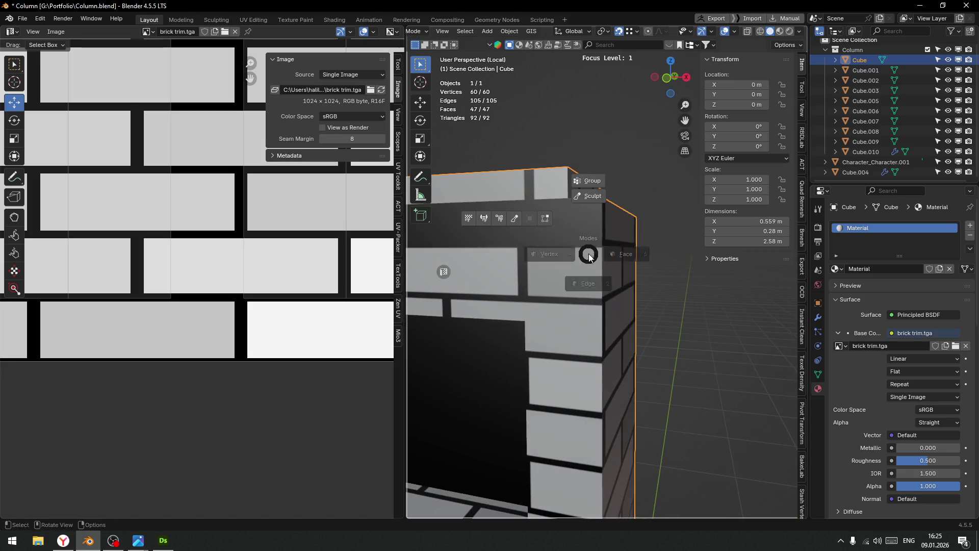
left_click(583, 283)
left_click(584, 295)
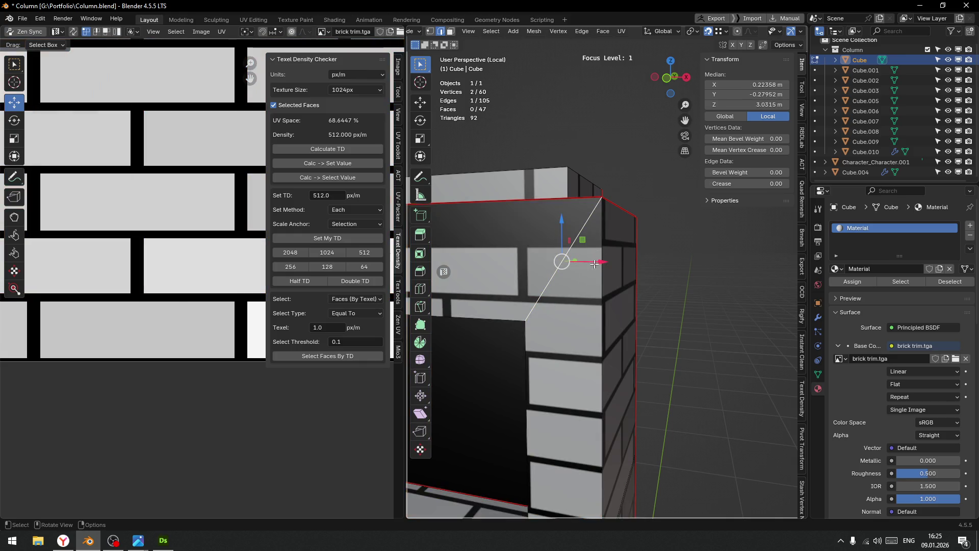
Switch to face select on the narrow side face and move its UVs 0.20703 X, -0.45703 Y onto the bricks.
scroll("down", 3)
left_click_drag(597, 271, 585, 279)
scroll("down", 3)
left_click(585, 279)
key("ctrl+Tab")
left_click(576, 284)
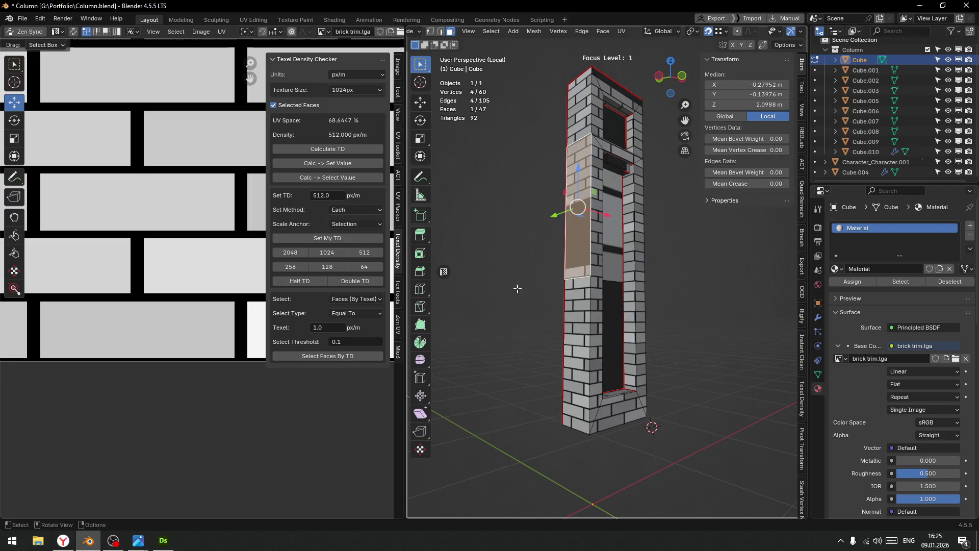
scroll("down", 3)
scroll("up", 3)
left_click_drag(182, 175, 204, 228)
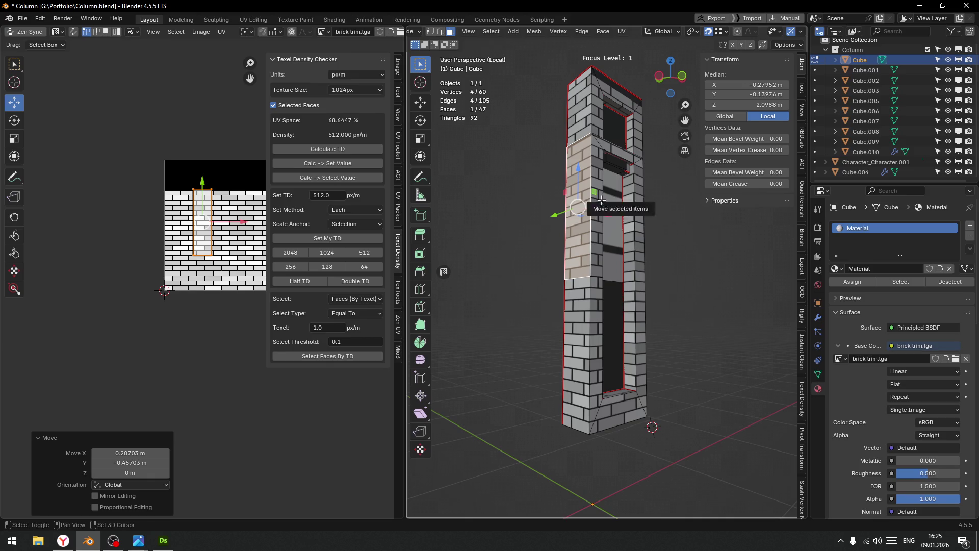
Add the adjacent narrow face and select the narrow UV strip in the UV editor.
left_click(595, 204)
scroll("up", 3)
left_click_drag(185, 247, 194, 292)
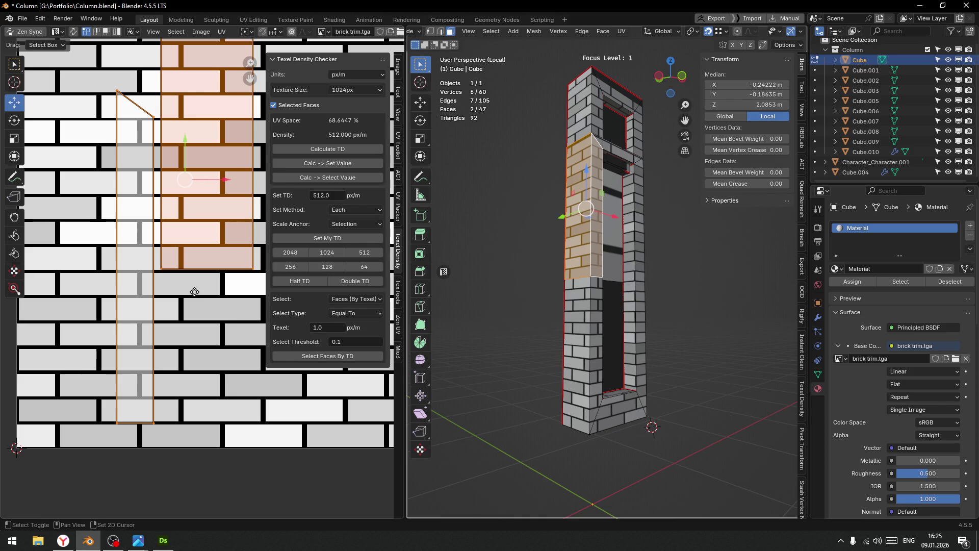
key("alt+a")
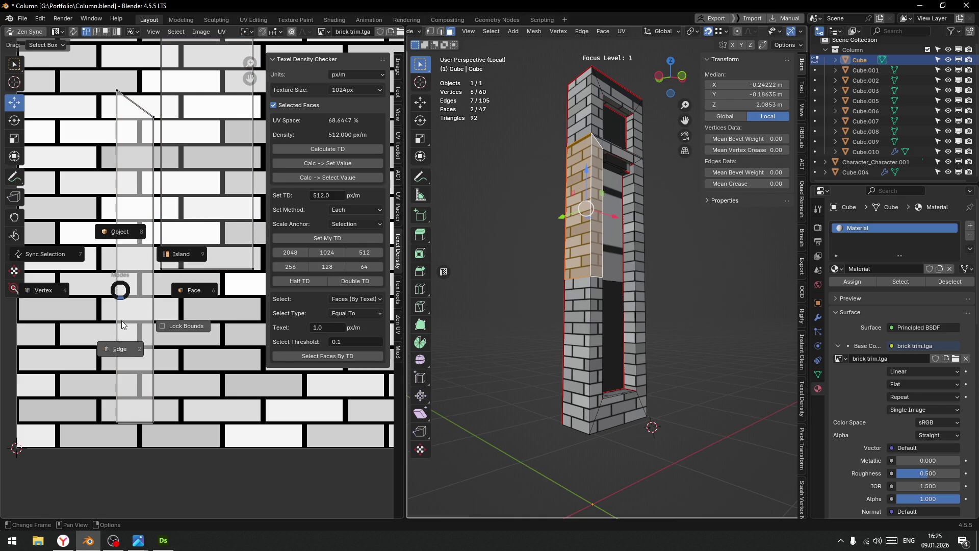
left_click(126, 304)
scroll("down", 3)
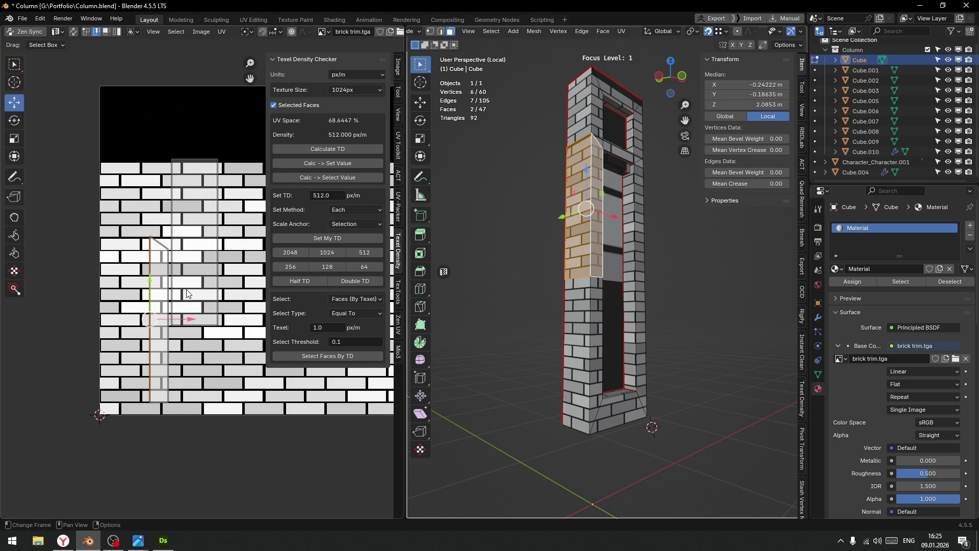
key("v")
left_click(219, 237)
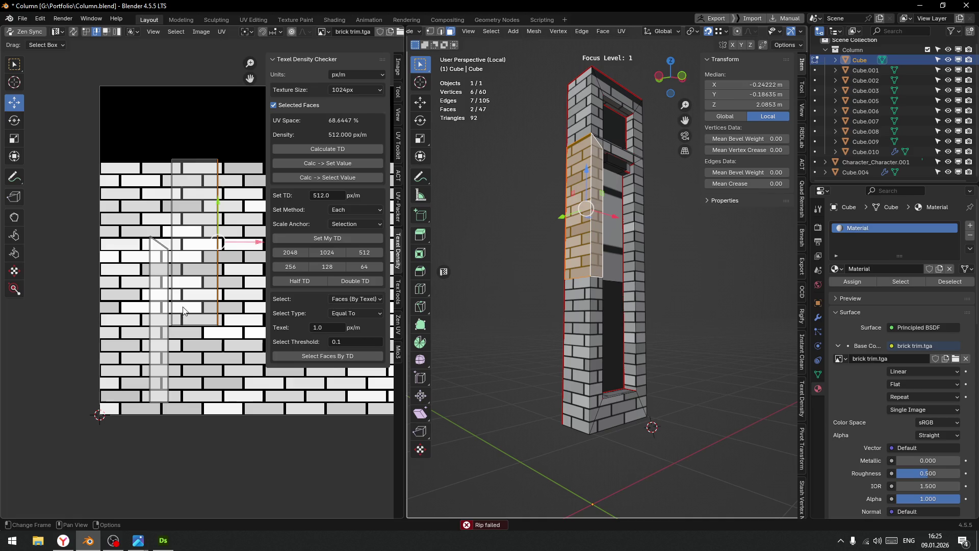
left_click_drag(218, 242, 194, 281)
key("ctrl+z")
Split the strip's UVs off with UV > Split > Selection and try stitching them to the island.
right_click(198, 312)
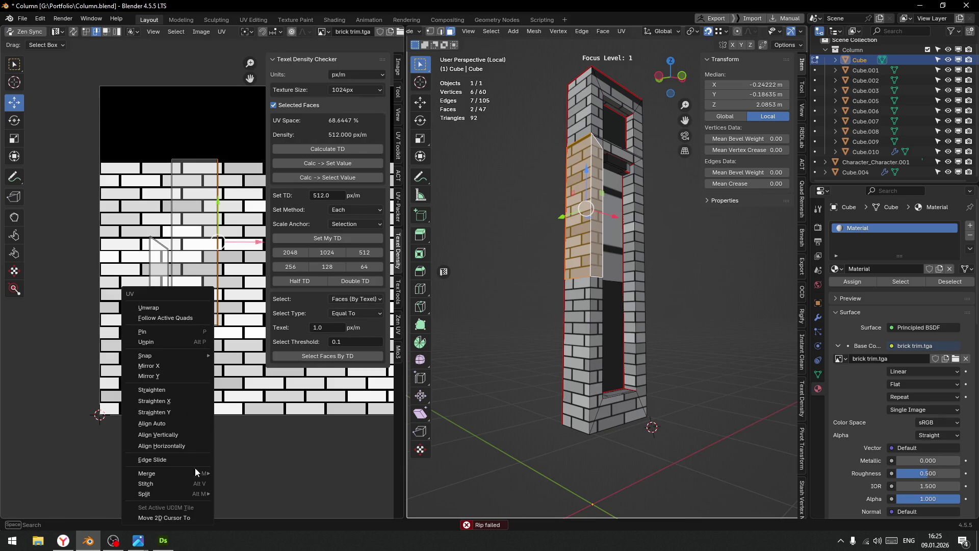
mouse_move(190, 495)
key("y")
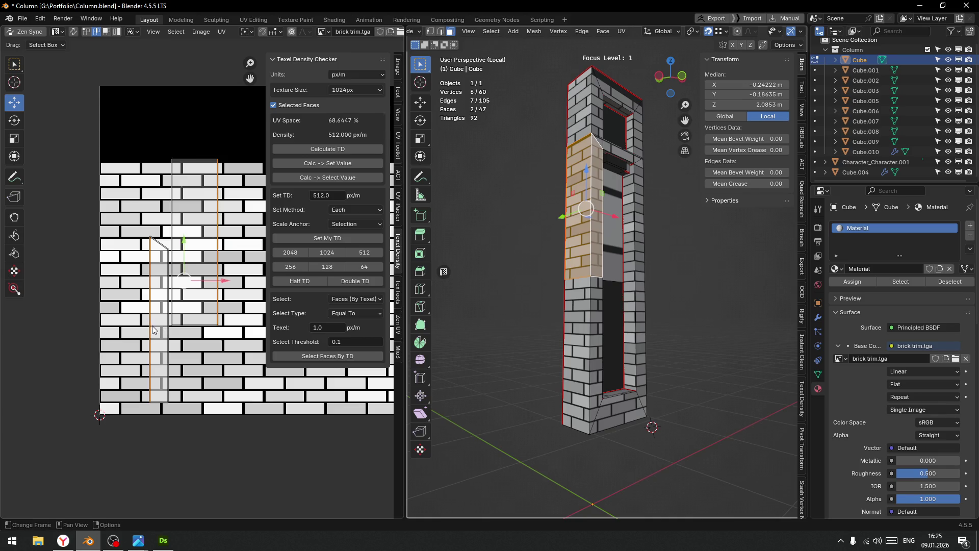
key("v")
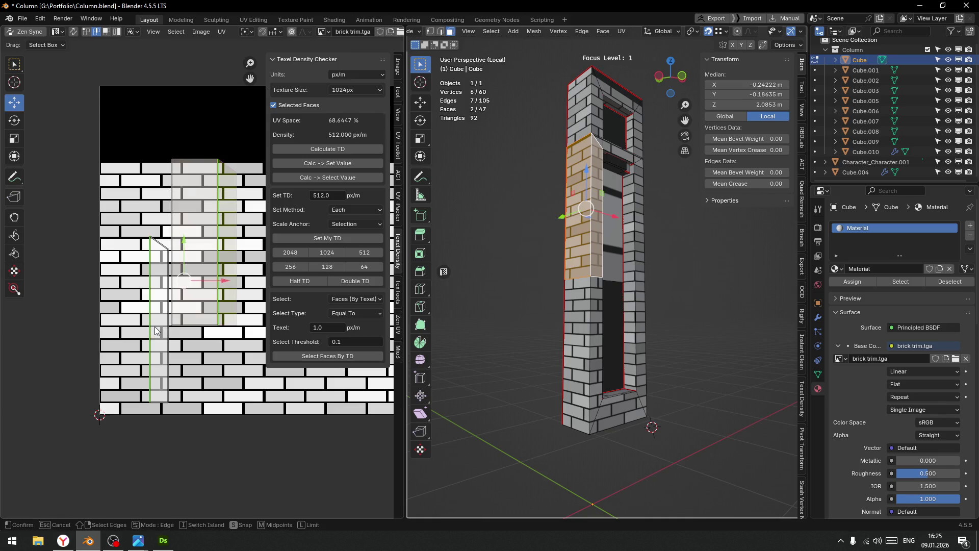
left_click(156, 318)
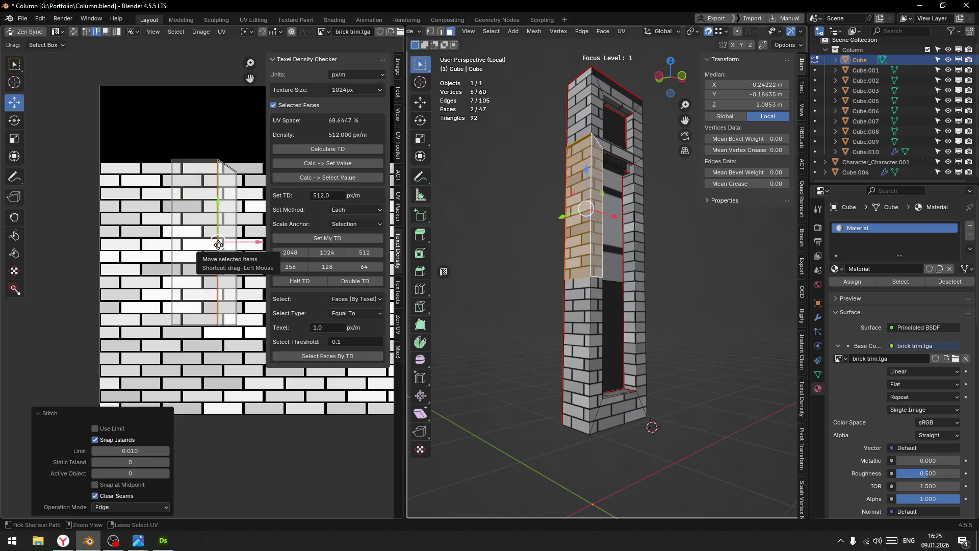
key("ctrl+z")
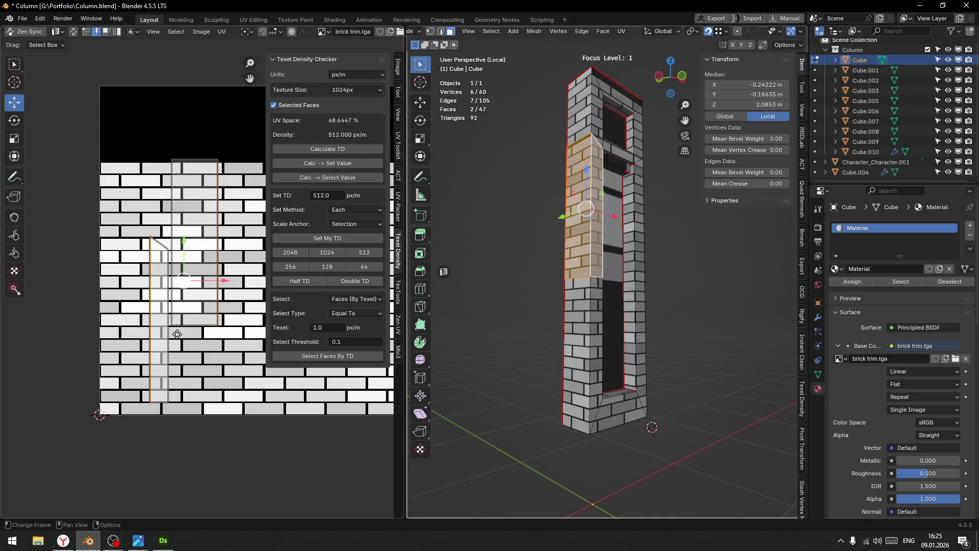
key("v")
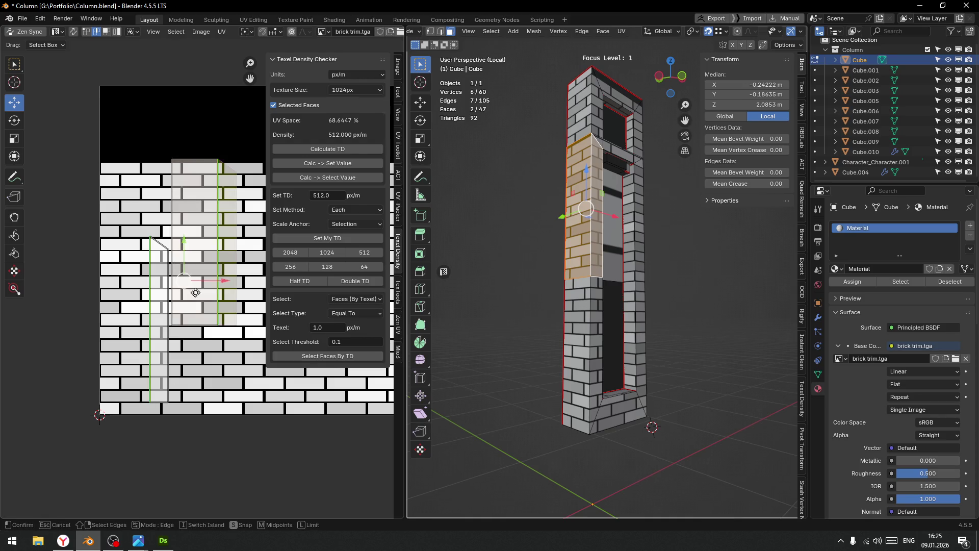
scroll("up", 3)
scroll("down", 3)
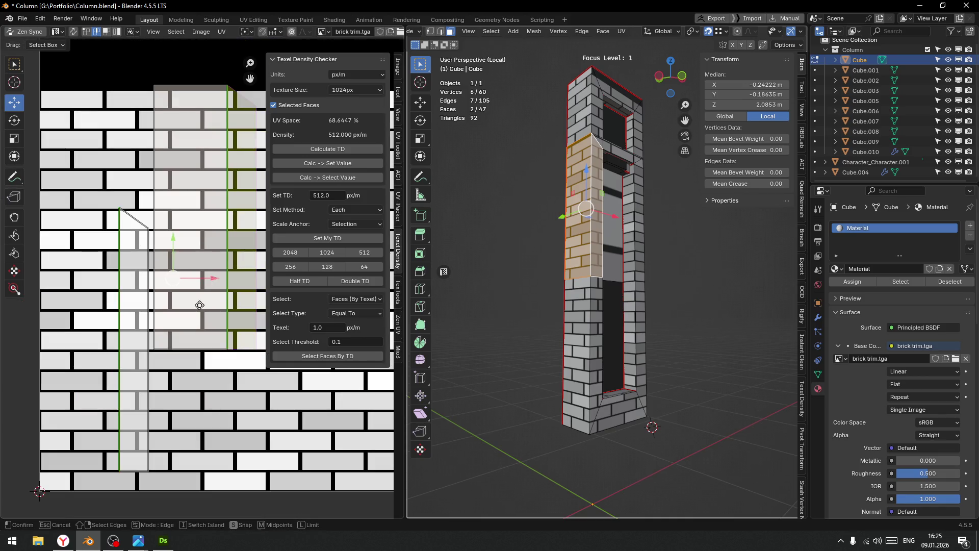
left_click(216, 402)
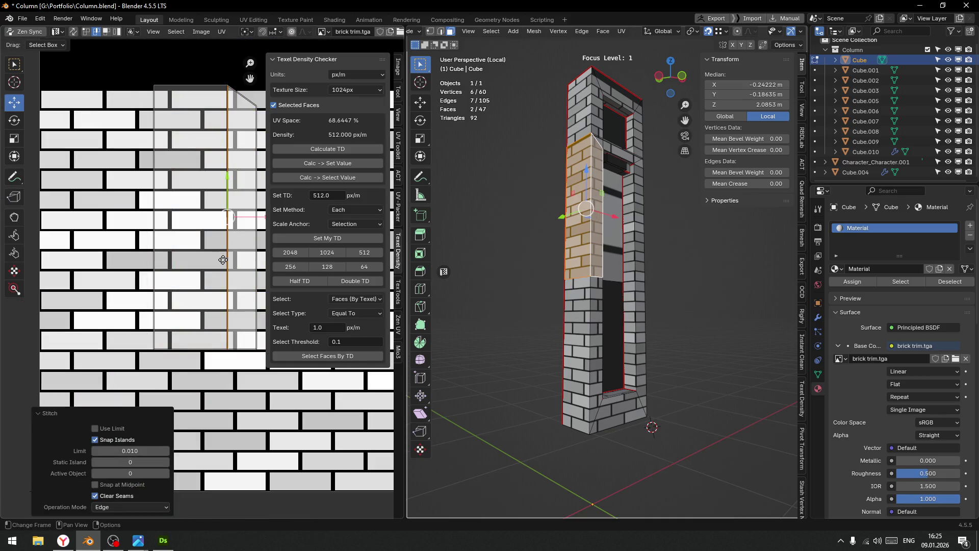
left_click(226, 297)
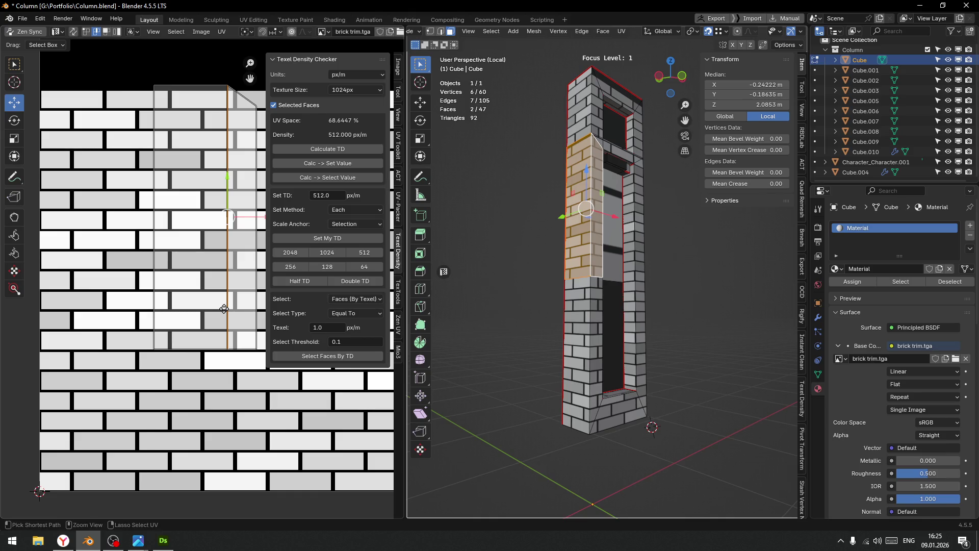
key("ctrl+z")
Stitch the strip edge-to-edge onto the island's right edge, then return to Object Mode.
left_click(231, 296)
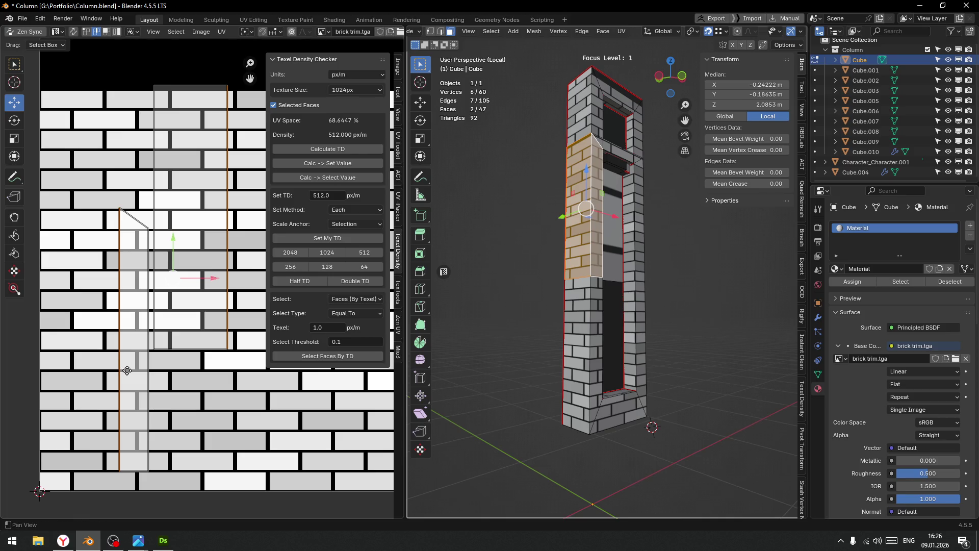
key("v")
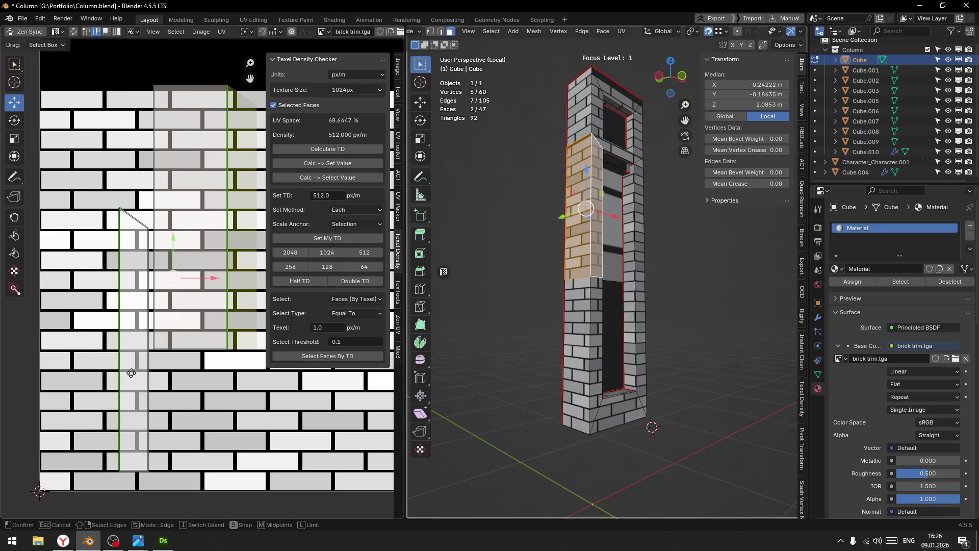
key("i")
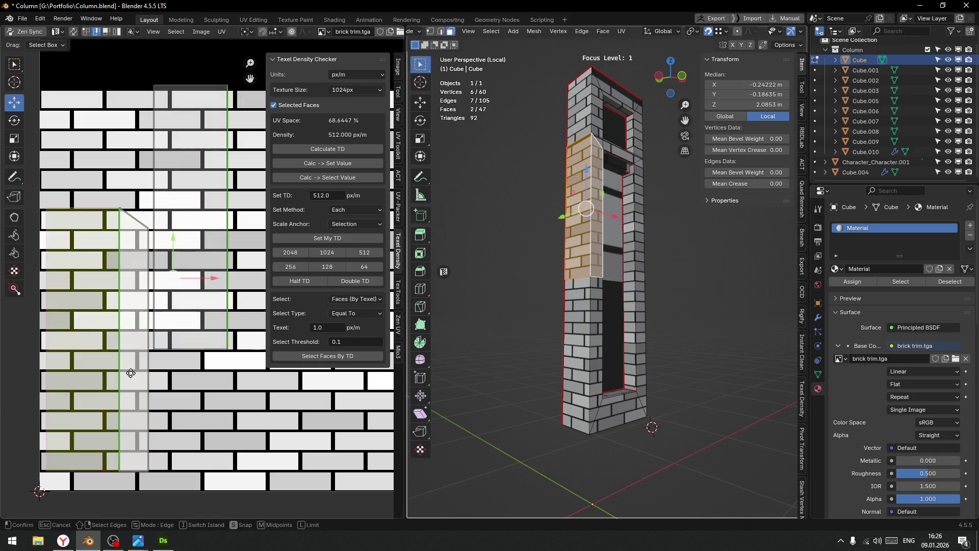
left_click(131, 373)
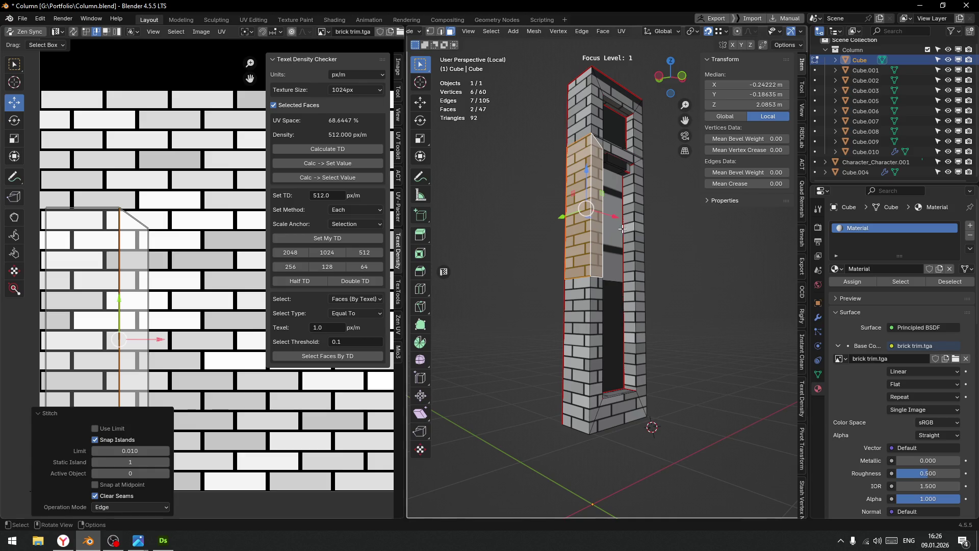
left_click_drag(587, 245, 599, 254)
left_click(602, 195)
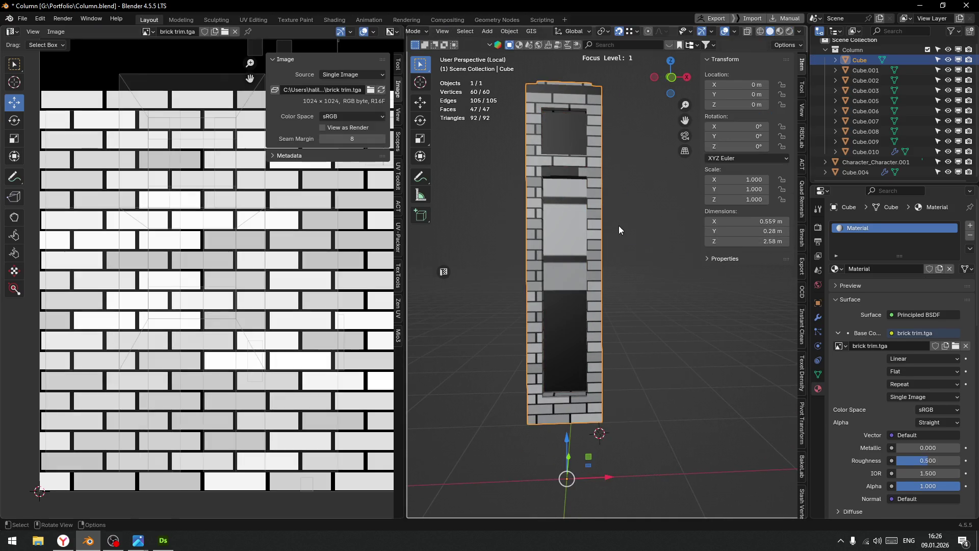
In Edit Mode, lower the ledge face below the column's top opening slightly.
scroll("up", 3)
left_click_drag(605, 221, 561, 228)
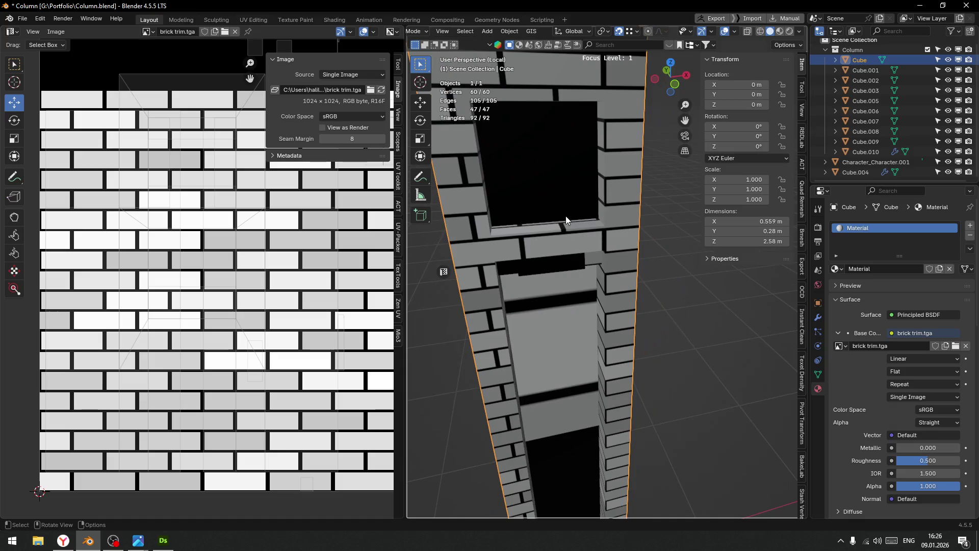
key("ctrl+Tab")
left_click(620, 228)
left_click(553, 240)
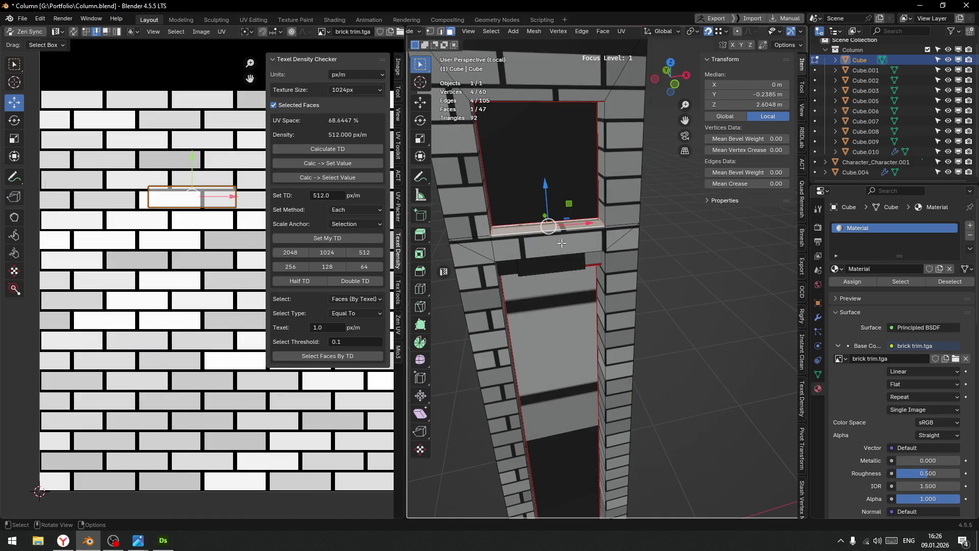
scroll("up", 3)
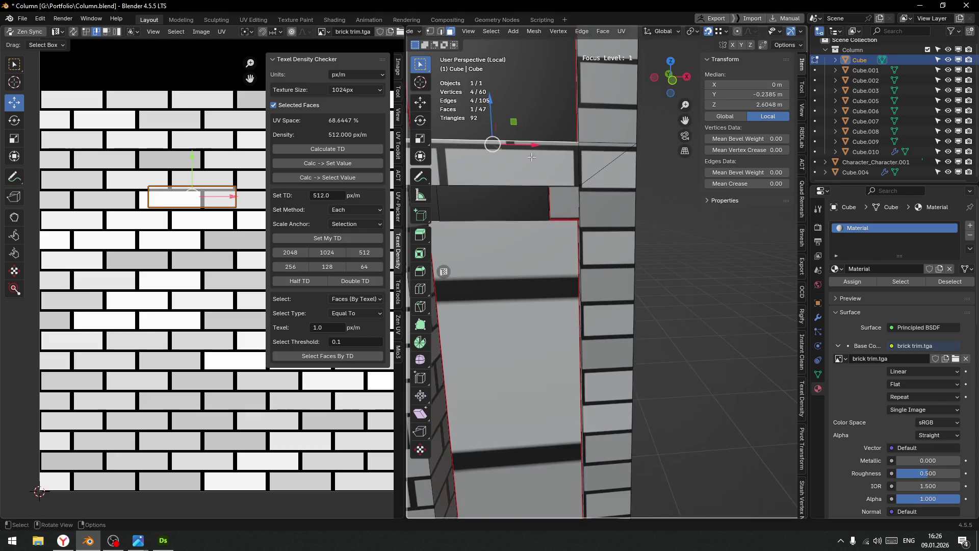
left_click_drag(575, 158, 576, 165)
Lower the lower ledge face and ledge top to fit, then slide the ledge's UVs along the brick row.
left_click_drag(576, 164, 555, 171)
left_click(554, 179)
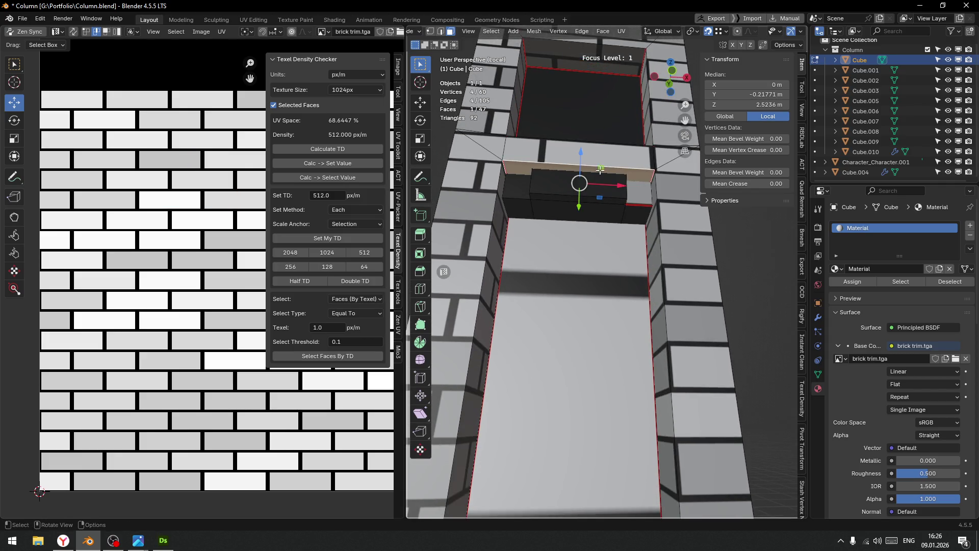
left_click_drag(583, 157, 583, 158)
left_click_drag(582, 157, 585, 238)
left_click(588, 248)
left_click_drag(584, 224, 584, 231)
left_click_drag(584, 230, 595, 245)
key("Tab")
left_click(598, 184)
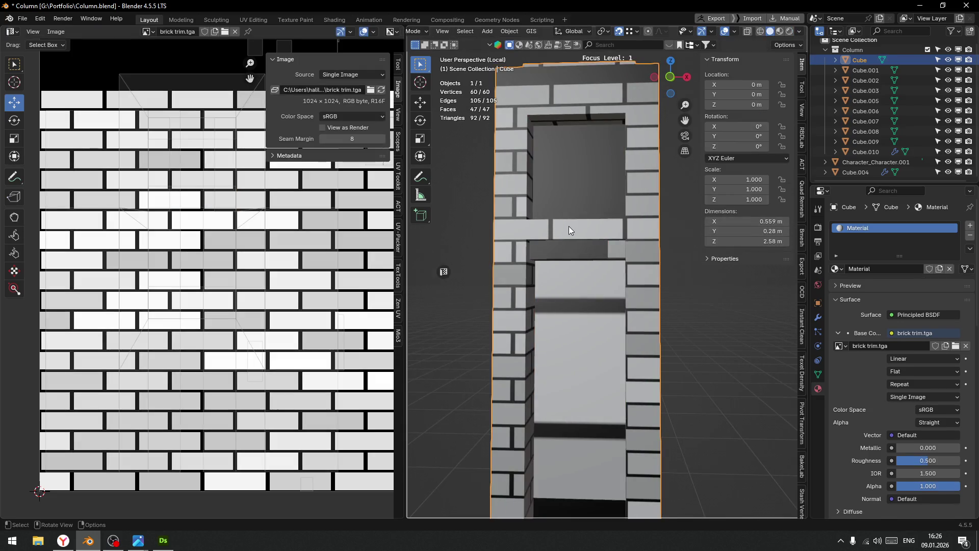
key("Tab")
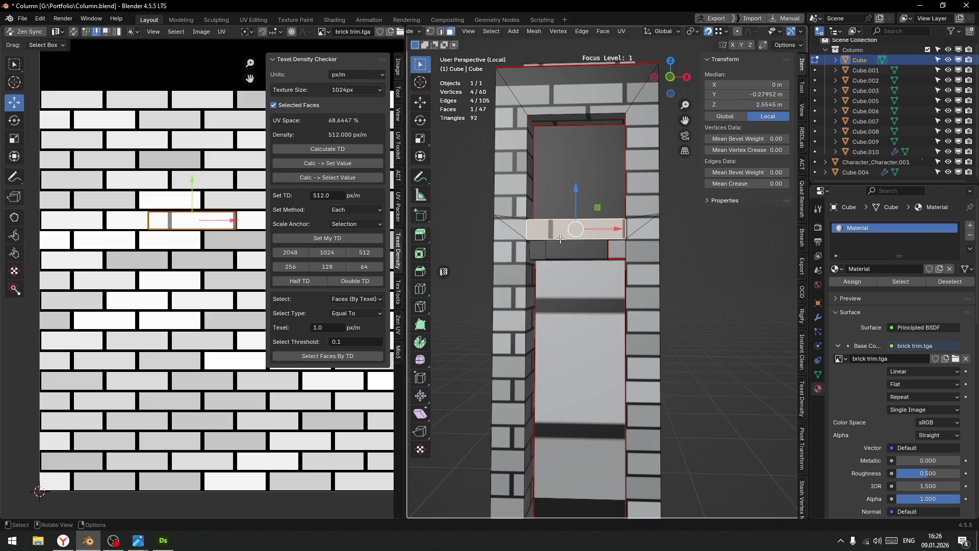
left_click_drag(231, 220, 211, 232)
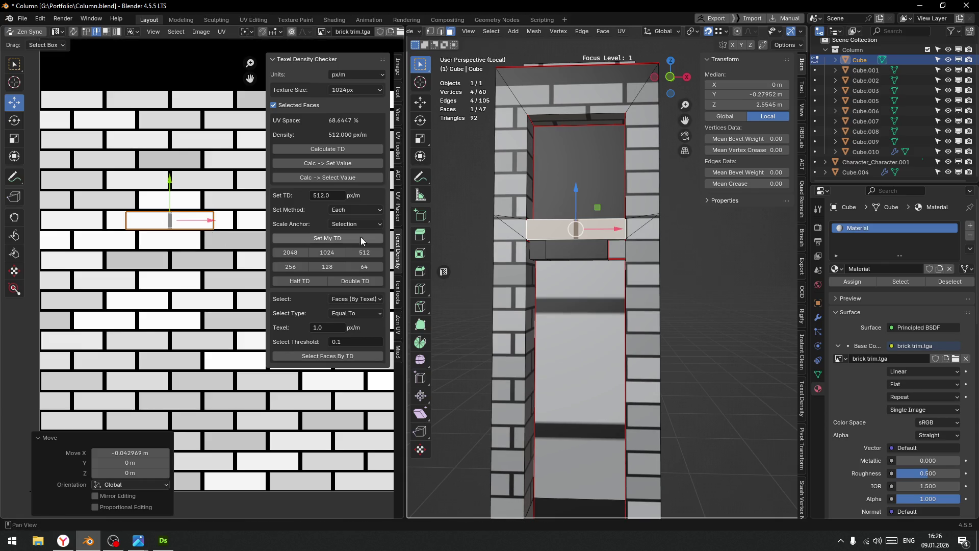
Select the column's left side faces along its full height.
left_click_drag(626, 330, 529, 341)
scroll("down", 3)
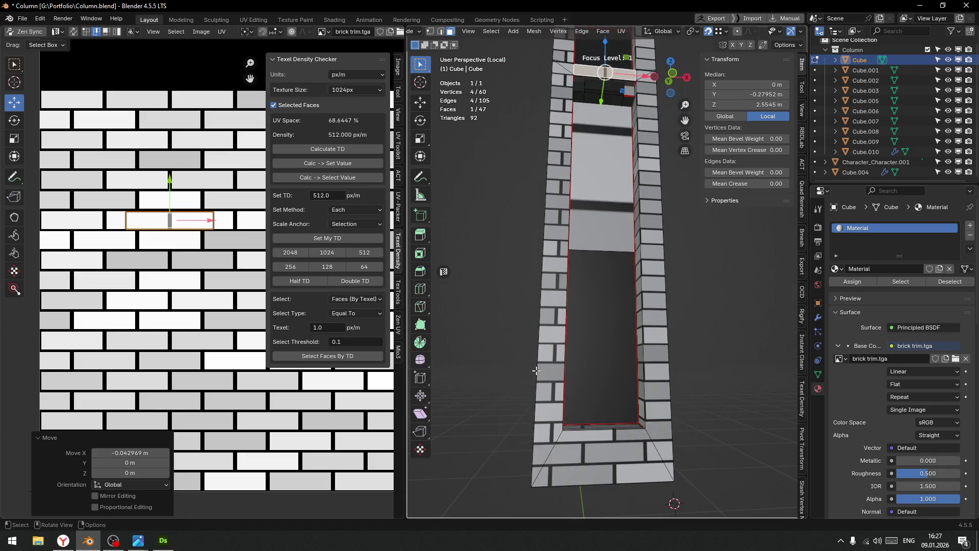
left_click(553, 408)
left_click(555, 153)
left_click_drag(581, 128, 566, 180)
left_click(565, 179)
left_click(566, 165)
left_click(566, 230)
left_click_drag(622, 439, 586, 327)
left_click(564, 357)
Shift the left side faces' whole UV island to the right along the brick trim.
left_click_drag(137, 262, 194, 277)
left_click_drag(194, 111, 250, 124)
right_click(250, 124)
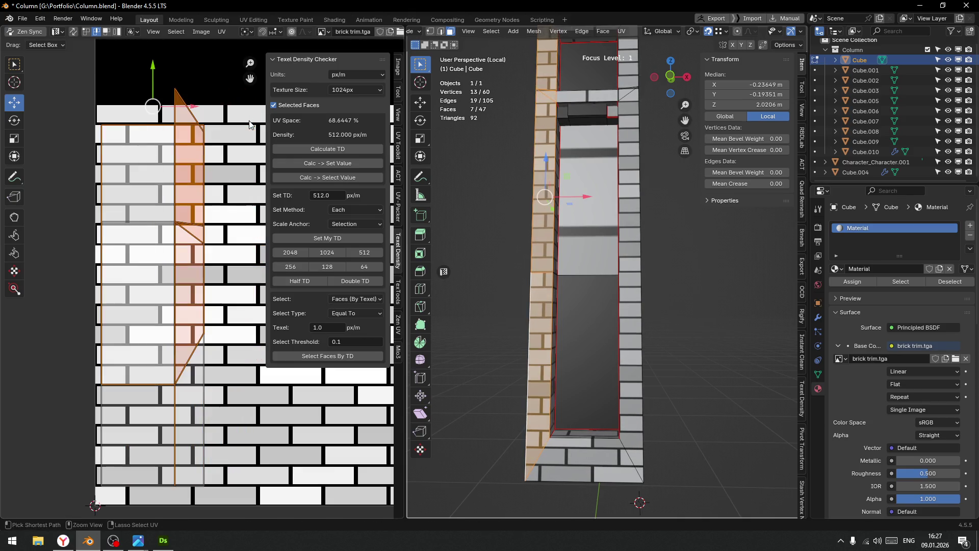
scroll("down", 3)
left_click_drag(135, 121, 215, 365)
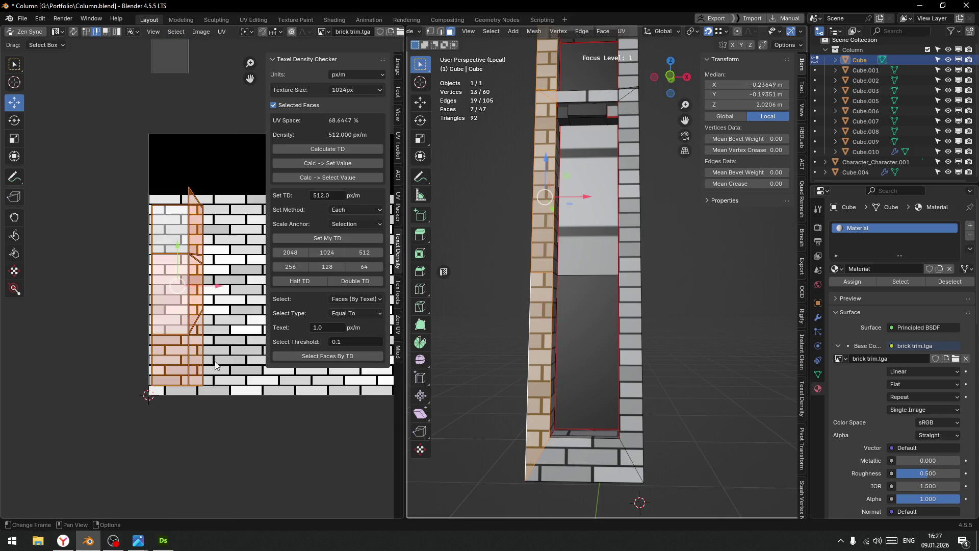
scroll("up", 3)
key("g")
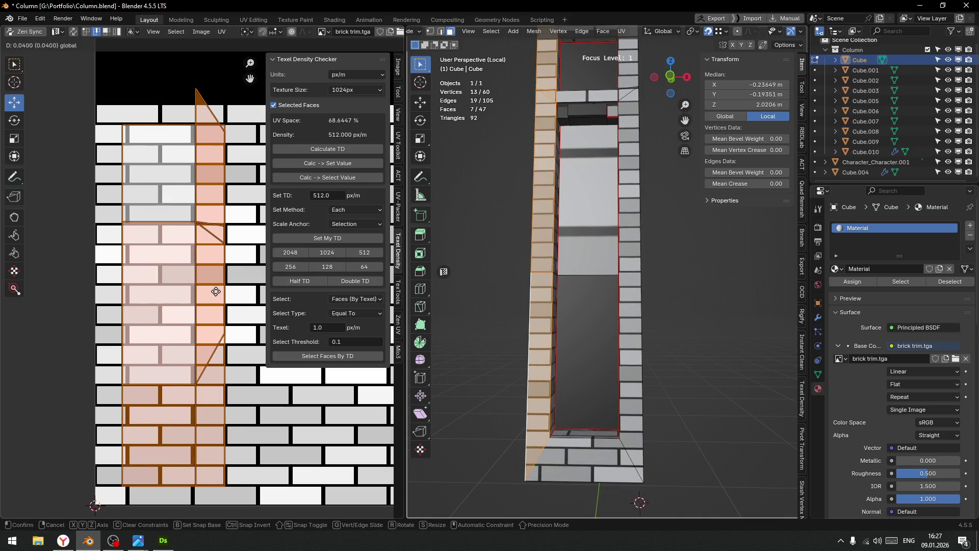
left_click(216, 291)
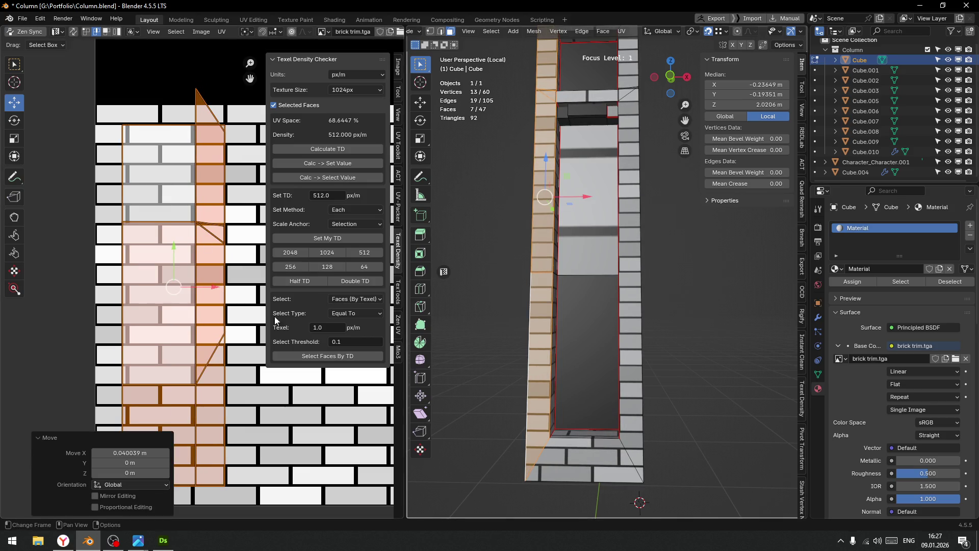
Slide the window's narrow inner side strip UVs 0.041016 in X to align brick joints, then clear the selection.
scroll("up", 3)
left_click_drag(561, 245, 547, 245)
scroll("down", 3)
scroll("up", 3)
left_click(547, 244)
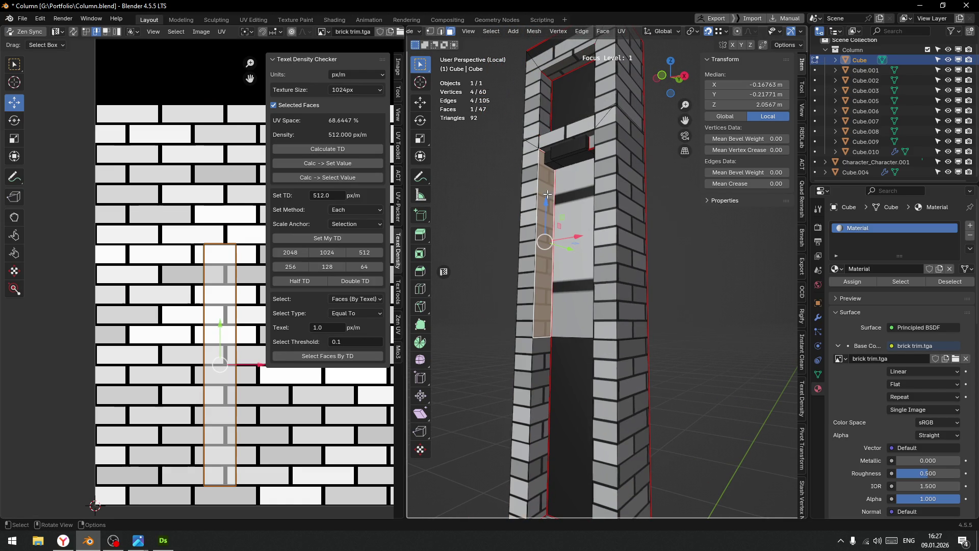
left_click(534, 400)
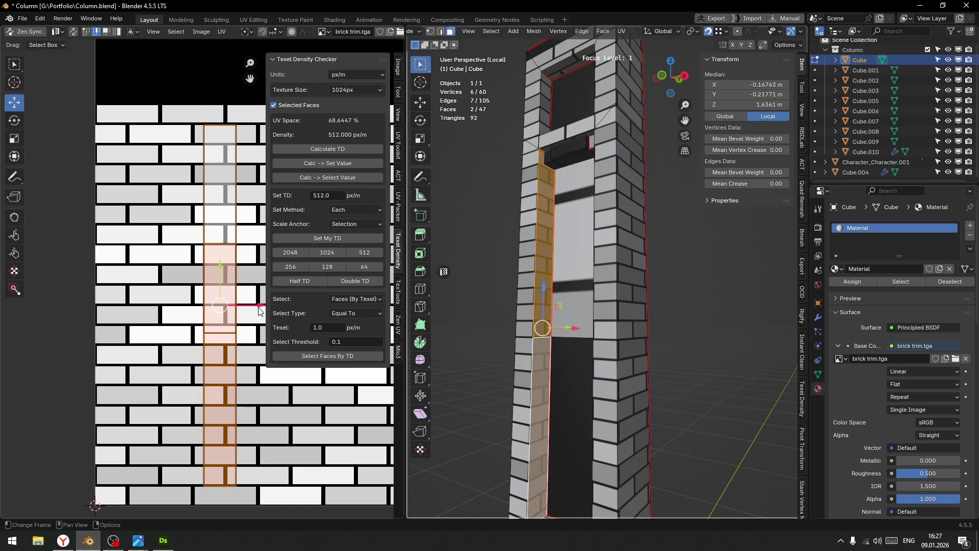
key("g")
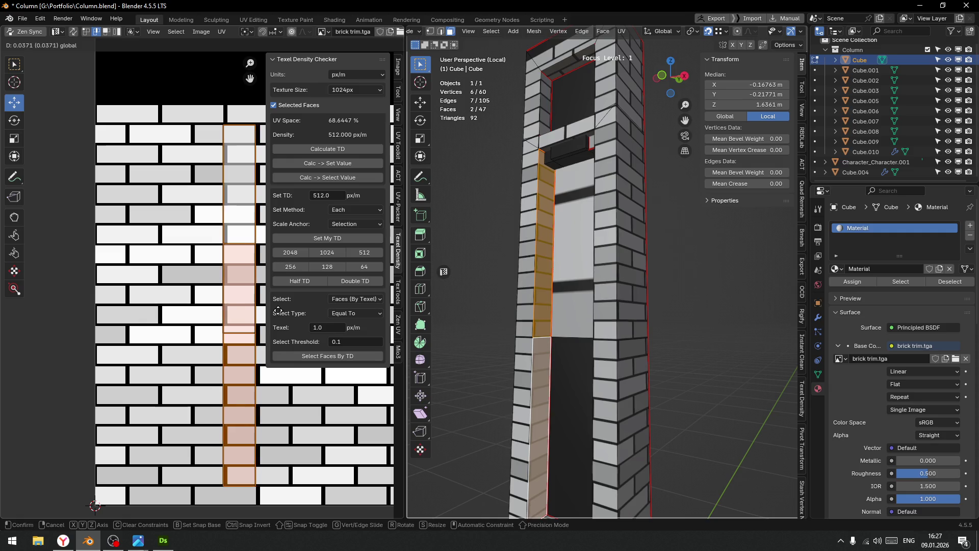
left_click(280, 310)
scroll("down", 3)
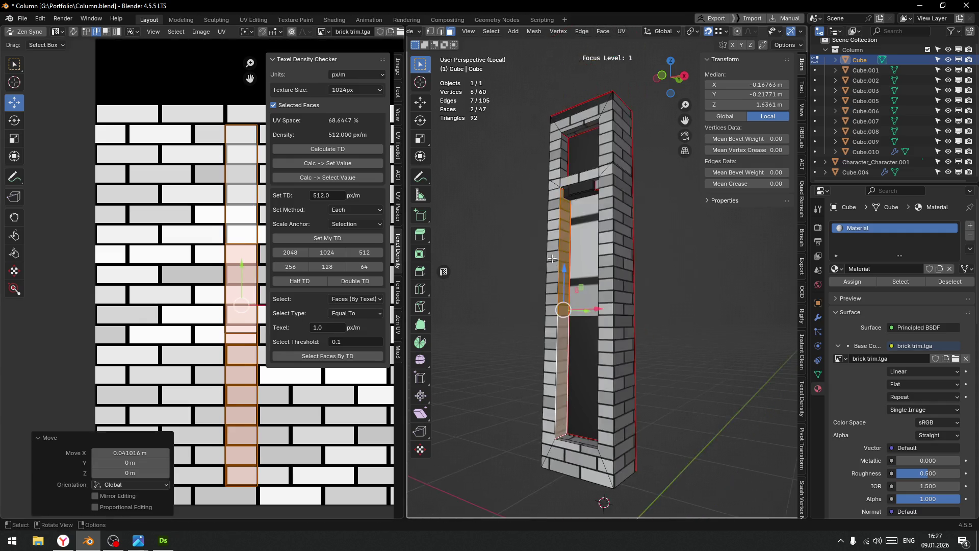
left_click_drag(637, 229, 662, 204)
scroll("up", 3)
scroll("down", 3)
key("alt+a")
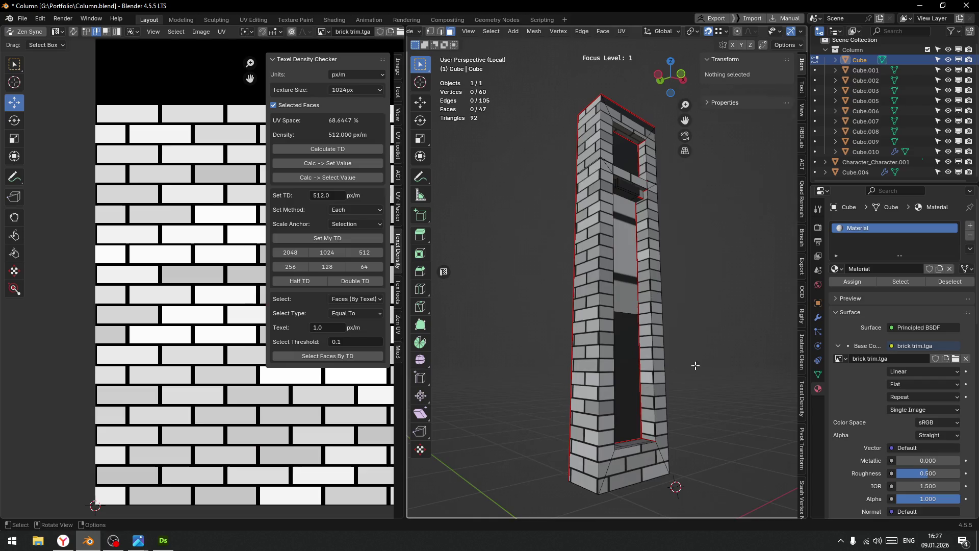
scroll("up", 3)
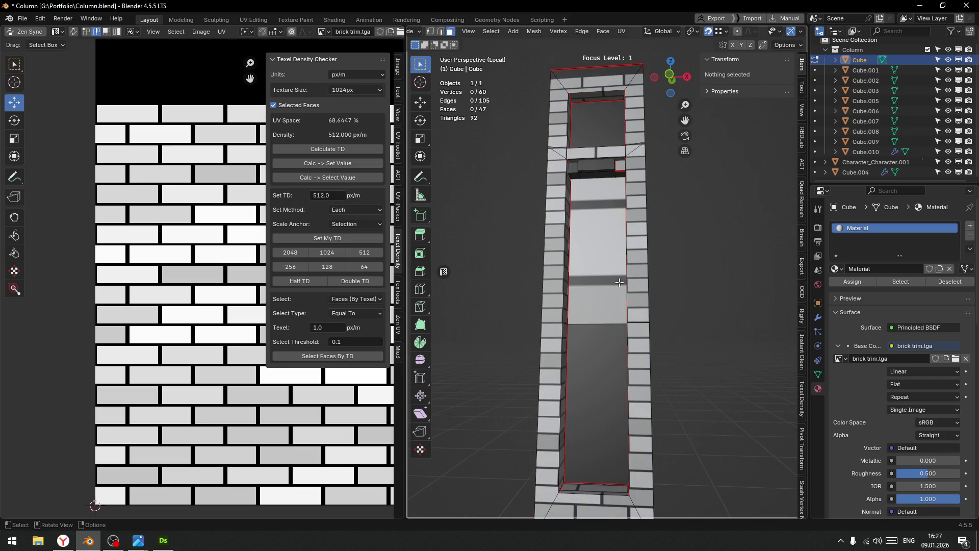
Select the column's upper and lower inner recessed faces.
left_click_drag(636, 179, 586, 249)
scroll("down", 3)
left_click(586, 248)
left_click(586, 285)
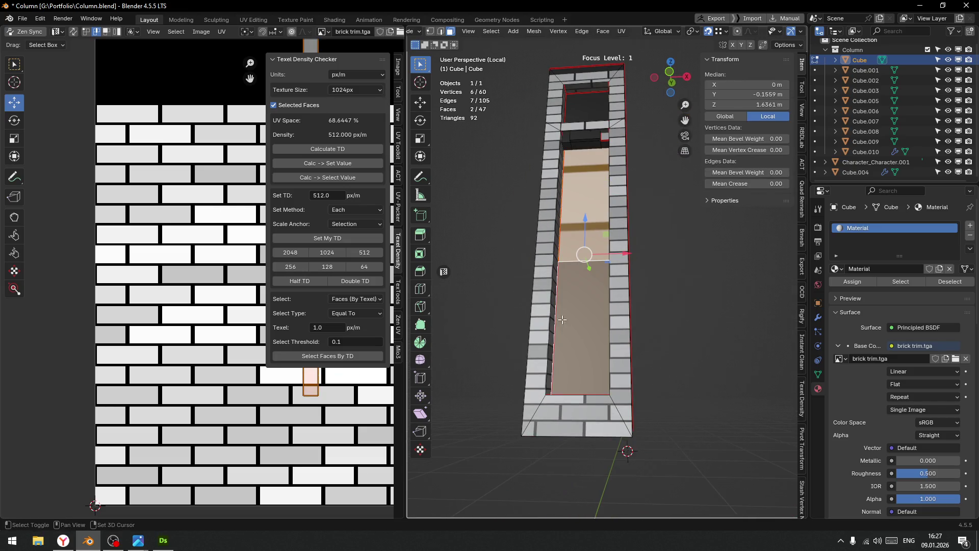
Move the lower inner face's UV island onto the top black strip (0.099213 X, 0.62628 Y).
scroll("down", 3)
scroll("down", 3)
left_click_drag(235, 305, 164, 295)
scroll("up", 3)
left_click(129, 282)
left_click_drag(129, 282, 138, 237)
scroll("up", 3)
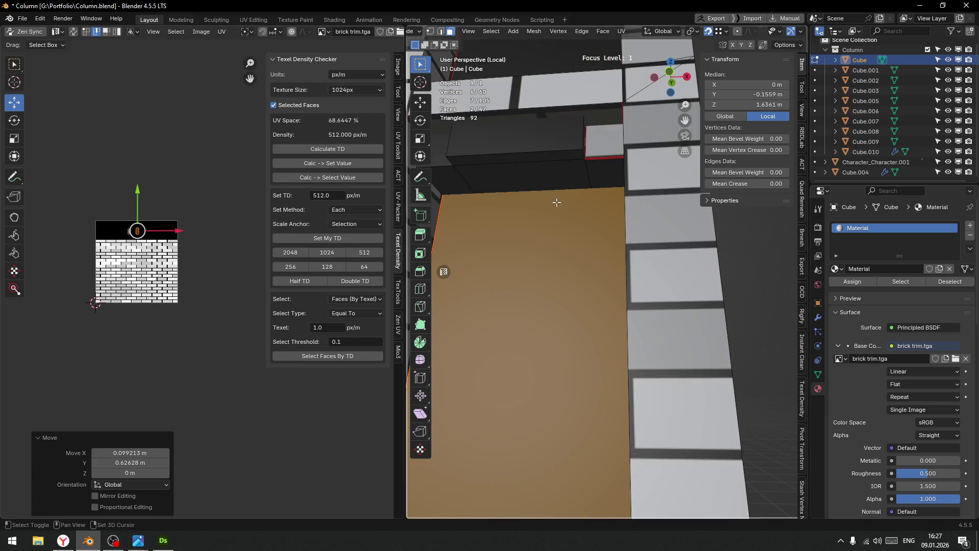
scroll("down", 3)
scroll("down", 3)
left_click_drag(585, 257, 596, 232)
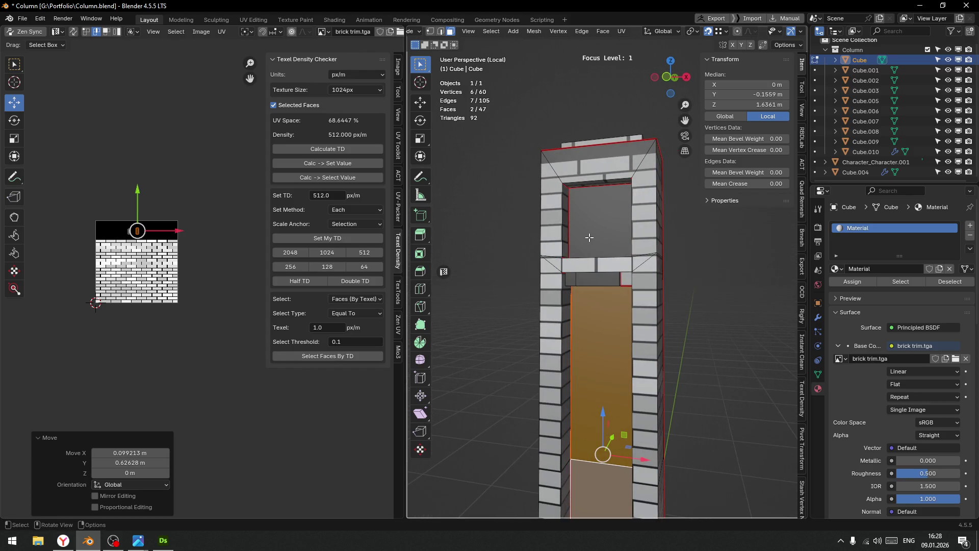
Select the column's top face and zoom out to view how its bricks land.
left_click(586, 162)
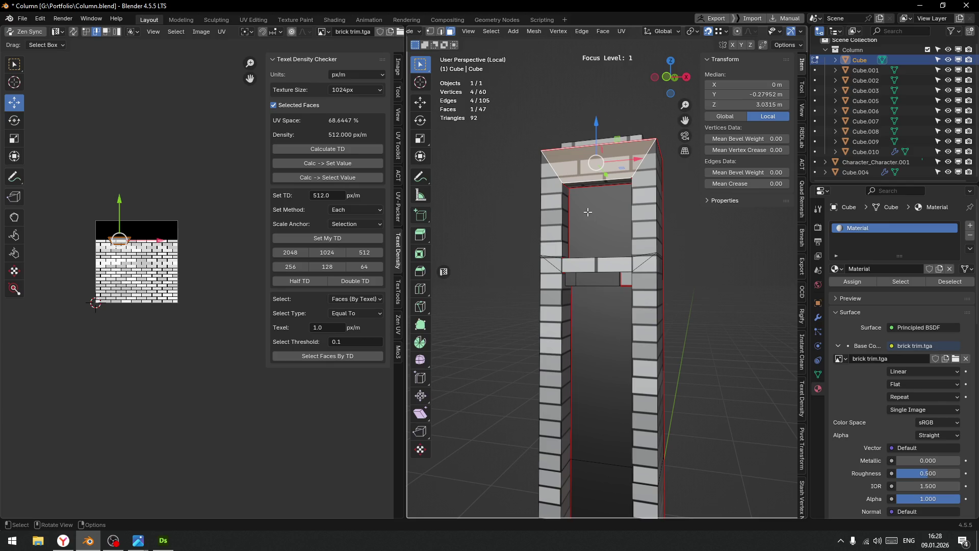
left_click_drag(588, 211, 630, 291)
scroll("up", 3)
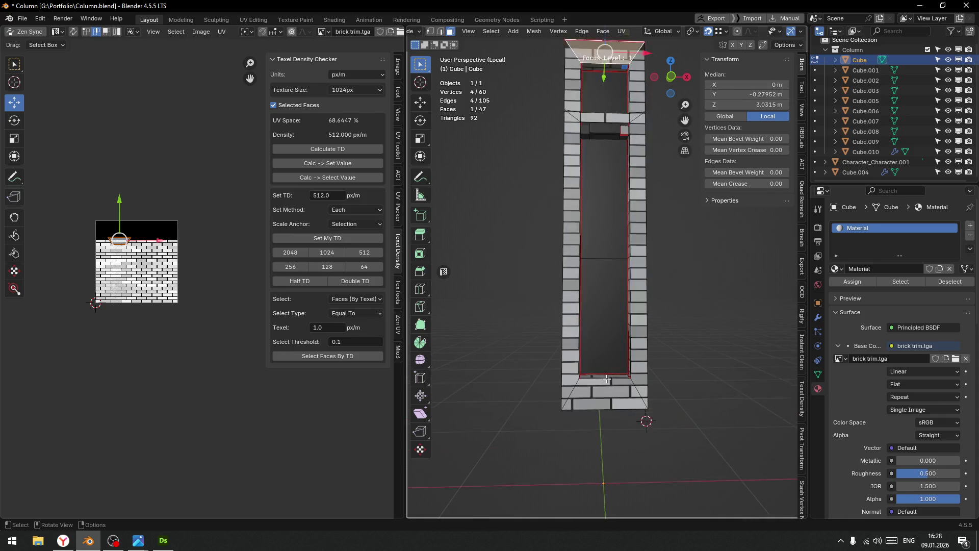
scroll("up", 3)
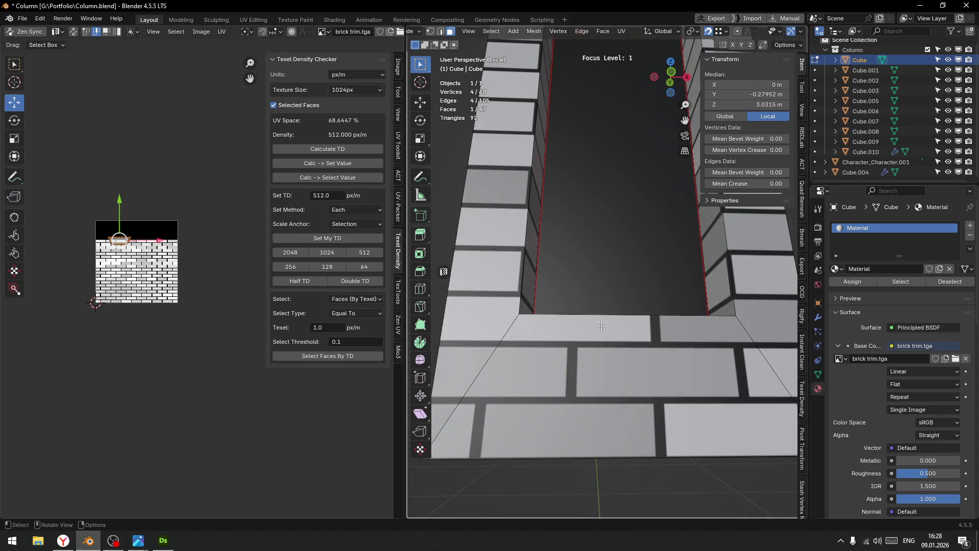
Inspect the bottom face's bricks, then open Substance 3D Designer's File menu.
left_click(565, 394)
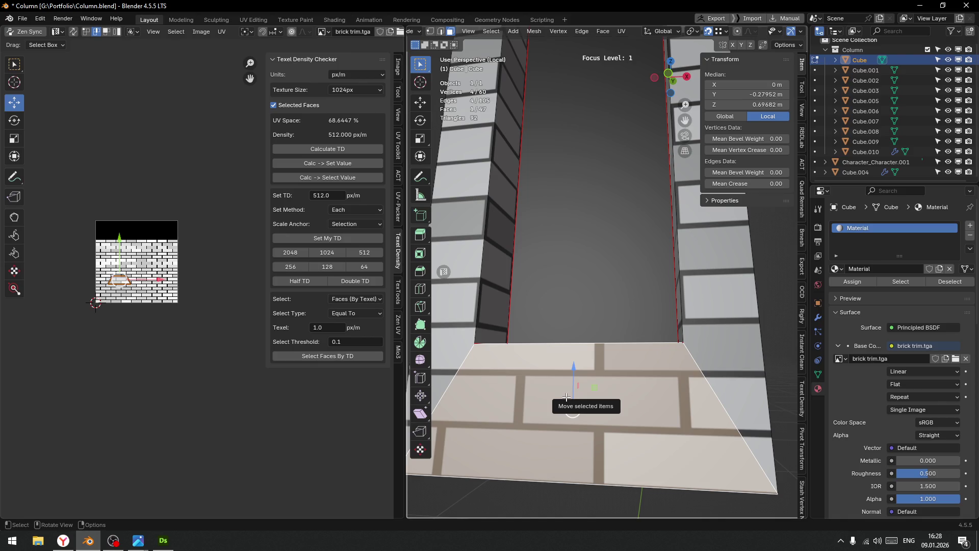
left_click_drag(566, 397, 644, 324)
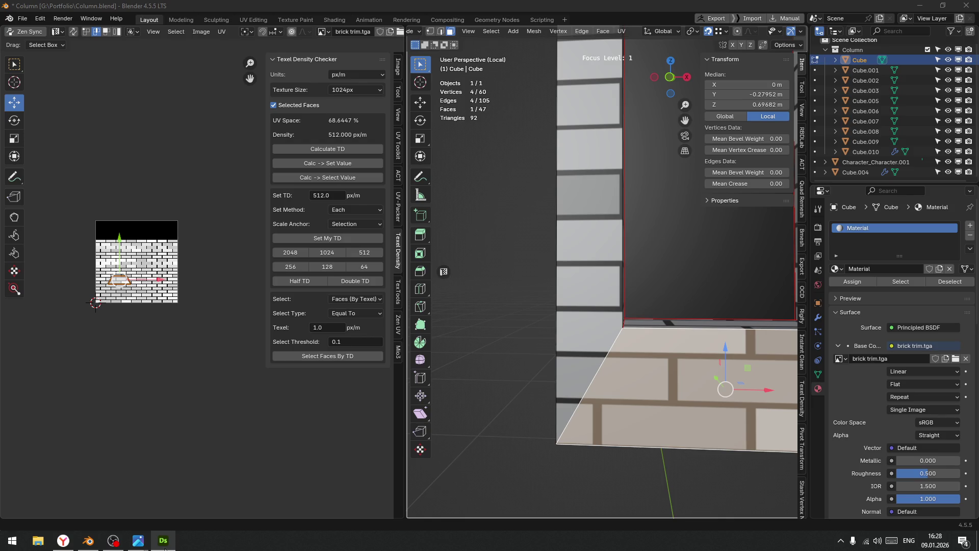
left_click(163, 541)
left_click(10, 17)
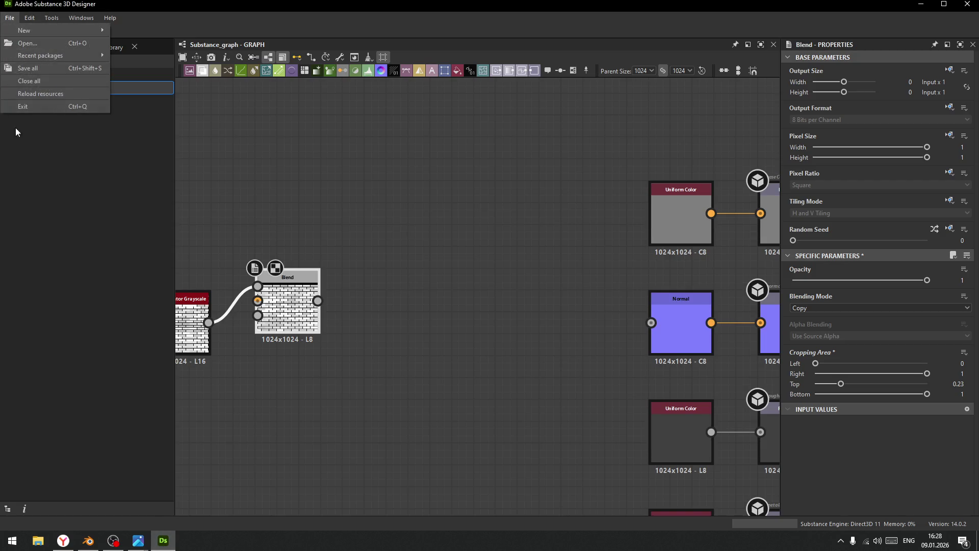
Save the Substance package as BrickTrimColumn.sbs, then close Substance 3D Designer.
left_click(51, 70)
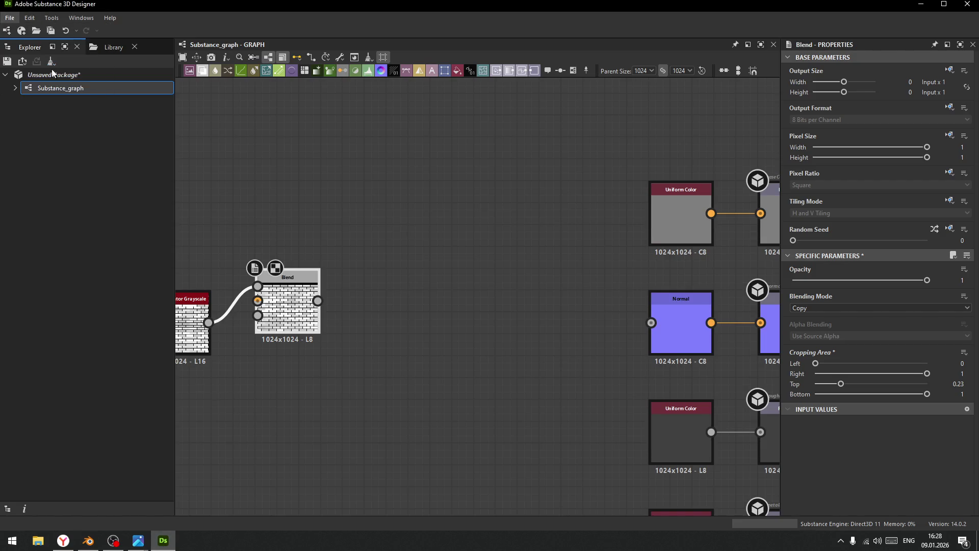
key("Escape")
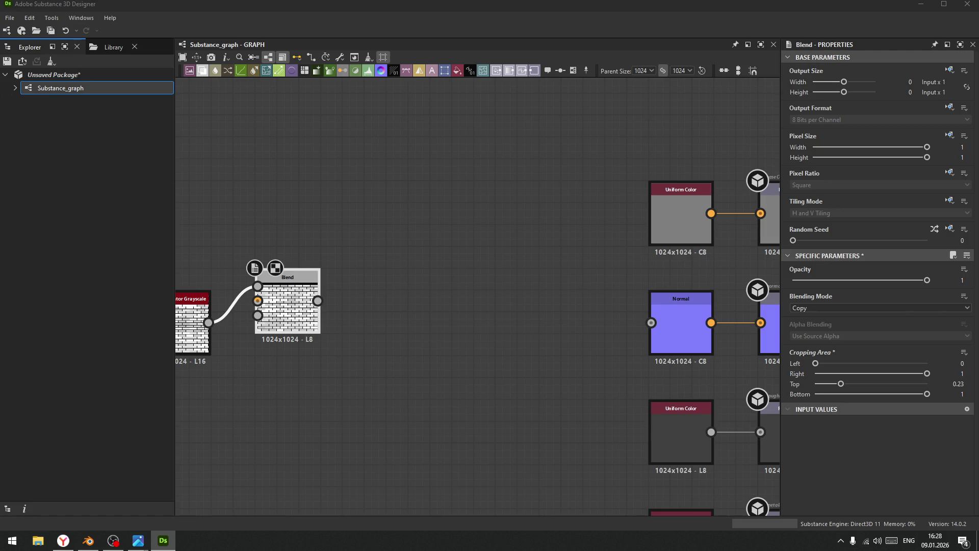
key("Return")
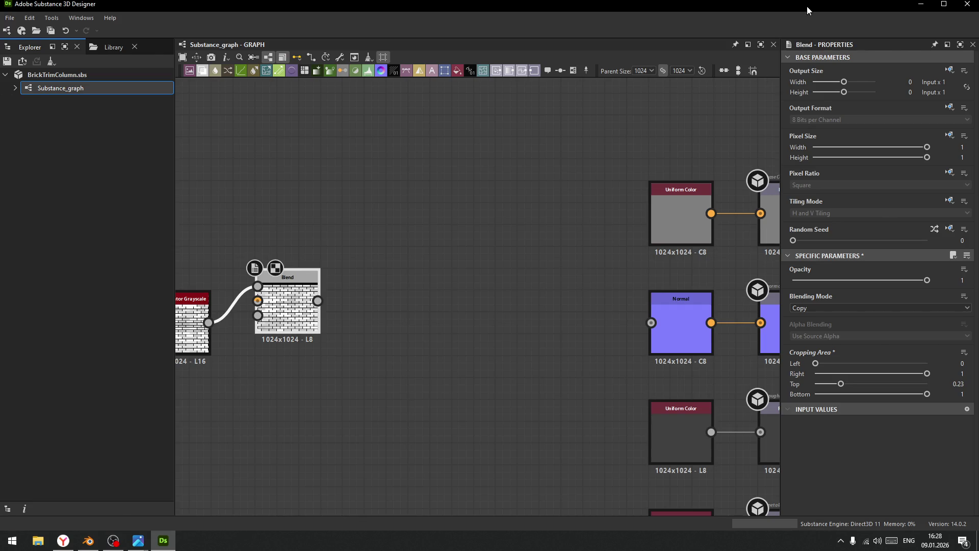
left_click(967, 4)
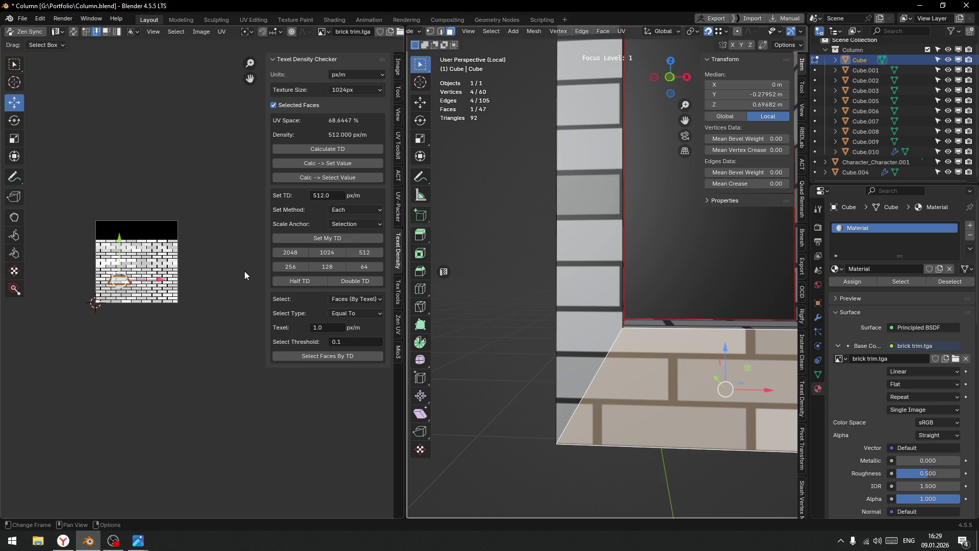
Come back to Blender from the other windows and return the column to Object Mode.
scroll("down", 3)
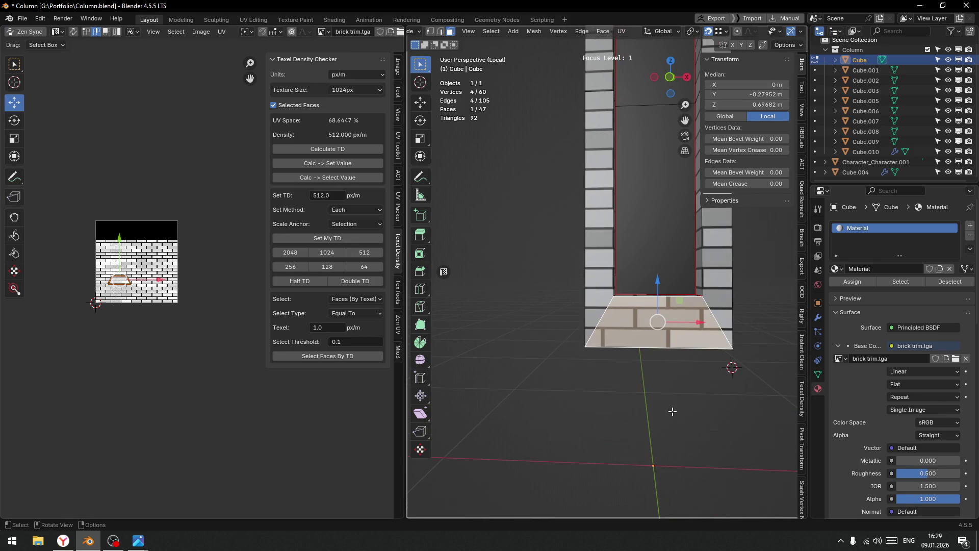
left_click_drag(625, 382, 590, 366)
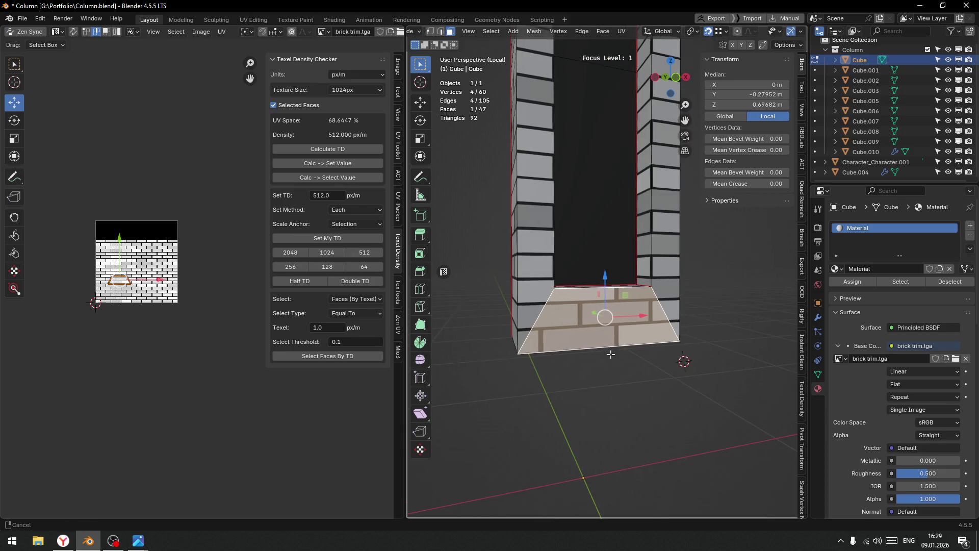
scroll("up", 3)
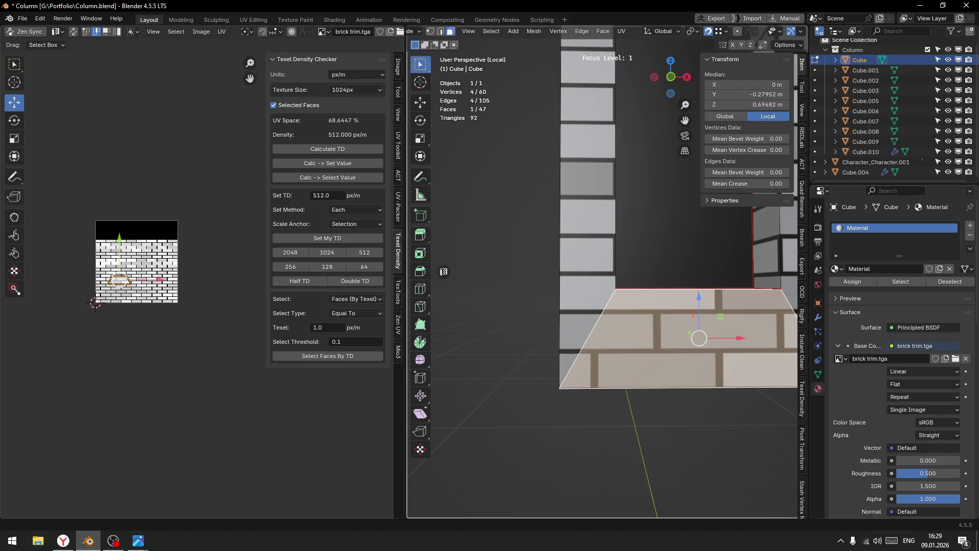
key("alt+Tab")
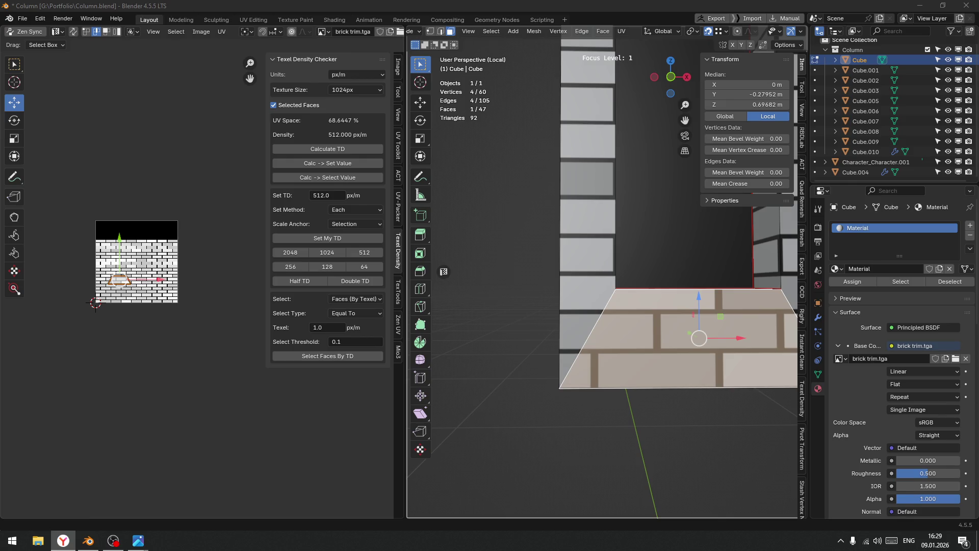
key("alt+Tab")
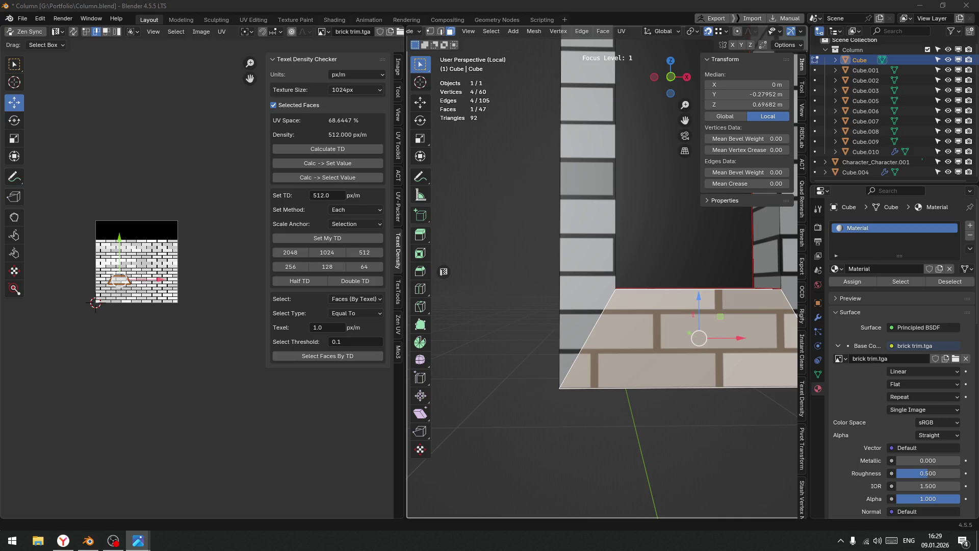
key("alt+Tab")
scroll("down", 3)
key("alt+shift+c")
key("Tab")
key("Tab")
Show the whole scene and lower the window-sill block Cube.006 slightly.
key("f")
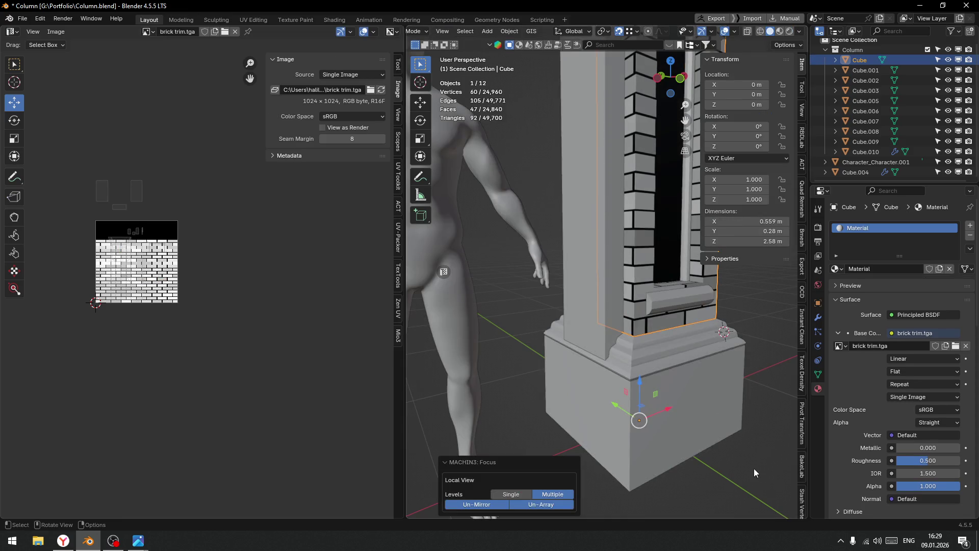
left_click(754, 468)
left_click_drag(740, 456, 661, 438)
left_click_drag(670, 439, 662, 418)
left_click(627, 286)
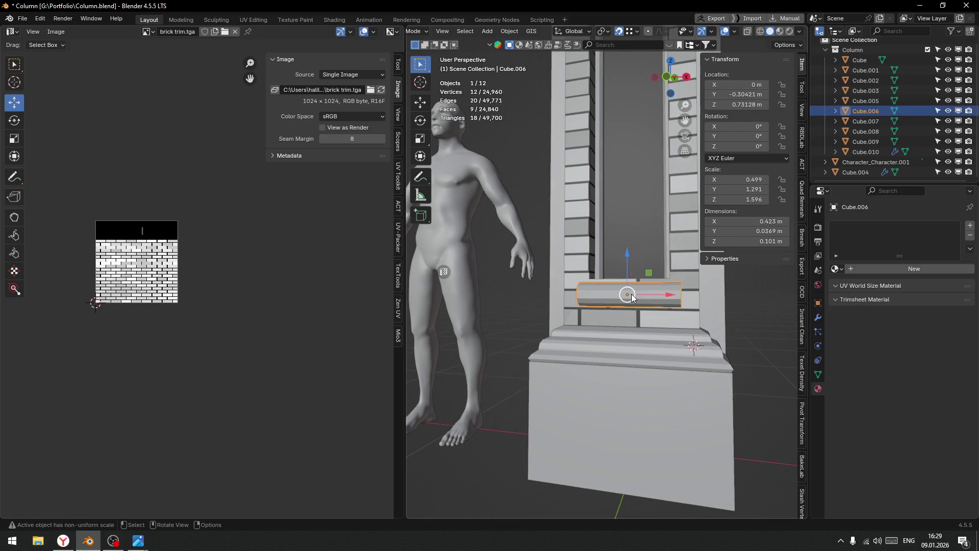
left_click_drag(628, 257, 631, 278)
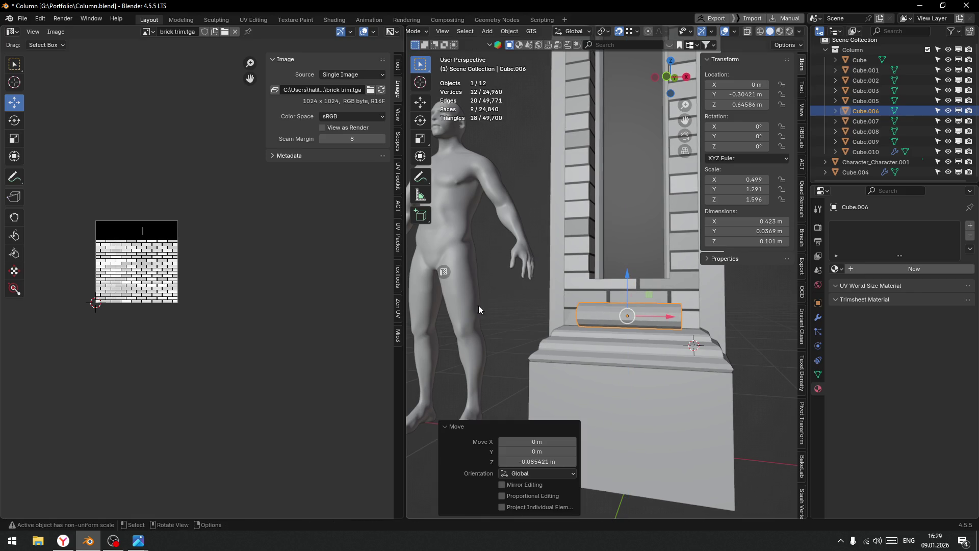
left_click(489, 301)
Orbit to the lower column and select the brick-clad Cube object.
left_click_drag(508, 295, 593, 300)
scroll("up", 3)
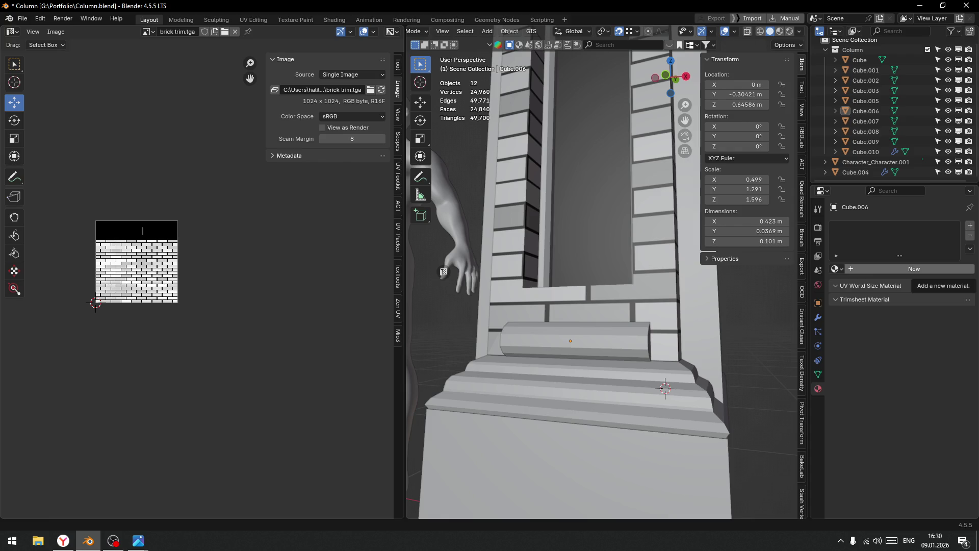
key("alt+Tab")
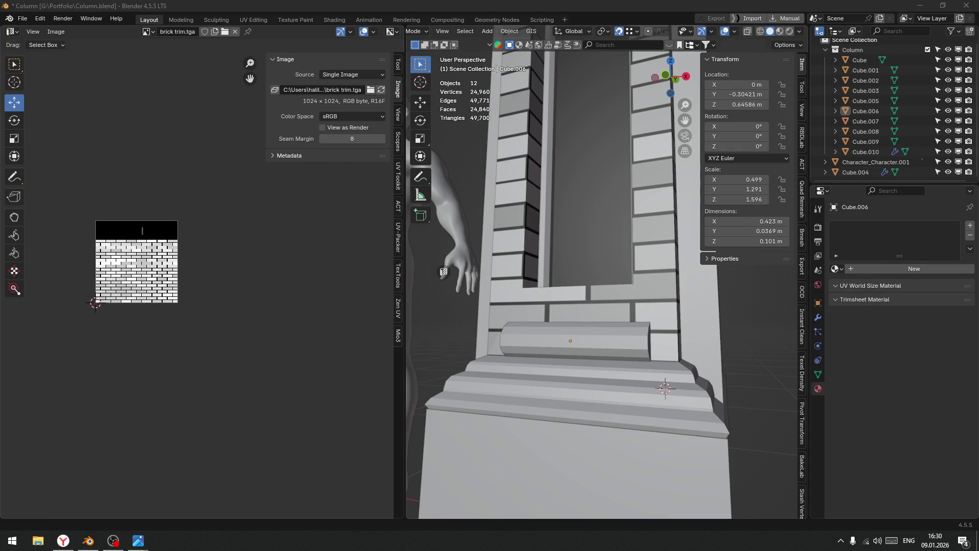
scroll("down", 3)
left_click_drag(616, 299, 579, 358)
scroll("up", 3)
scroll("down", 3)
scroll("up", 3)
left_click(550, 402)
In face select, pick the wall faces beside the sill and try, then cancel, a loop cut.
key("ctrl+Tab")
left_click(600, 368)
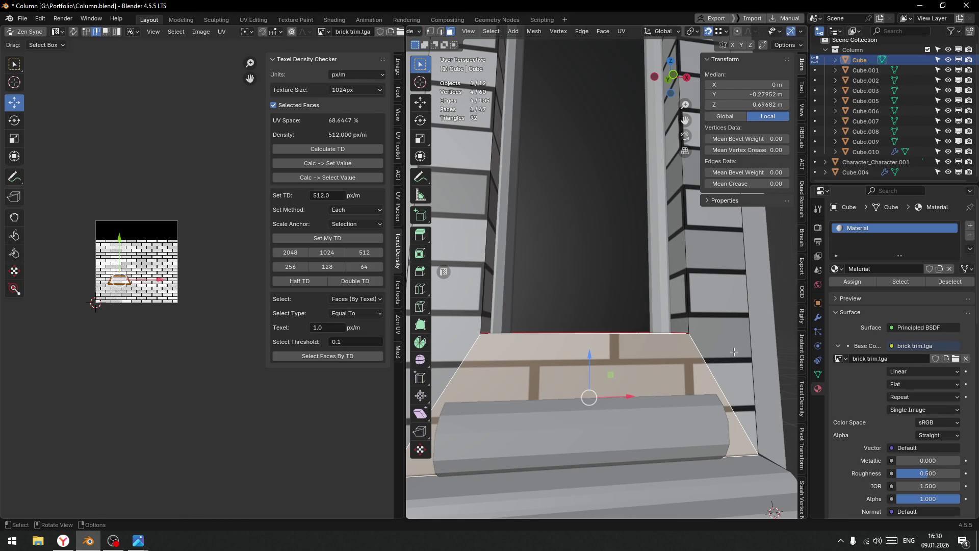
left_click(708, 326)
left_click_drag(705, 335, 641, 355)
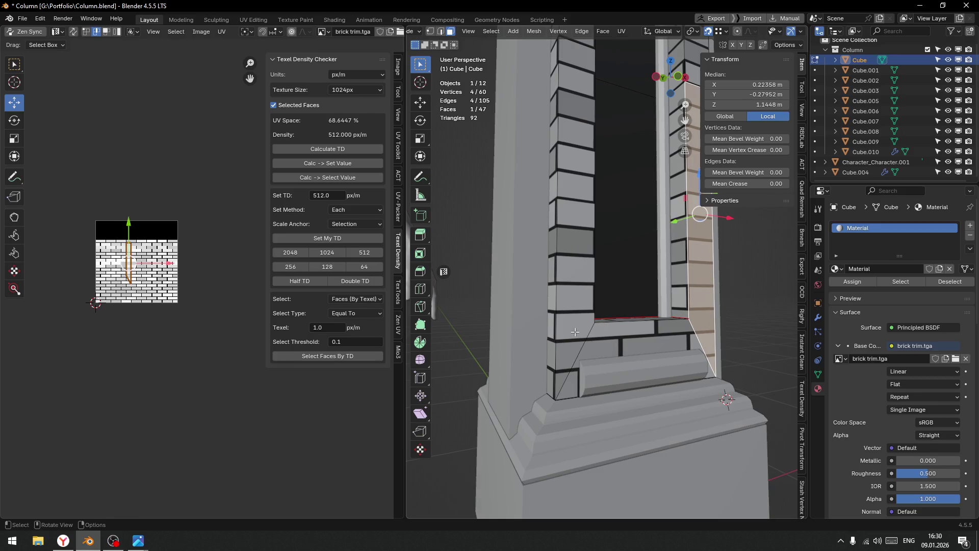
left_click(574, 332)
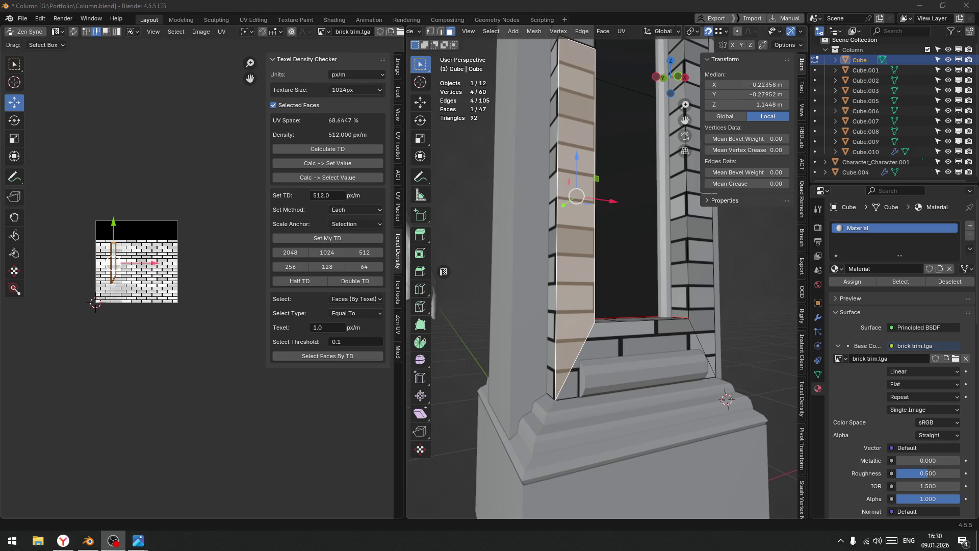
left_click_drag(608, 340, 577, 359)
scroll("up", 3)
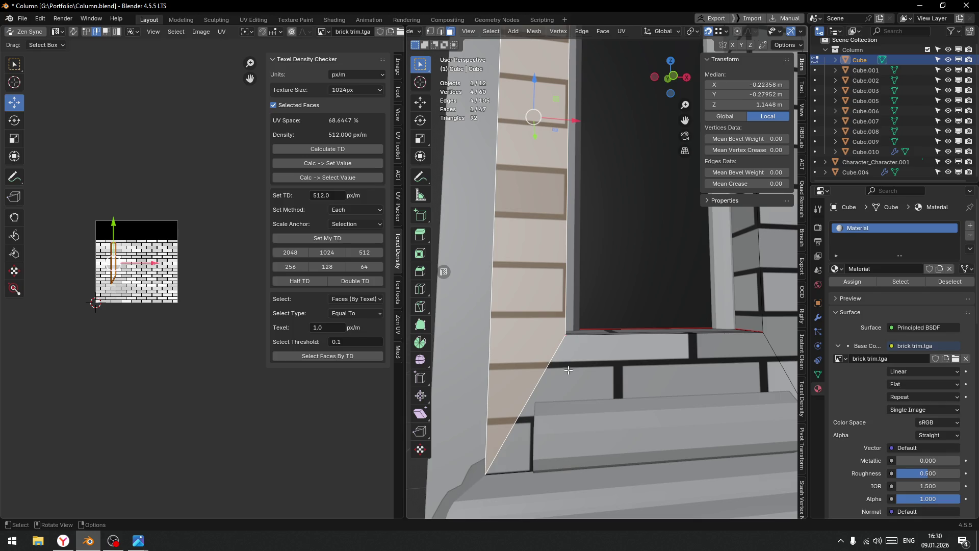
key("ctrl+r")
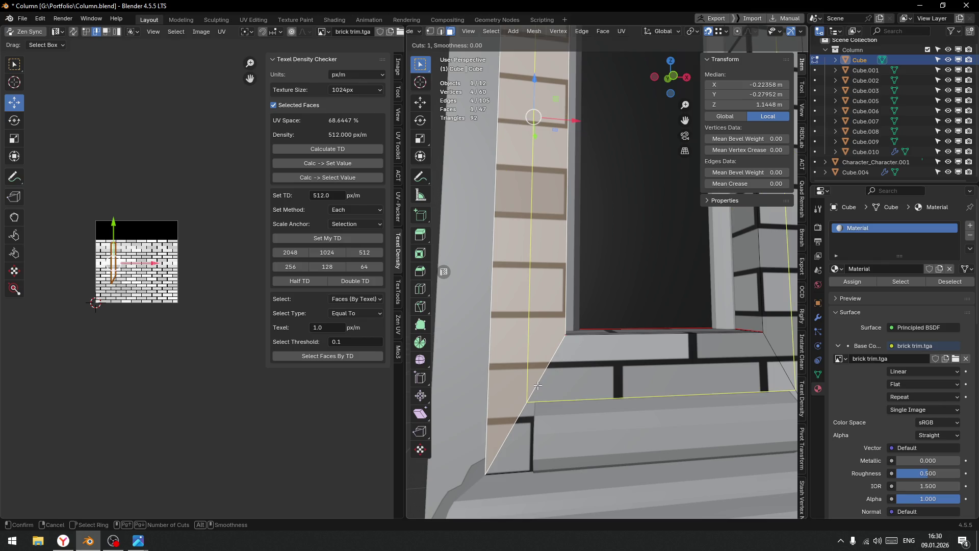
key("Escape")
left_click_drag(534, 355, 590, 353)
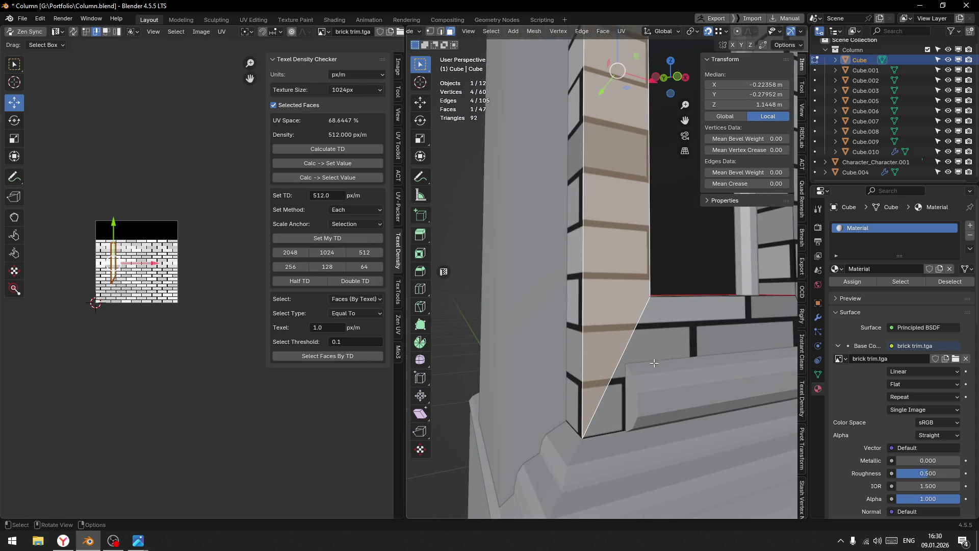
Isolate the Cube in local view and re-enter edge select on the diagonal ledge edge.
key("Tab")
left_click(652, 355)
key("f")
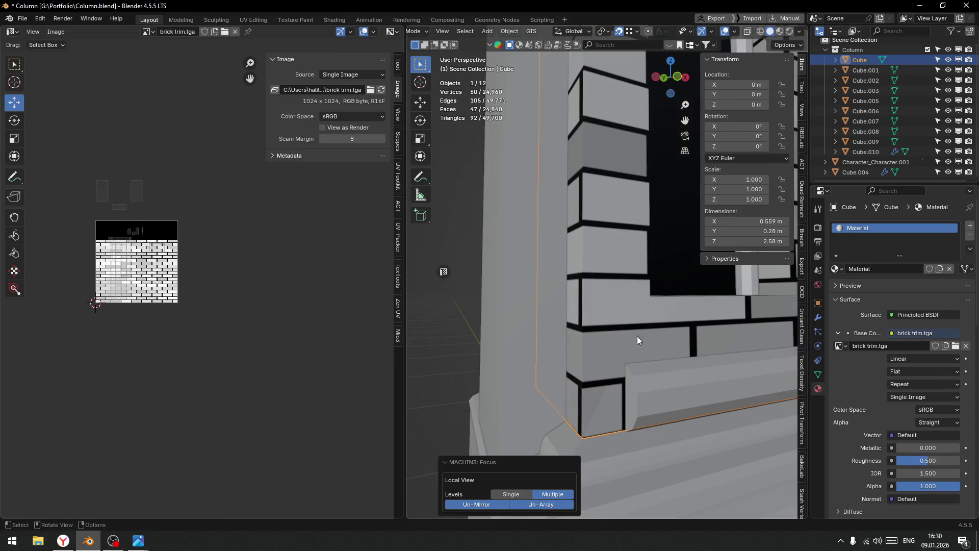
key("Tab")
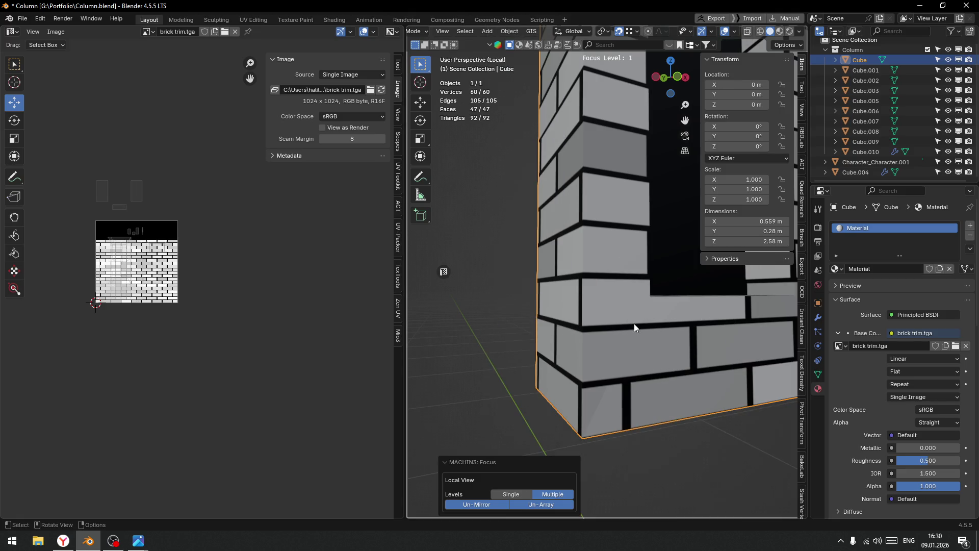
key("k")
key("Escape")
key("Tab")
left_click(635, 350)
left_click(636, 340)
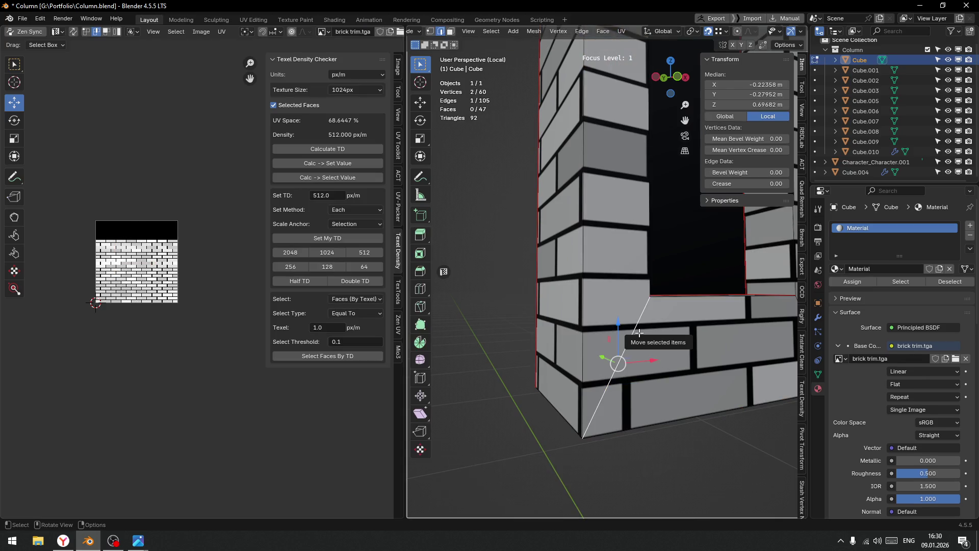
Knife-cut a new edge from the window corner across the ledge corner.
key("k")
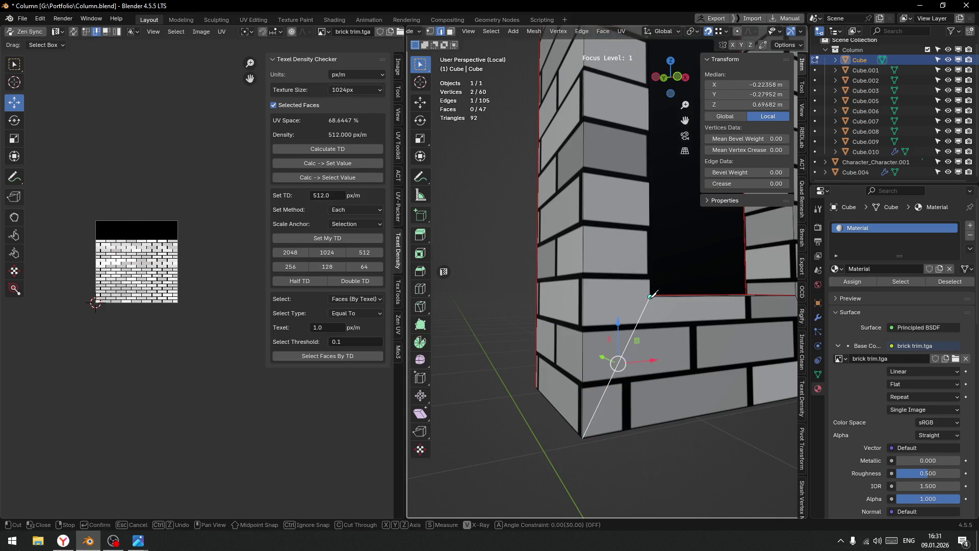
left_click(651, 296)
left_click(531, 295)
left_click_drag(537, 323, 518, 403)
scroll("up", 3)
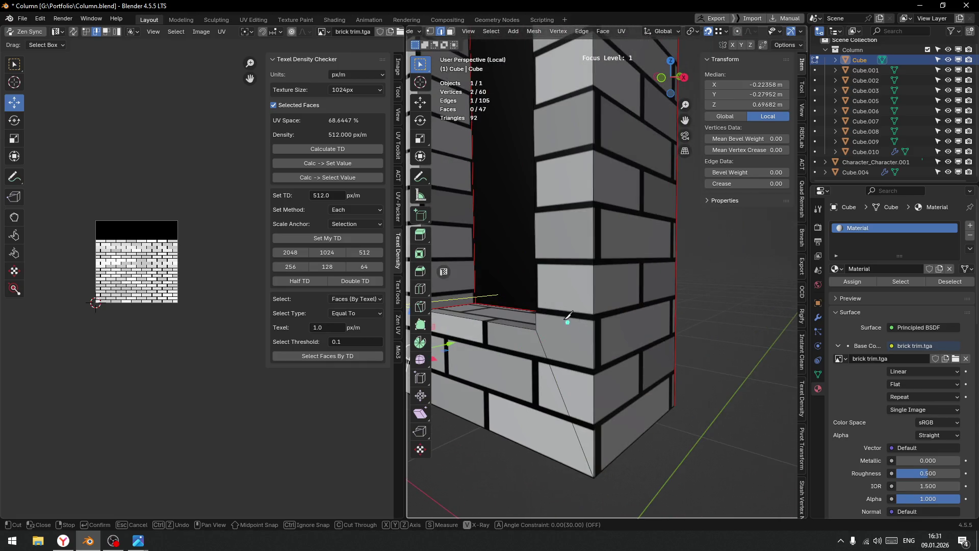
left_click(536, 330)
left_click(682, 319)
key("Return")
left_click_drag(573, 338, 626, 325)
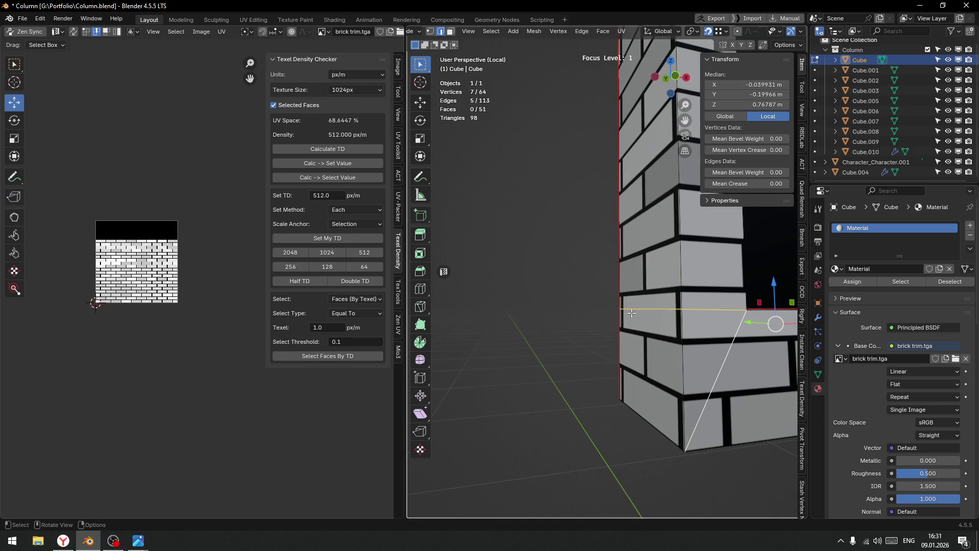
Lower the ledge corner edge and vertex slightly so they match the brick rows.
key("ctrl+Tab")
left_click(558, 312)
left_click(617, 313)
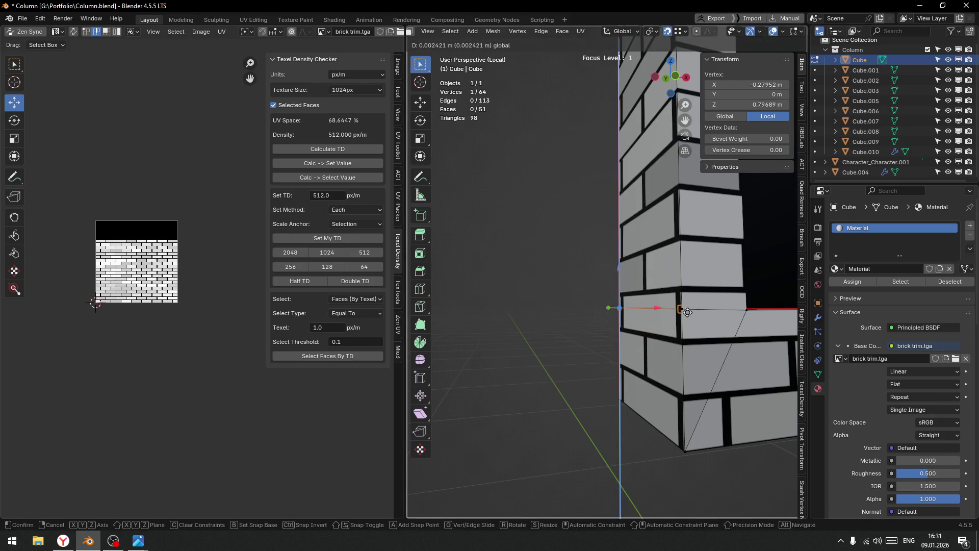
left_click(667, 324)
left_click_drag(643, 277, 643, 278)
left_click_drag(643, 280, 656, 310)
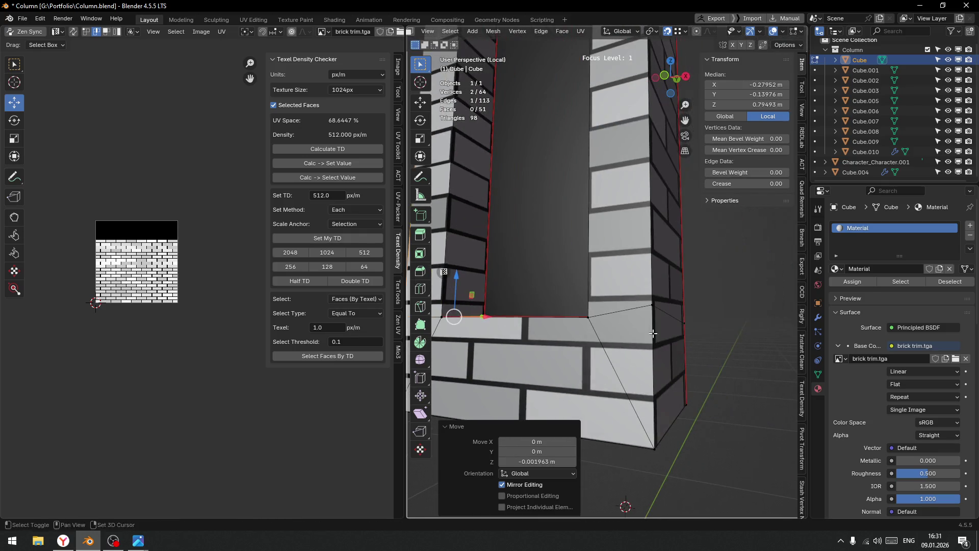
left_click(655, 307)
key("g")
left_click(586, 317)
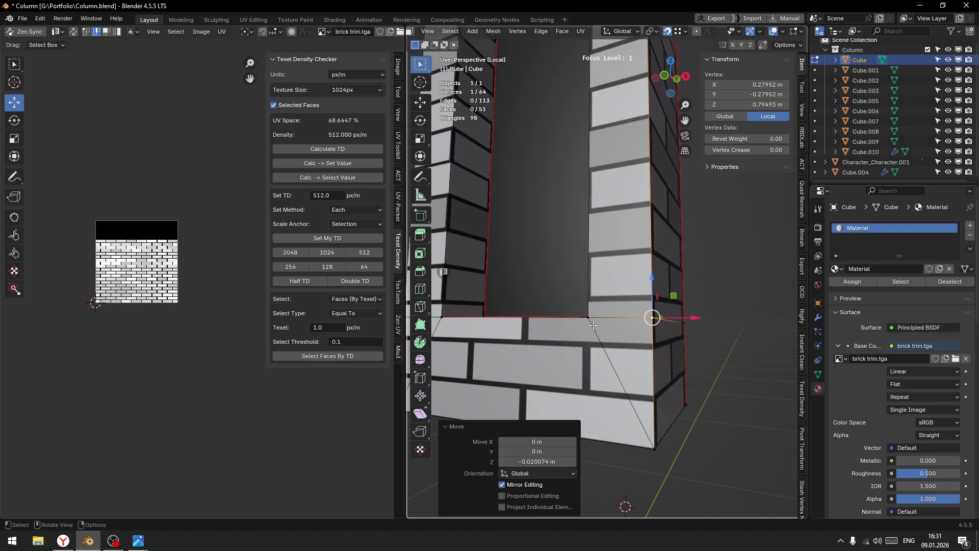
scroll("down", 3)
left_click_drag(681, 301, 671, 296)
scroll("down", 3)
scroll("up", 3)
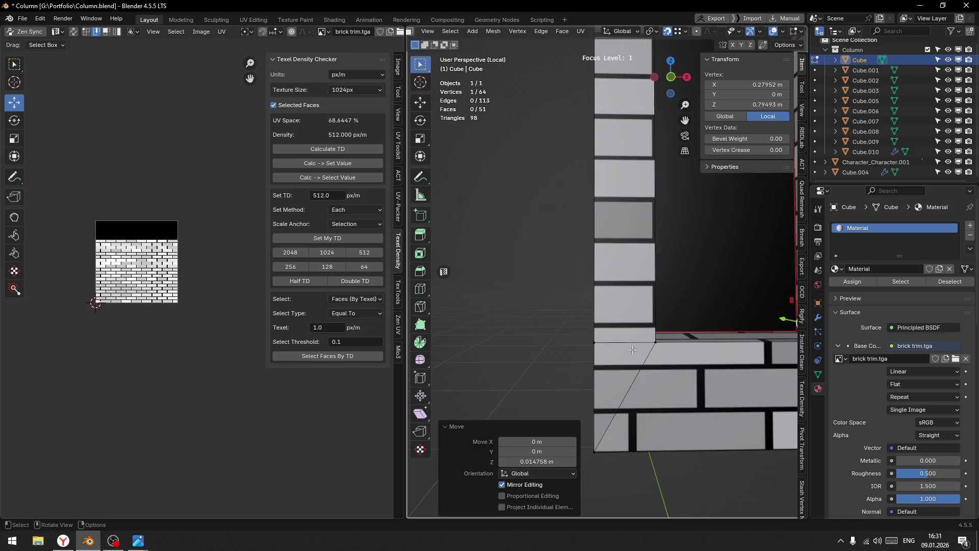
scroll("down", 3)
In face select, pick the triangular base face and two base brick faces.
key("ctrl+Tab")
left_click(649, 389)
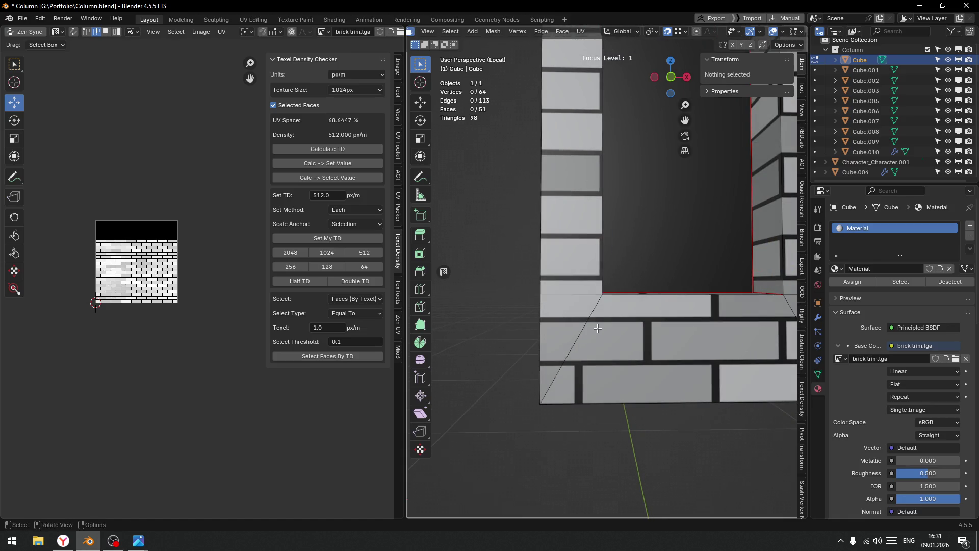
left_click(563, 330)
scroll("down", 3)
left_click(650, 350)
left_click(722, 349)
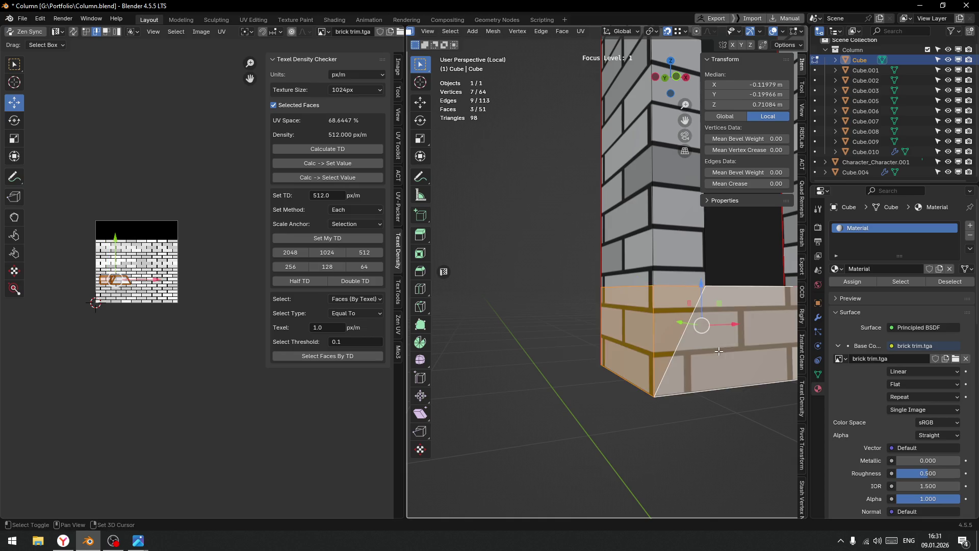
Add the remaining base faces and move their UVs to align the brick rows.
scroll("up", 3)
left_click(623, 342)
left_click_drag(623, 343, 524, 347)
left_click(523, 347)
scroll("up", 3)
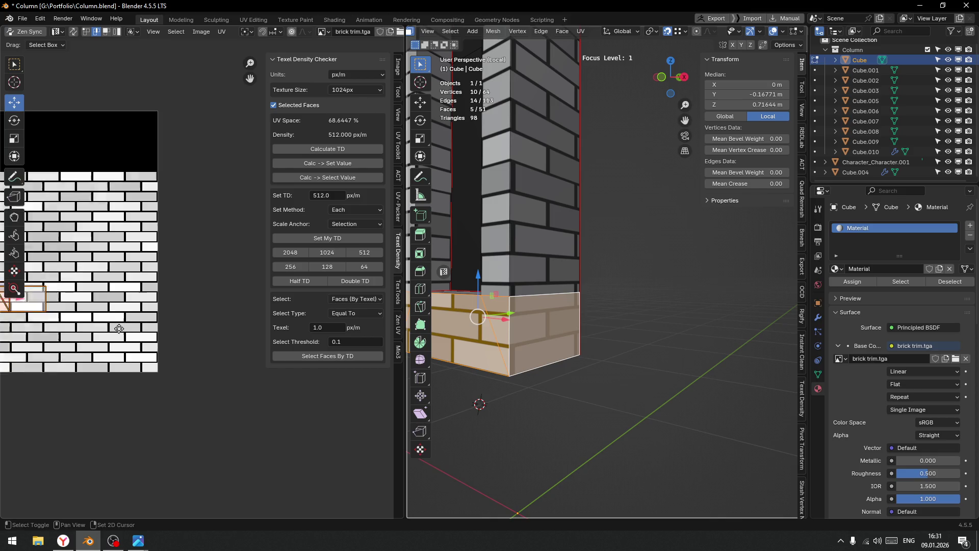
scroll("up", 3)
key("g")
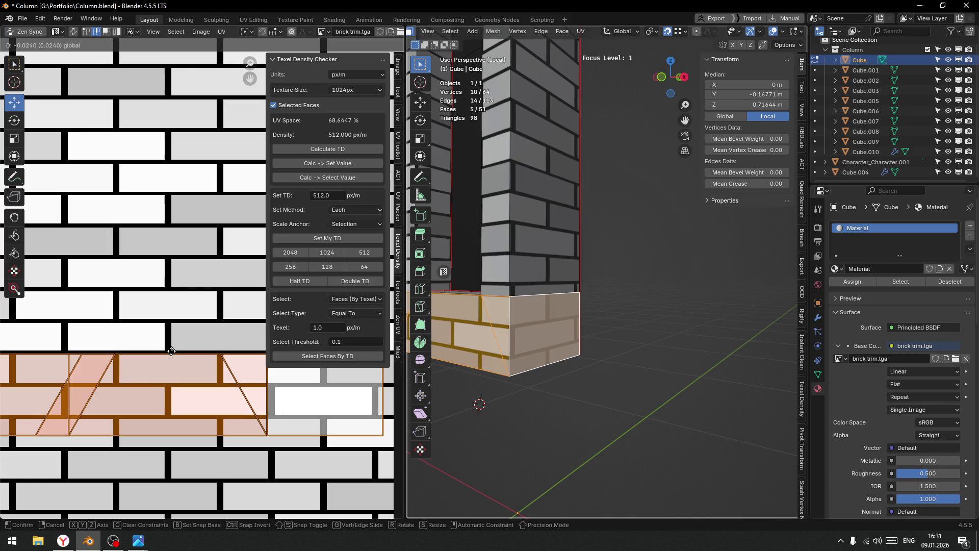
left_click(172, 349)
Select five faces across the left and right pillars.
left_click_drag(510, 306, 571, 253)
left_click(572, 253)
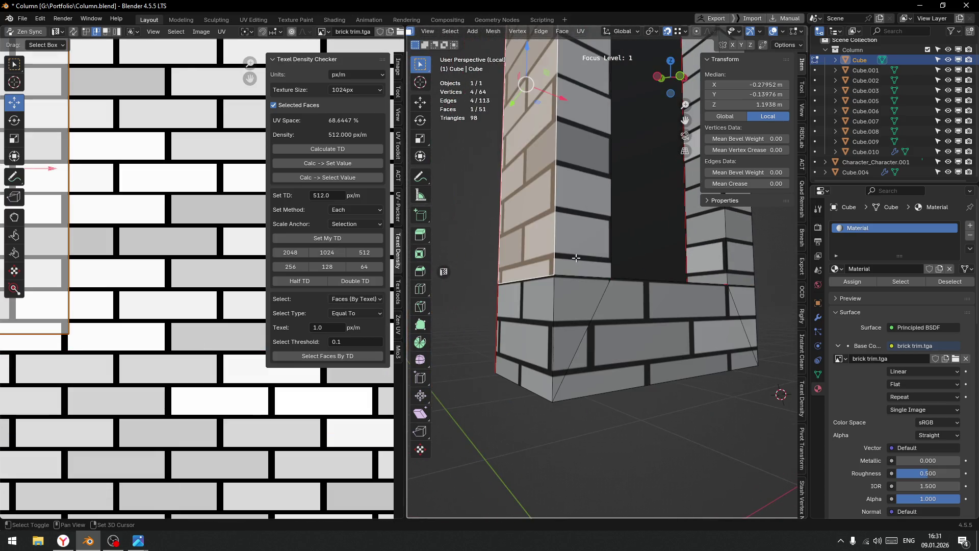
left_click(525, 230)
left_click(703, 240)
left_click(742, 255)
left_click_drag(750, 289, 662, 291)
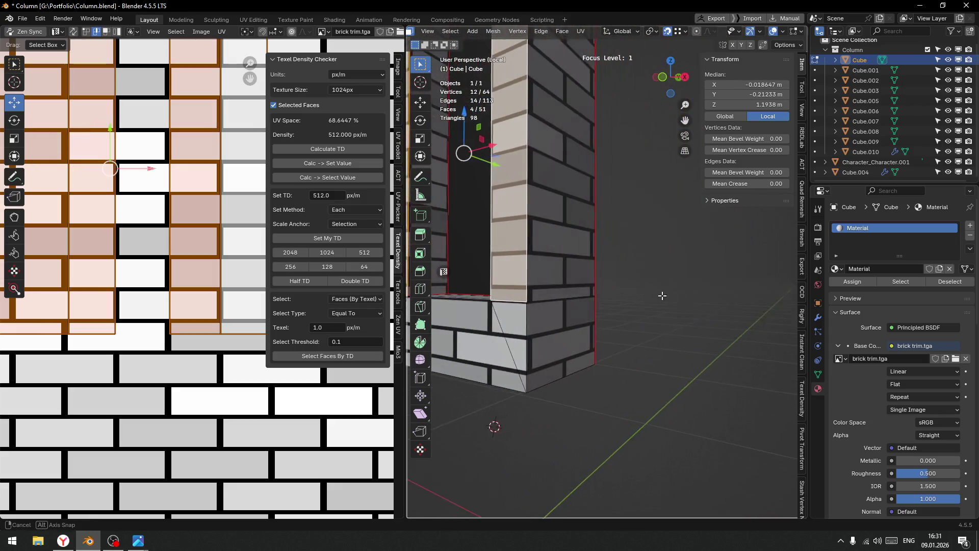
left_click(587, 254)
left_click_drag(586, 255, 643, 286)
scroll("down", 3)
scroll("up", 3)
scroll("down", 3)
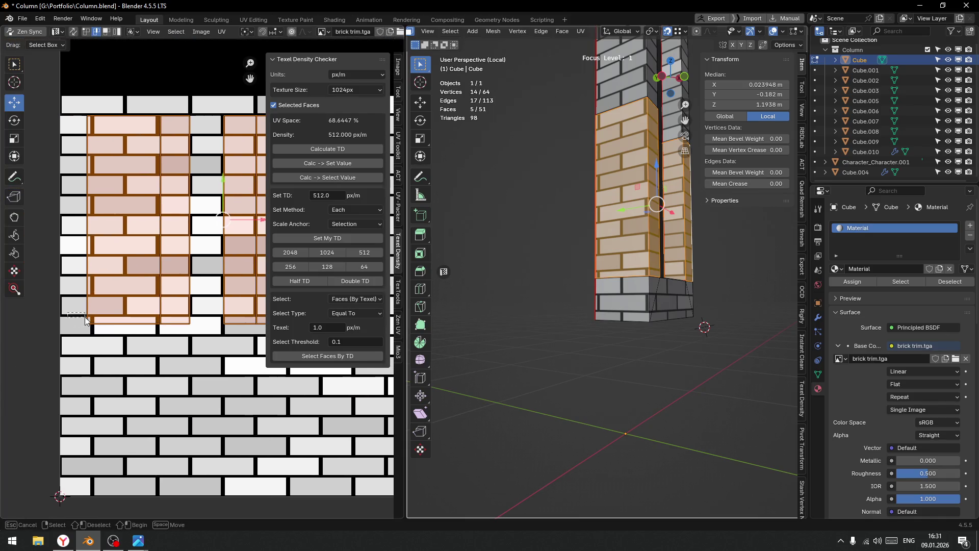
Shift the pillar UVs 0.014448 in Y to line up the bricks, then return to Object Mode.
left_click(120, 328)
scroll("up", 3)
scroll("down", 3)
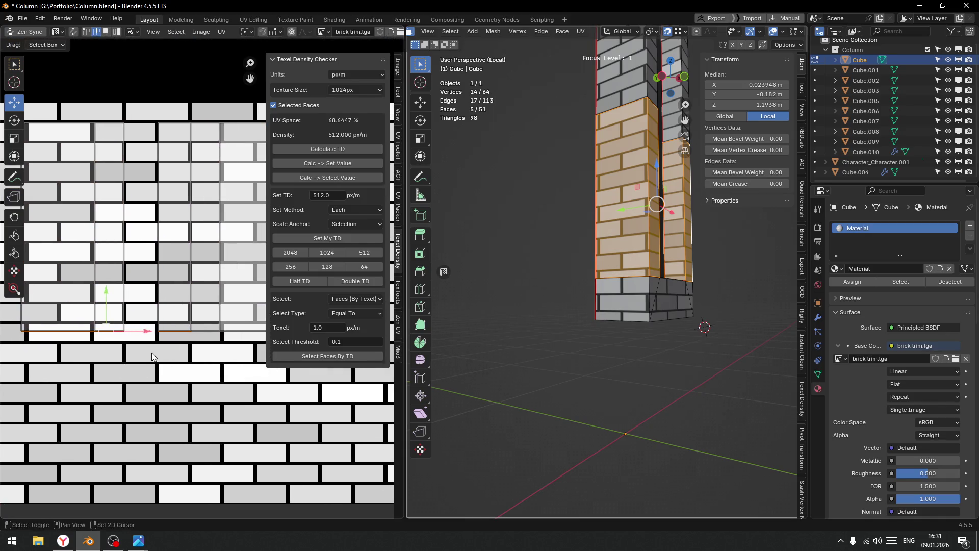
scroll("down", 3)
left_click_drag(81, 316, 153, 314)
scroll("up", 3)
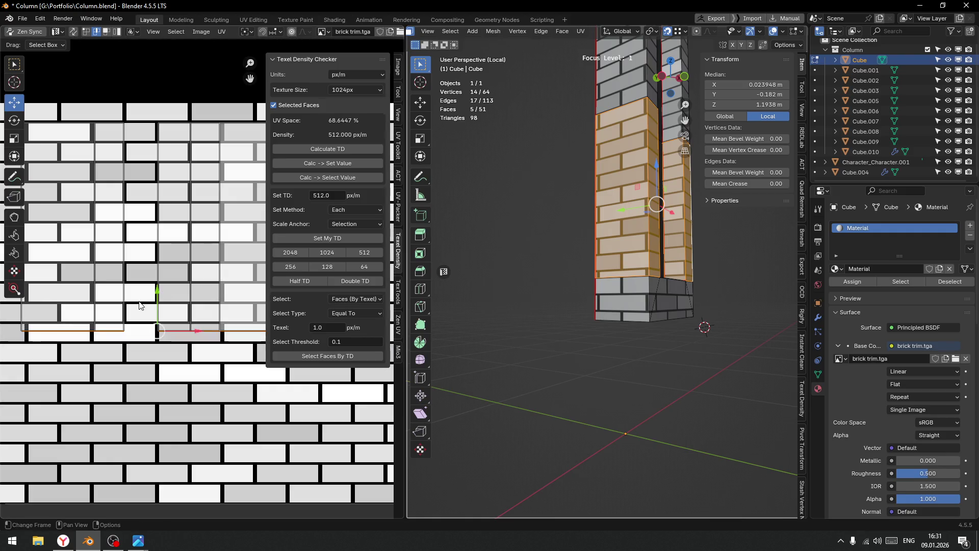
key("g")
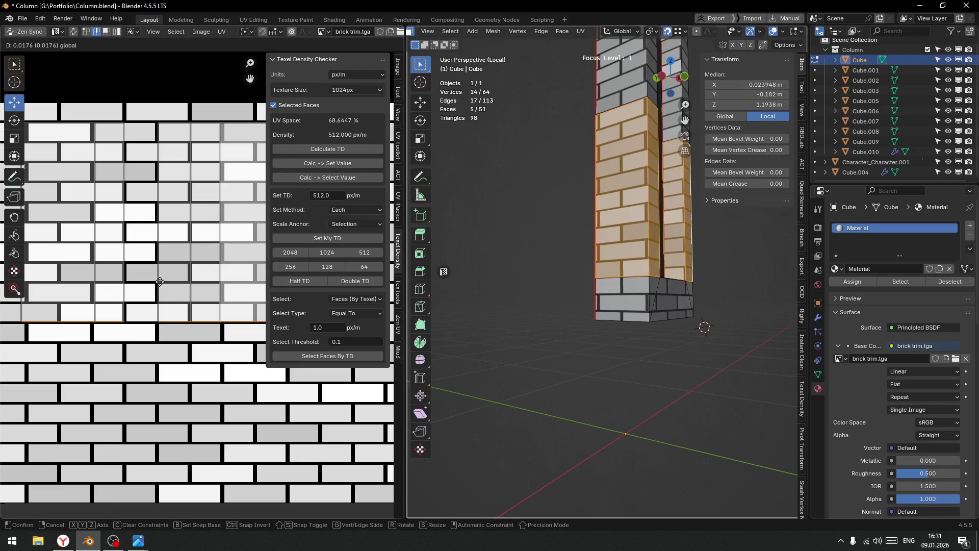
left_click(160, 283)
left_click_drag(658, 288, 610, 280)
key("Tab")
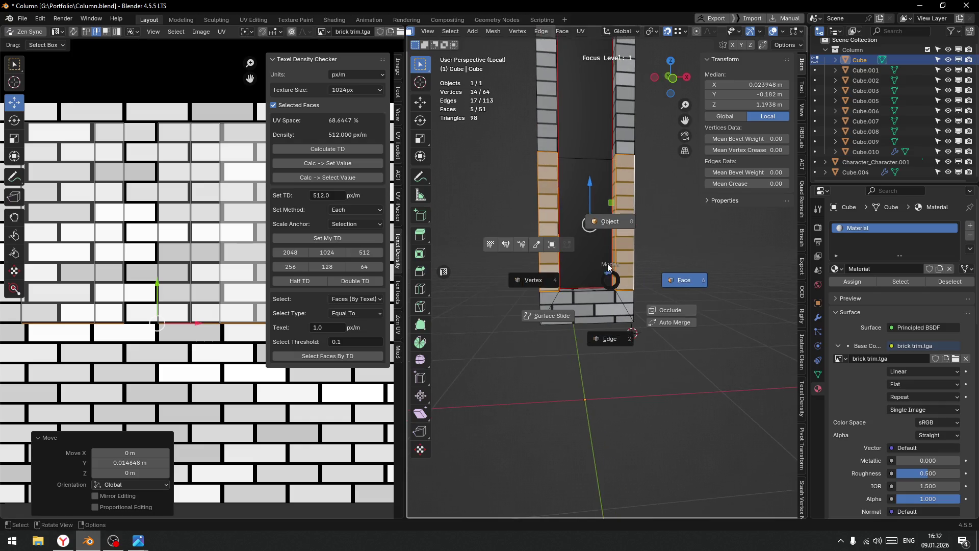
left_click(612, 225)
left_click_drag(675, 310, 629, 297)
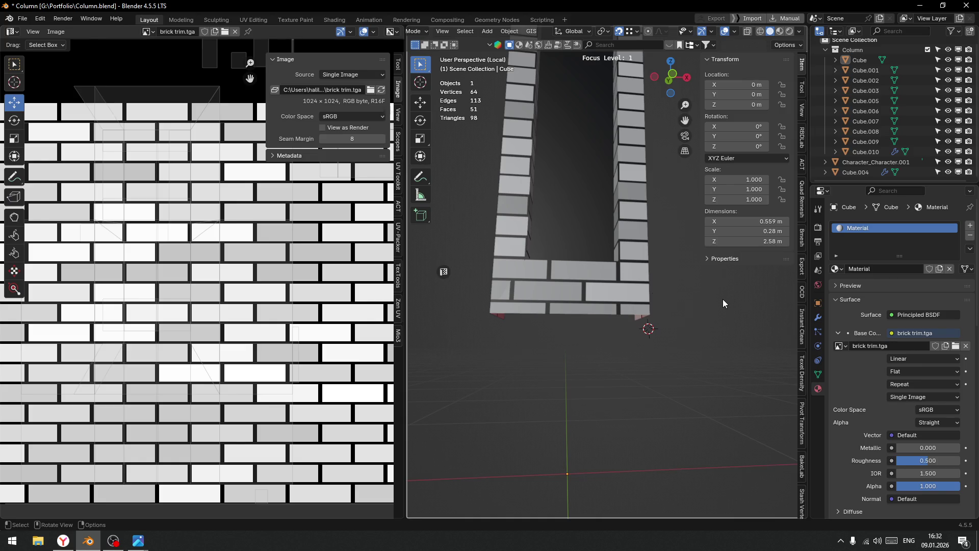
Select the Cube column object.
left_click(580, 285)
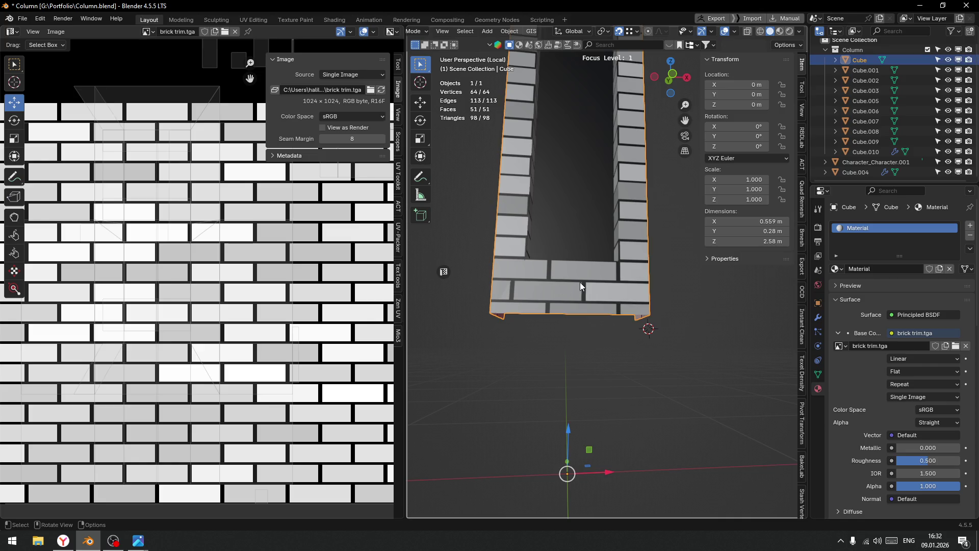
scroll("down", 3)
left_click_drag(574, 284, 572, 282)
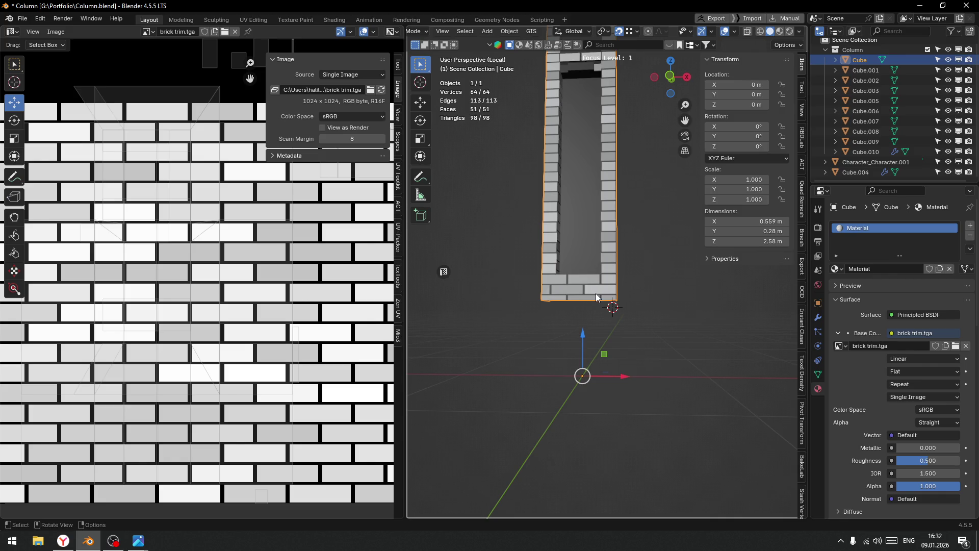
left_click(654, 298)
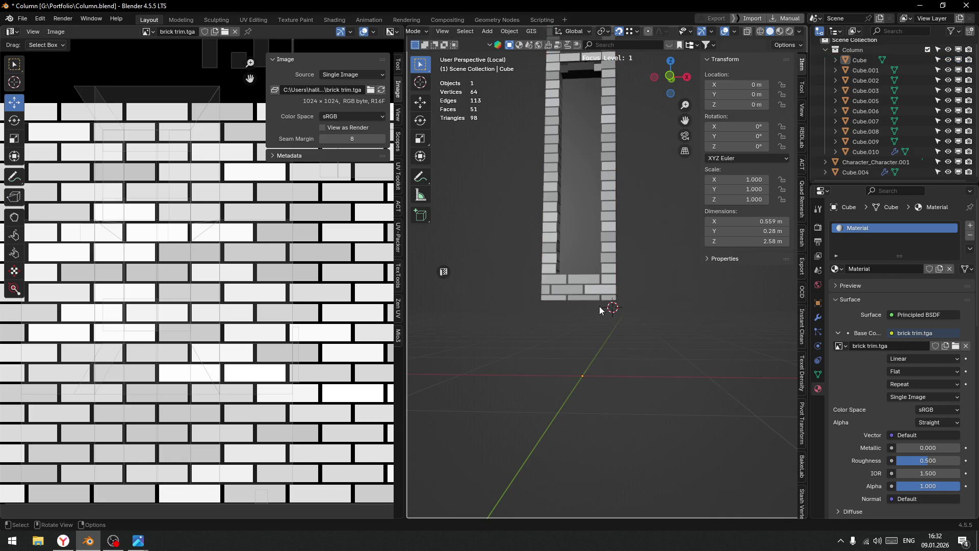
left_click(583, 288)
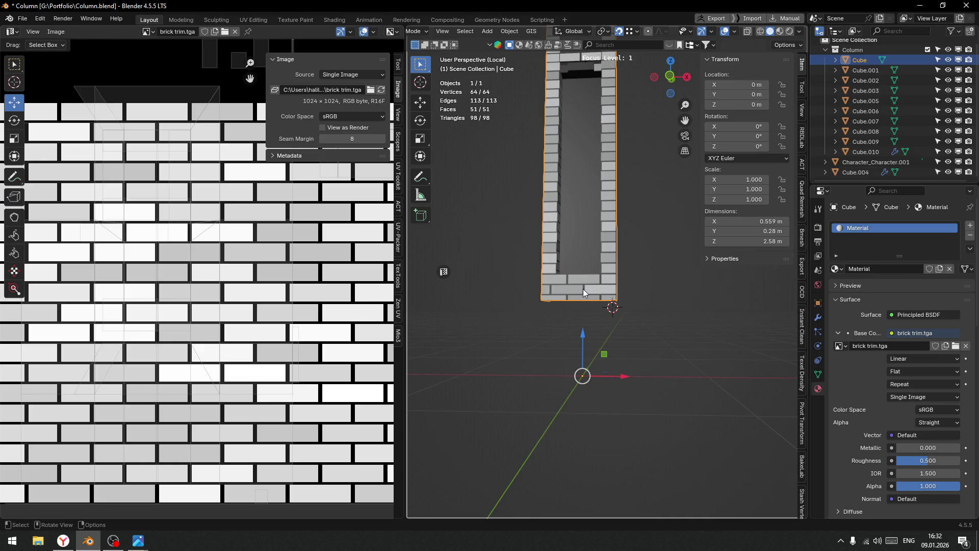
Enter Edit Mode and select the five bottom faces of the column.
key("ctrl+Tab")
left_click(660, 291)
left_click_drag(661, 292, 611, 299)
left_click(612, 300)
scroll("up", 3)
left_click(615, 304)
left_click_drag(615, 304, 571, 301)
left_click(566, 303)
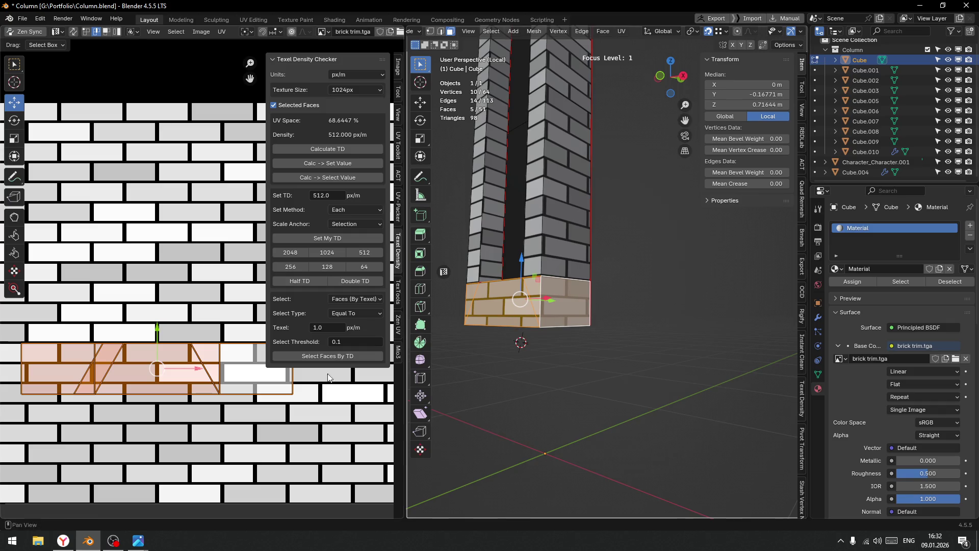
Unwrap the selected base faces again and set their texel density to 512 px/m.
left_click_drag(199, 372, 210, 374)
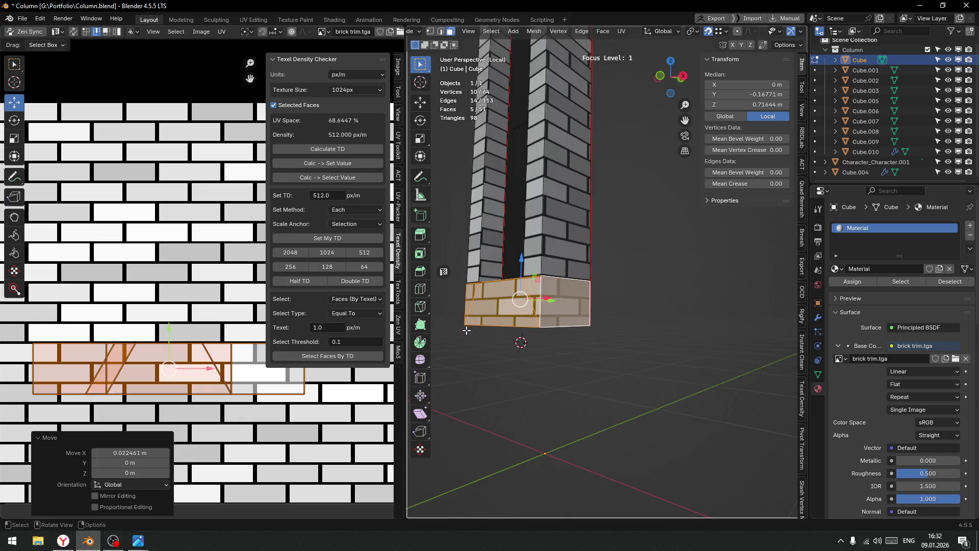
scroll("down", 3)
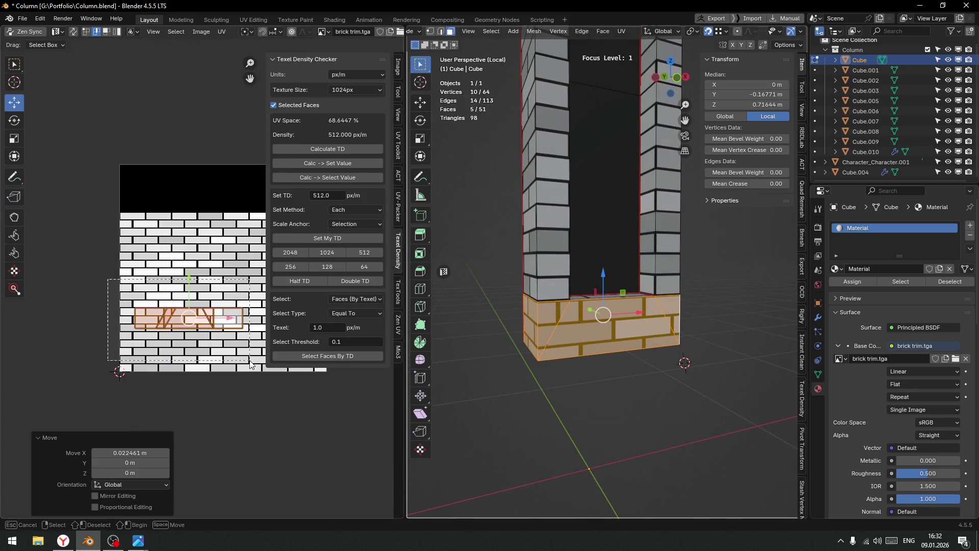
right_click(146, 344)
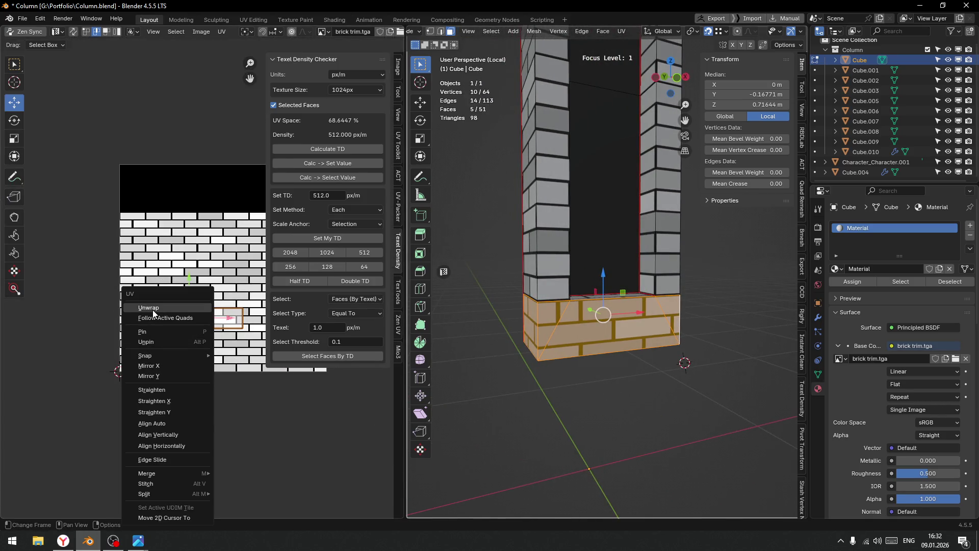
left_click(152, 310)
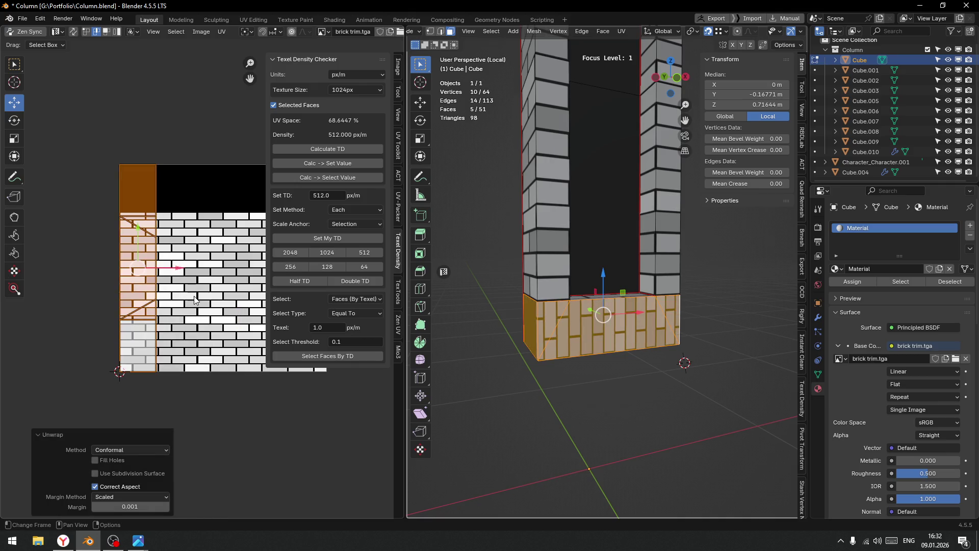
left_click(370, 254)
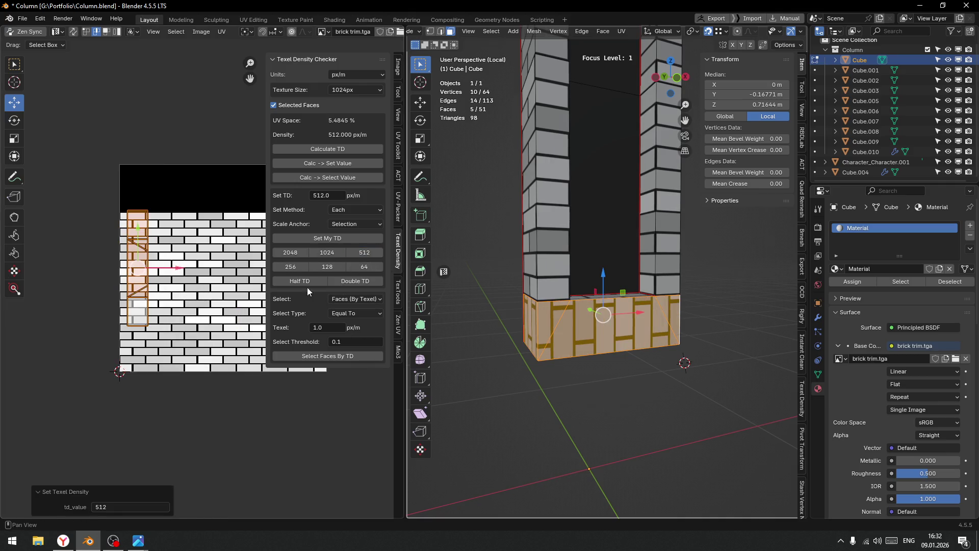
Rotate the base UV island -90° and move it onto a brick row.
key("r")
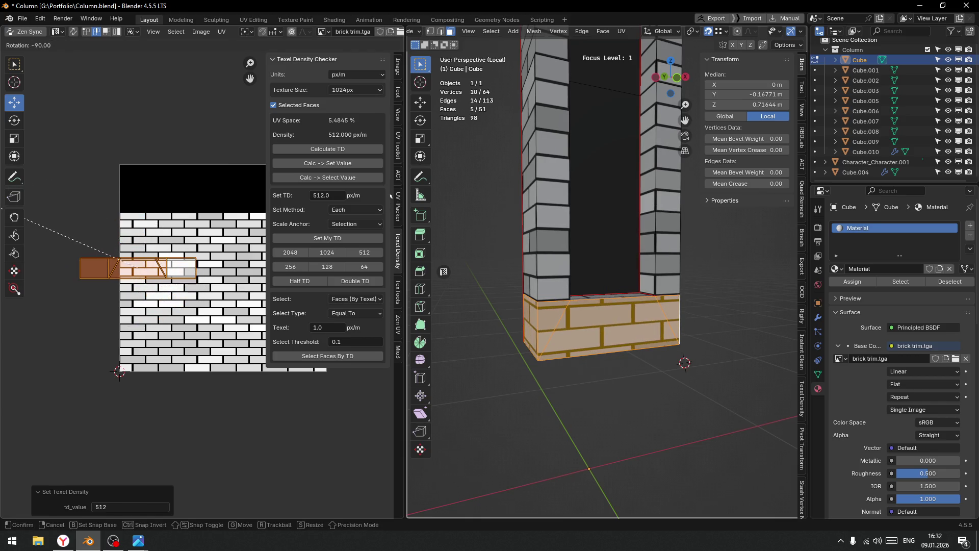
left_click(391, 195)
left_click_drag(133, 266, 194, 319)
scroll("up", 3)
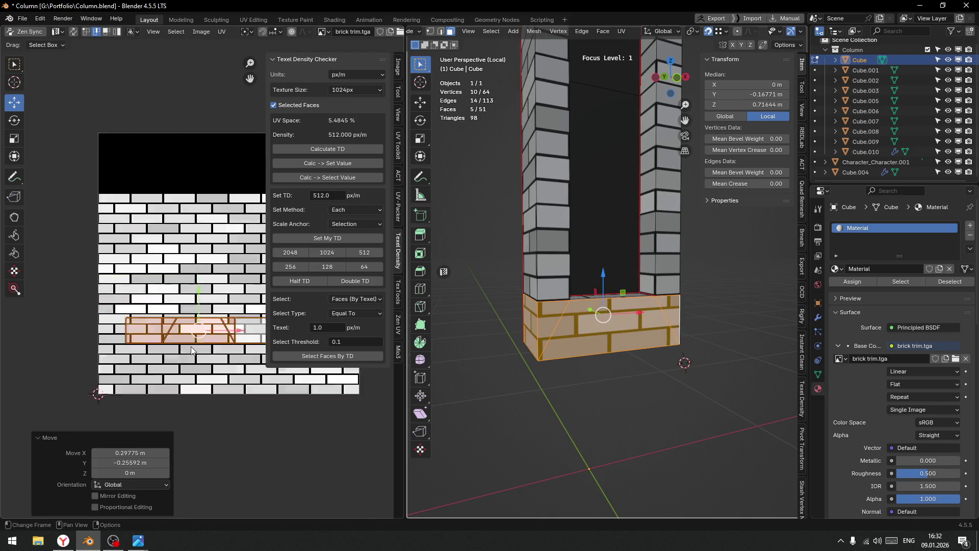
scroll("up", 3)
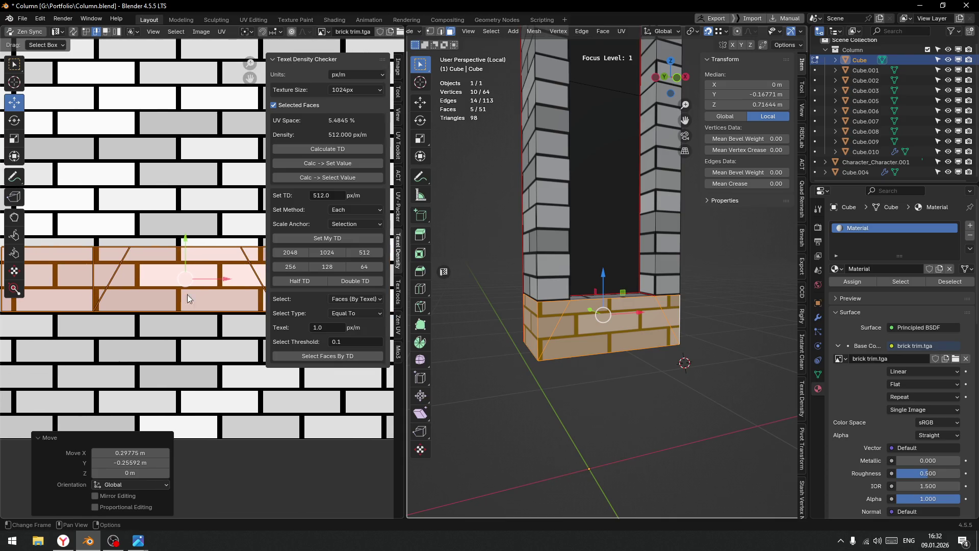
left_click_drag(225, 284, 213, 295)
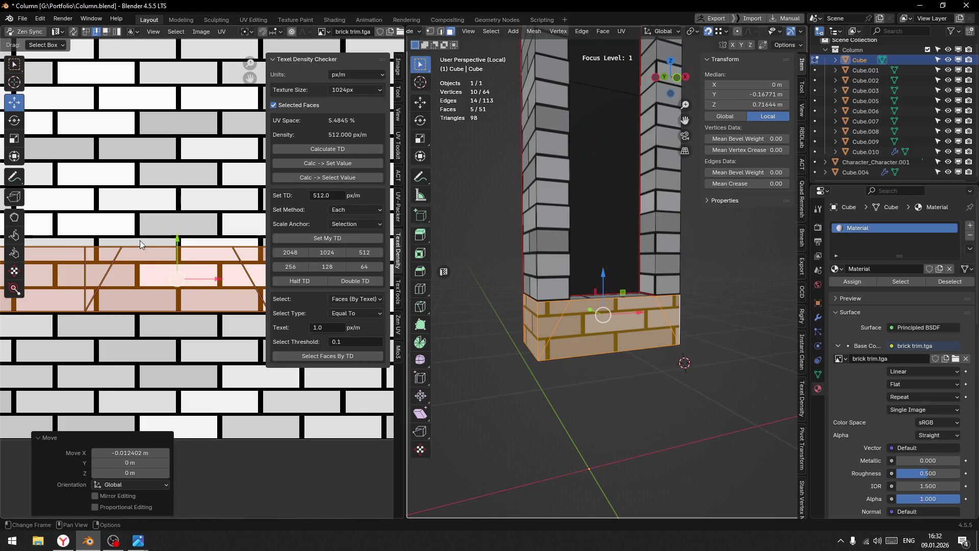
left_click_drag(214, 282, 273, 292)
Nudge the island sideways by -0.00123 to align the brick joints, then return to Object Mode.
left_click_drag(707, 346, 688, 343)
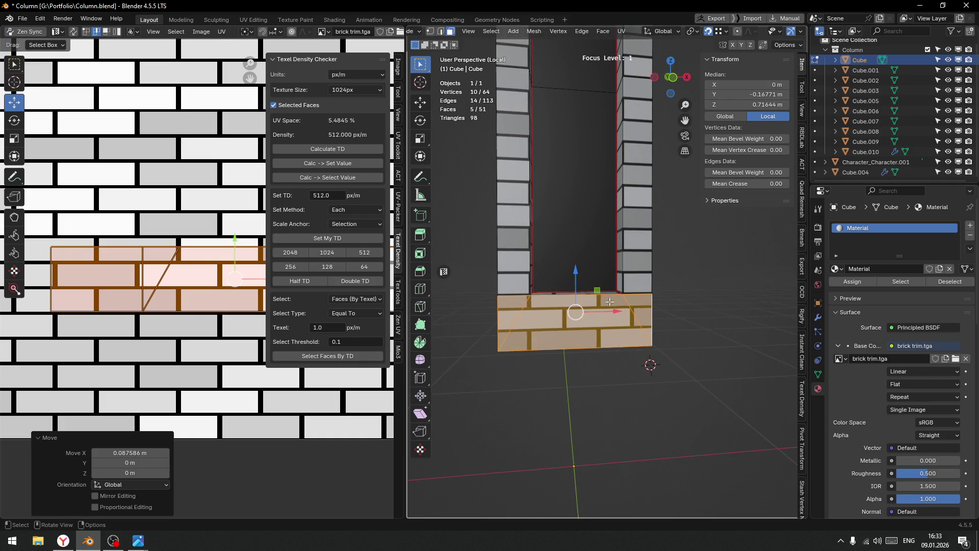
left_click_drag(617, 313, 623, 316)
key("ctrl+z")
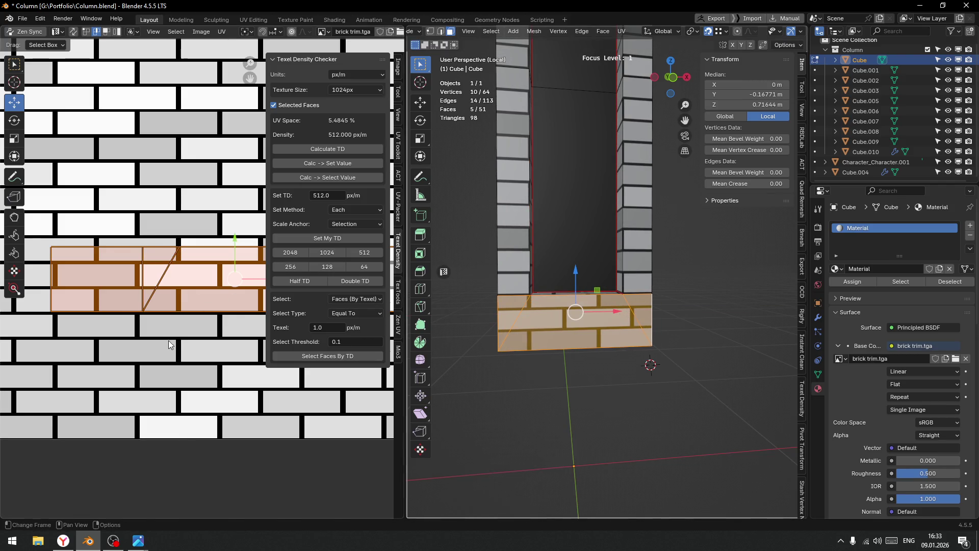
scroll("down", 3)
left_click_drag(216, 297, 215, 300)
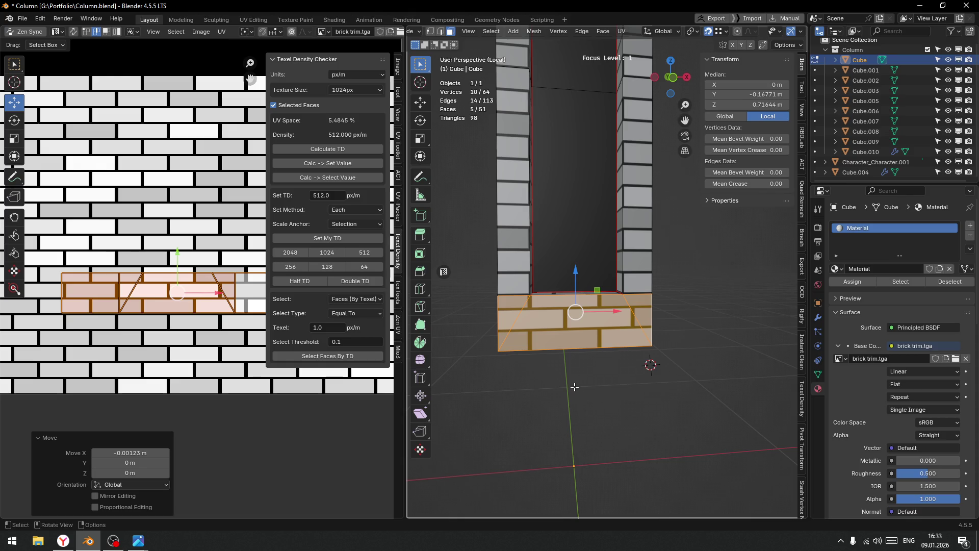
scroll("down", 3)
key("Tab")
left_click(585, 335)
Nudge the column's base UV island up by 0.014765 in Y.
key("f")
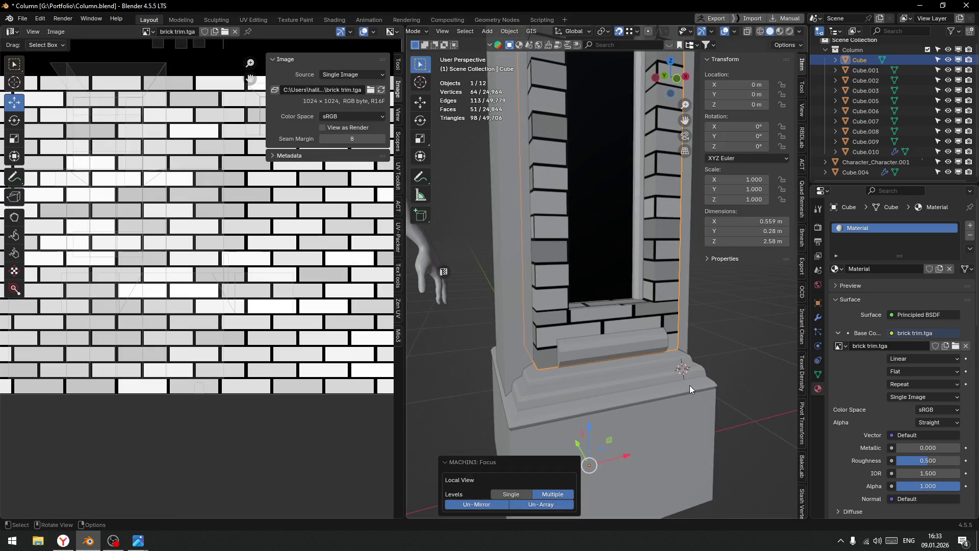
left_click(737, 339)
left_click_drag(737, 339, 589, 328)
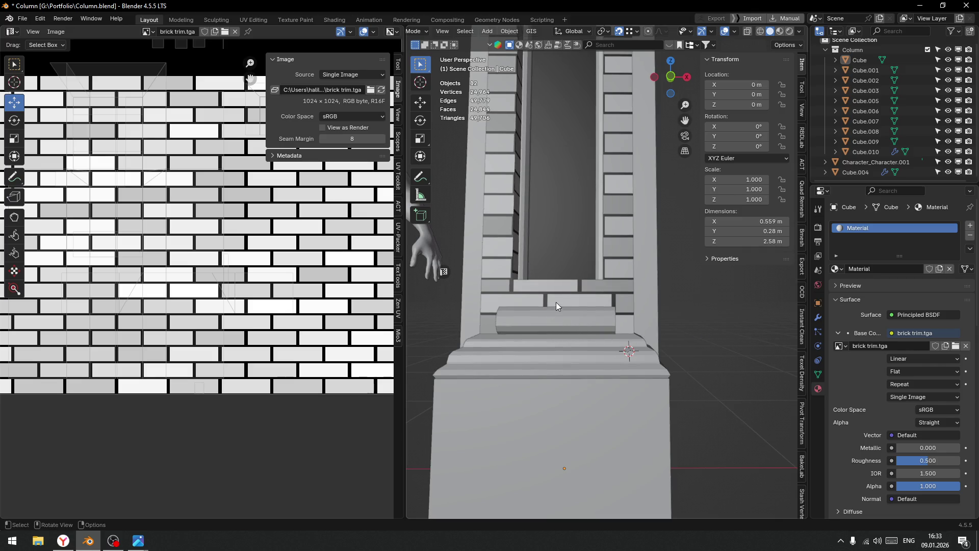
key("Tab")
left_click(578, 345)
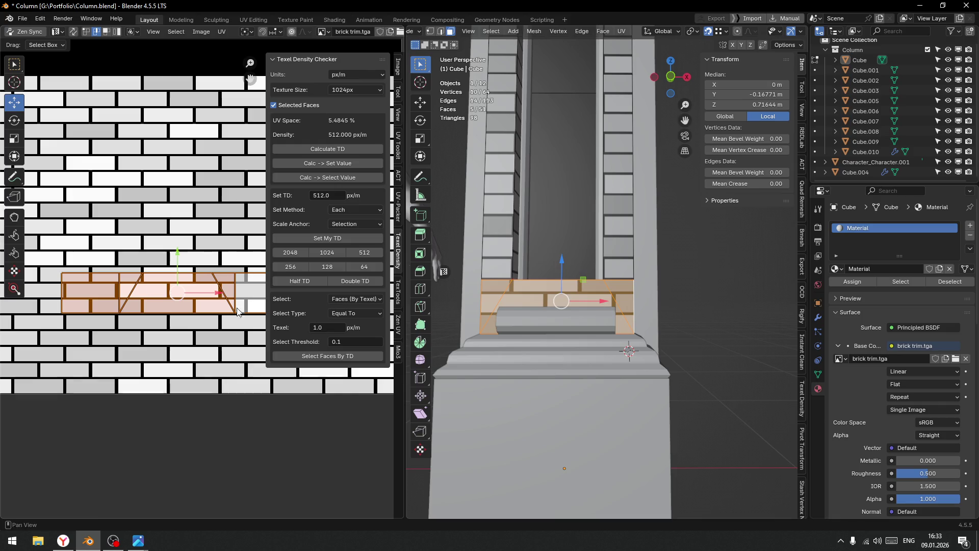
left_click_drag(178, 260, 180, 247)
In Object Mode, raise the ledge block Cube.006 by about 0.0198 m on Z.
key("ctrl+Tab")
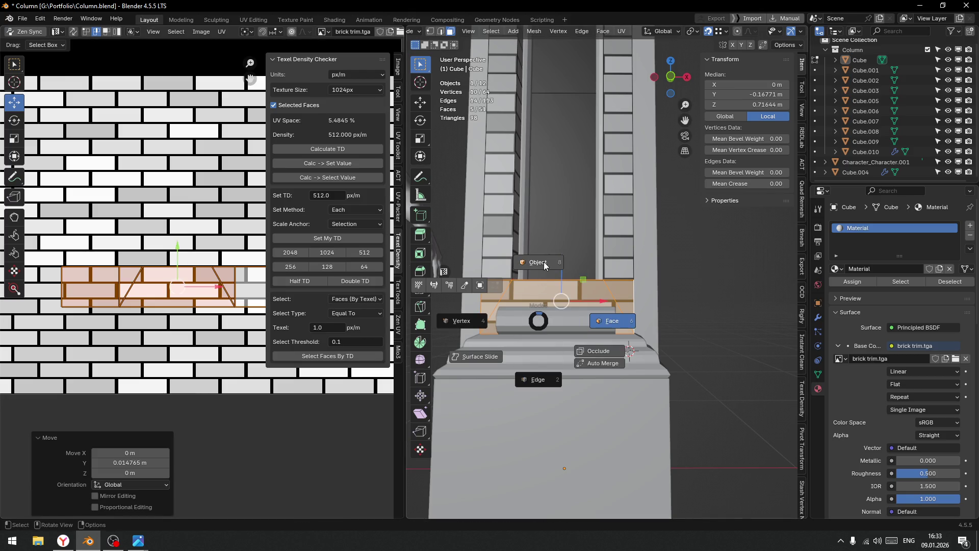
left_click(541, 320)
left_click_drag(553, 289, 555, 273)
Select the stepped pedestal cap Cube.010.
left_click_drag(570, 369, 617, 342)
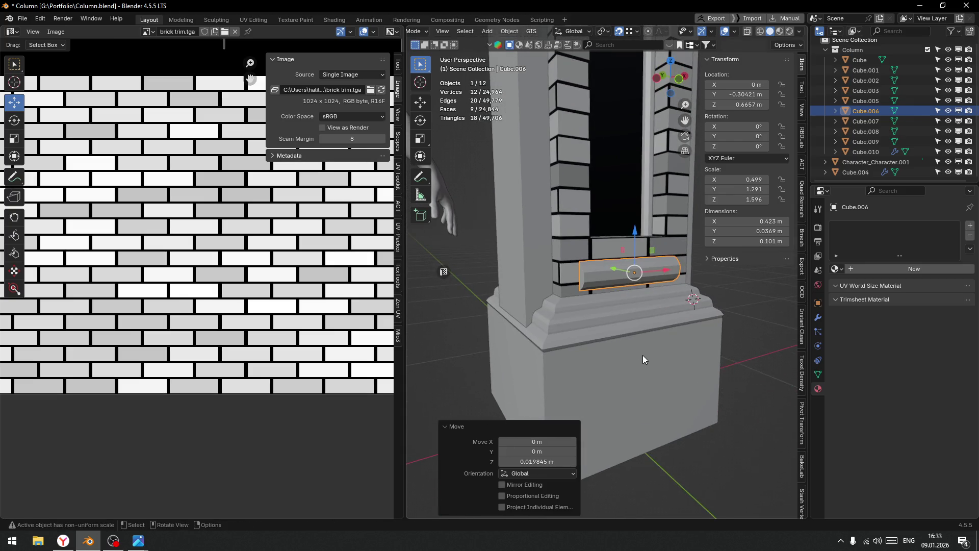
scroll("up", 3)
scroll("up", 3)
left_click(585, 306)
key("ctrl+Tab")
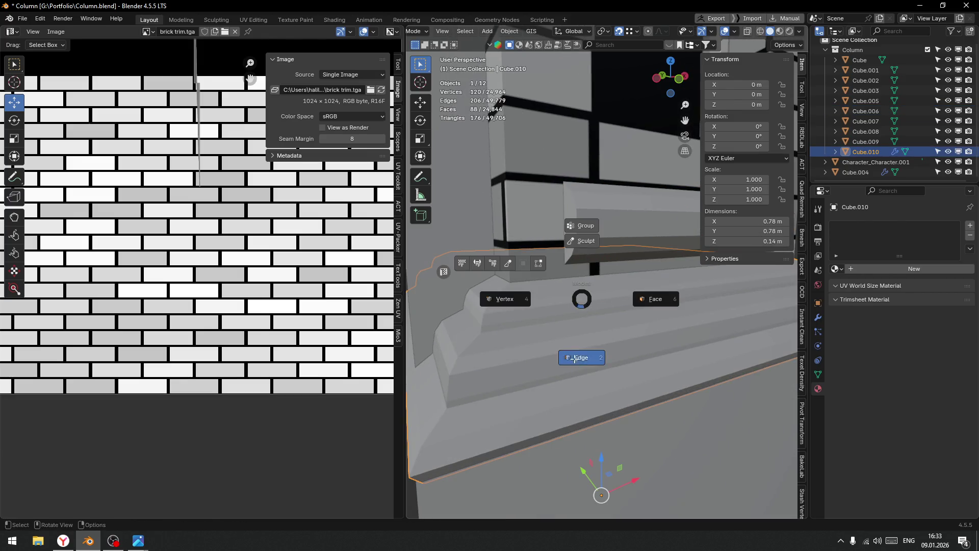
In Edit Mode with a front orthographic view, box-select Cube.010's stepped ledge faces.
left_click(575, 358)
left_click(545, 282)
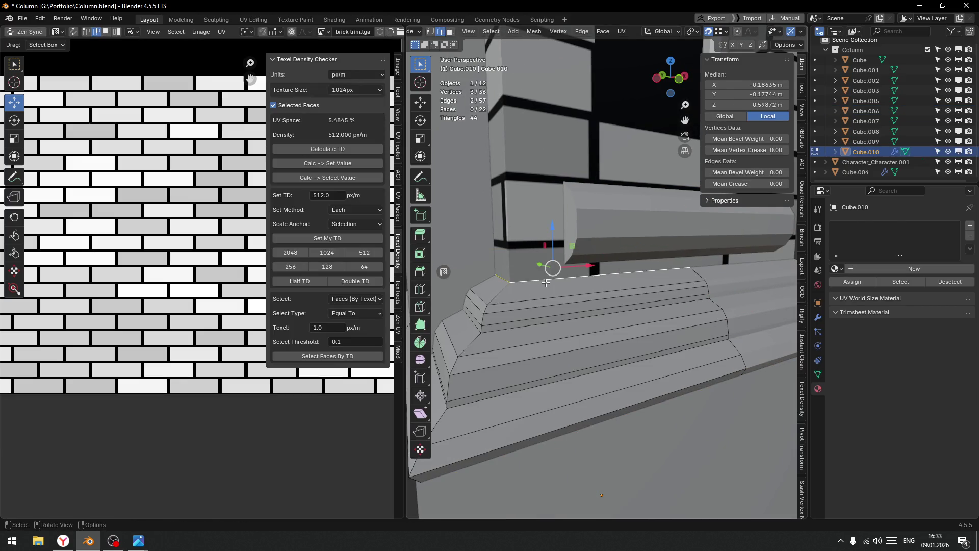
scroll("down", 3)
left_click_drag(536, 334, 567, 321)
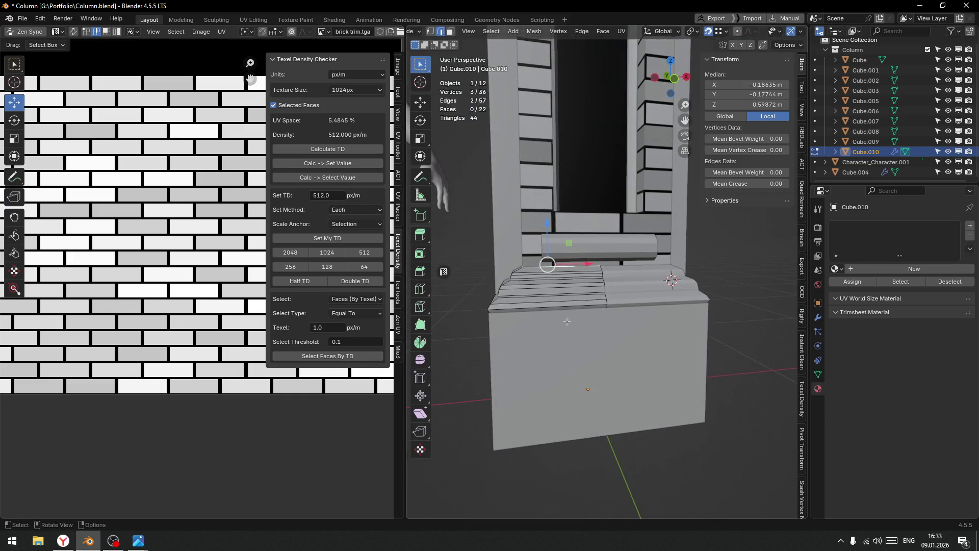
key("KP_1")
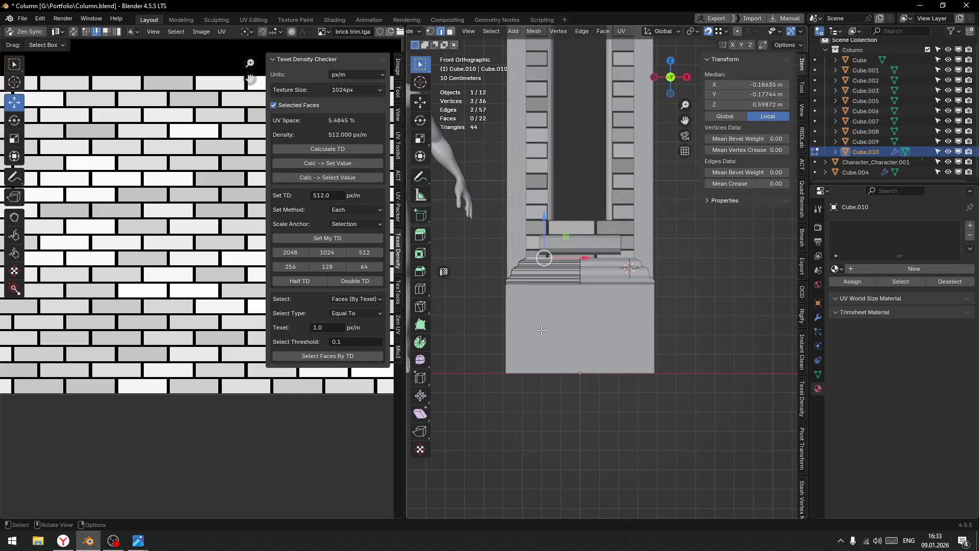
scroll("up", 3)
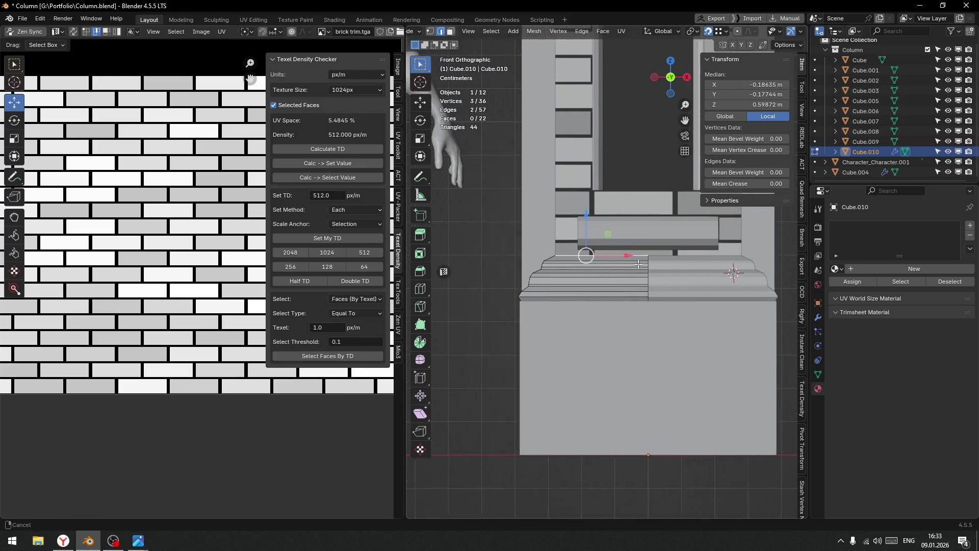
left_click_drag(499, 237, 661, 346)
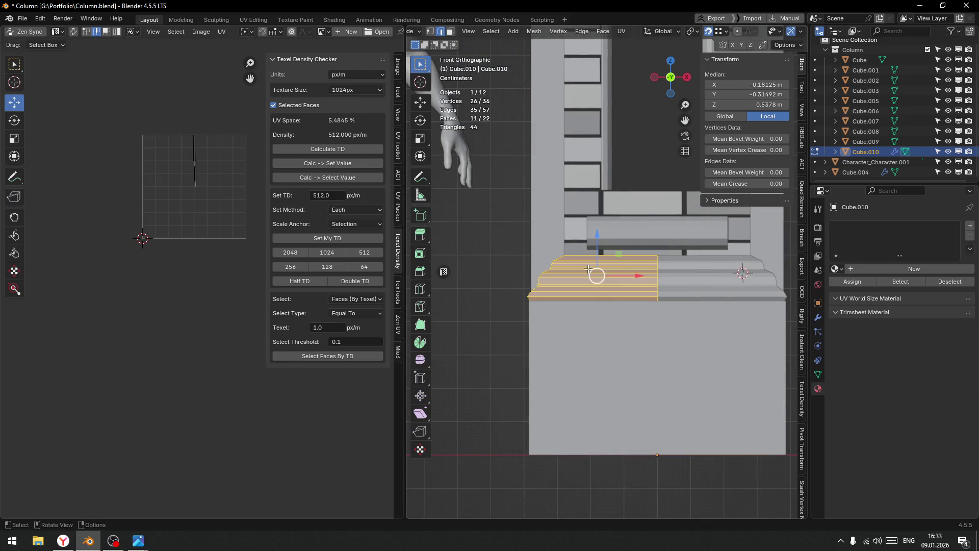
Scale the ledge faces by 1.198 on Z, then return to Object Mode.
key("s")
key("z")
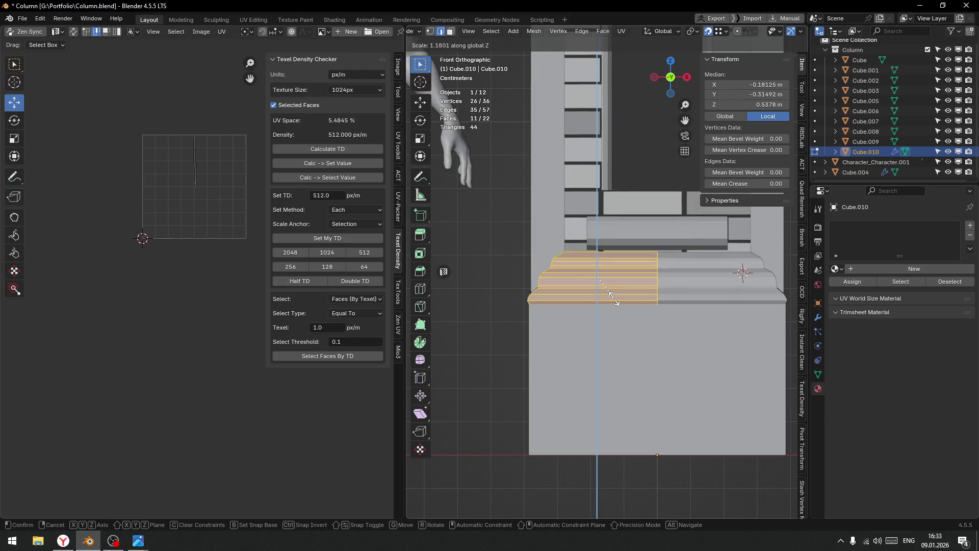
left_click(617, 298)
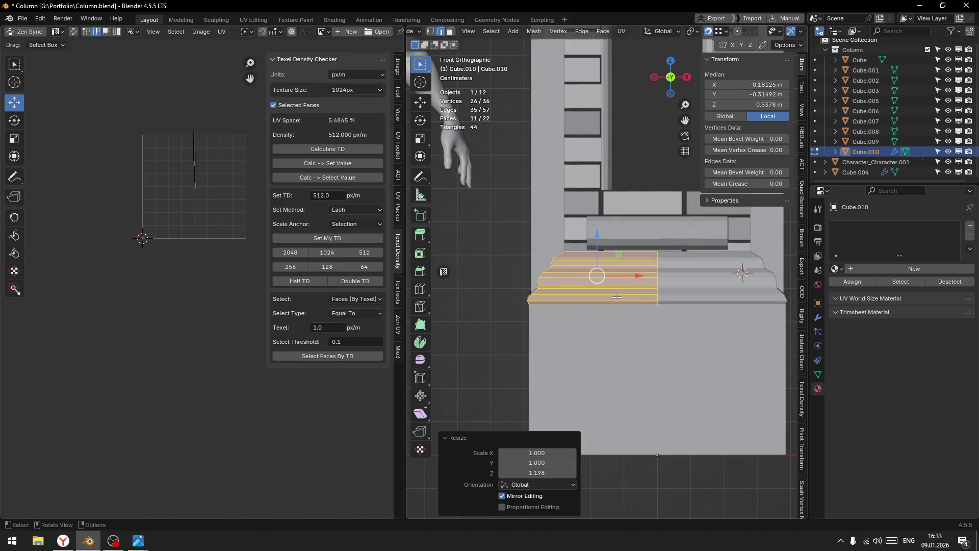
left_click_drag(595, 232, 597, 231)
key("ctrl+z")
scroll("down", 3)
key("Tab")
left_click(486, 281)
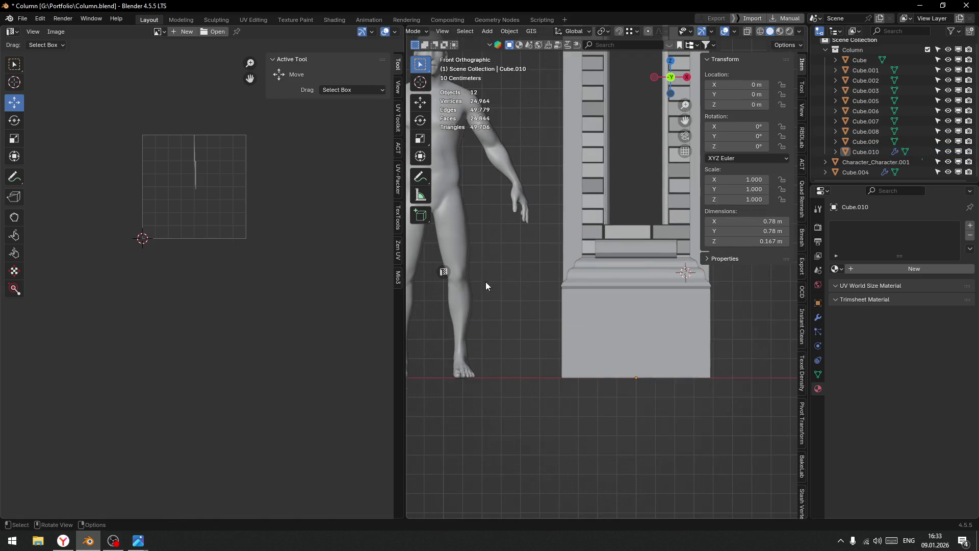
Select the Cube column and enter Edit Mode with its base faces selected.
scroll("down", 3)
left_click_drag(494, 307, 542, 319)
key("shift+z")
key("shift+z")
scroll("down", 3)
scroll("up", 3)
left_click_drag(639, 356, 575, 264)
left_click(600, 341)
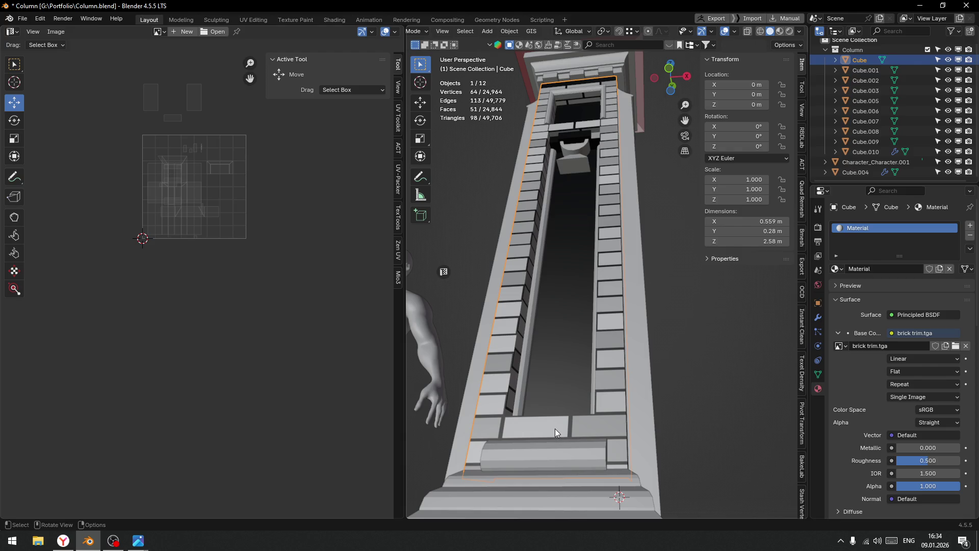
key("Tab")
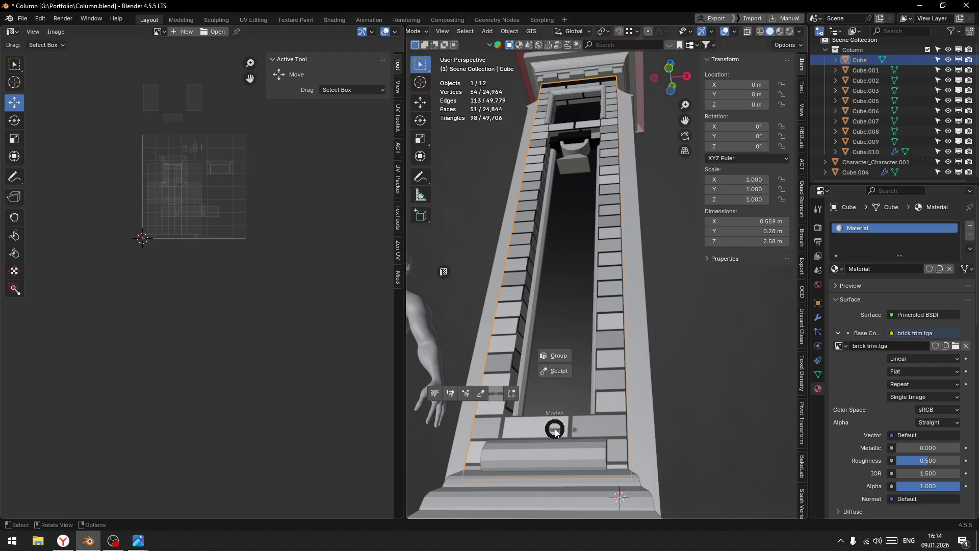
left_click(555, 428)
Slide the base band's UV island along X until the joints align, last by 0.008613.
left_click_drag(220, 289, 204, 286)
left_click_drag(557, 382, 520, 290)
left_click_drag(202, 291, 203, 290)
scroll("down", 3)
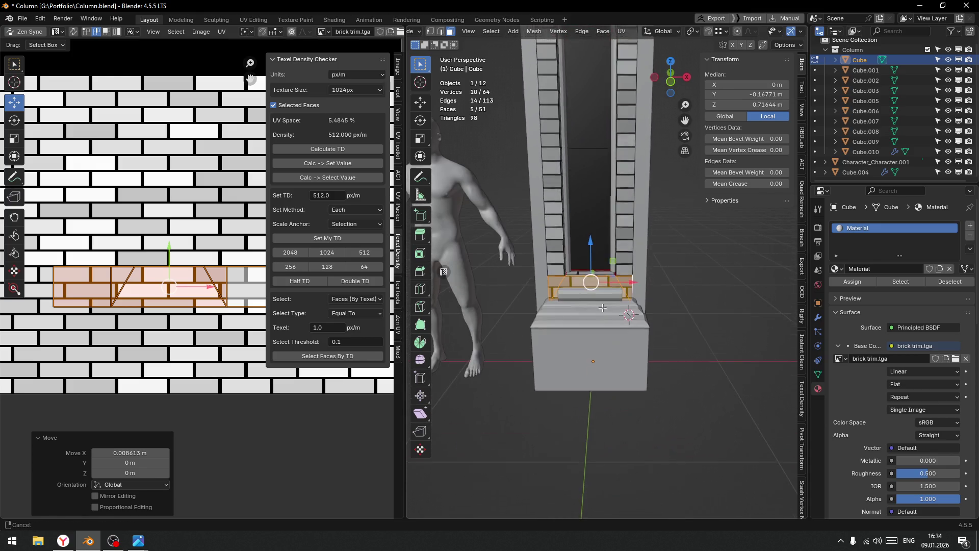